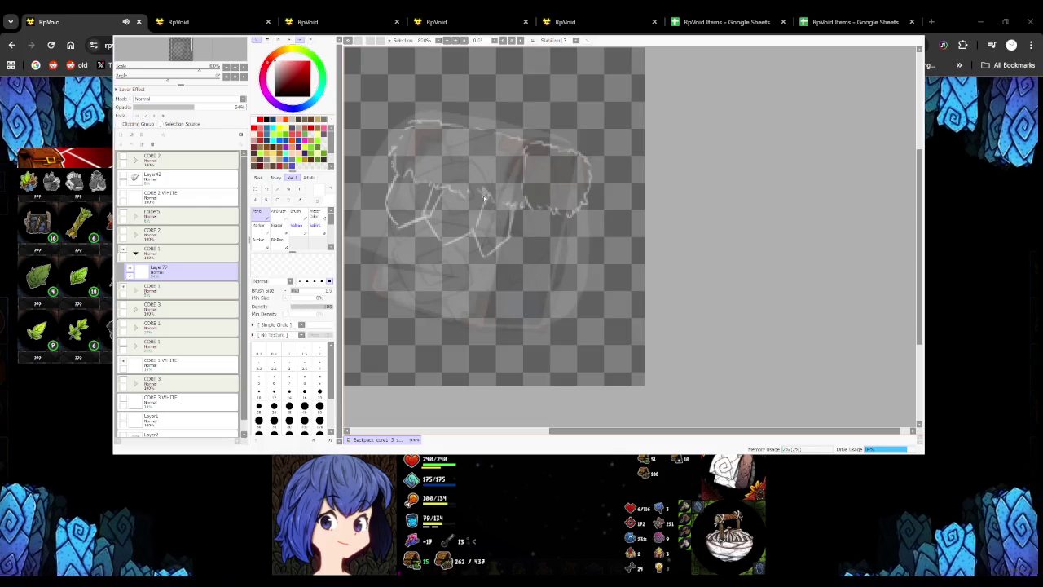
With the pencil, sketch light net lines down the backpack's left and right sides
left_click(317, 201)
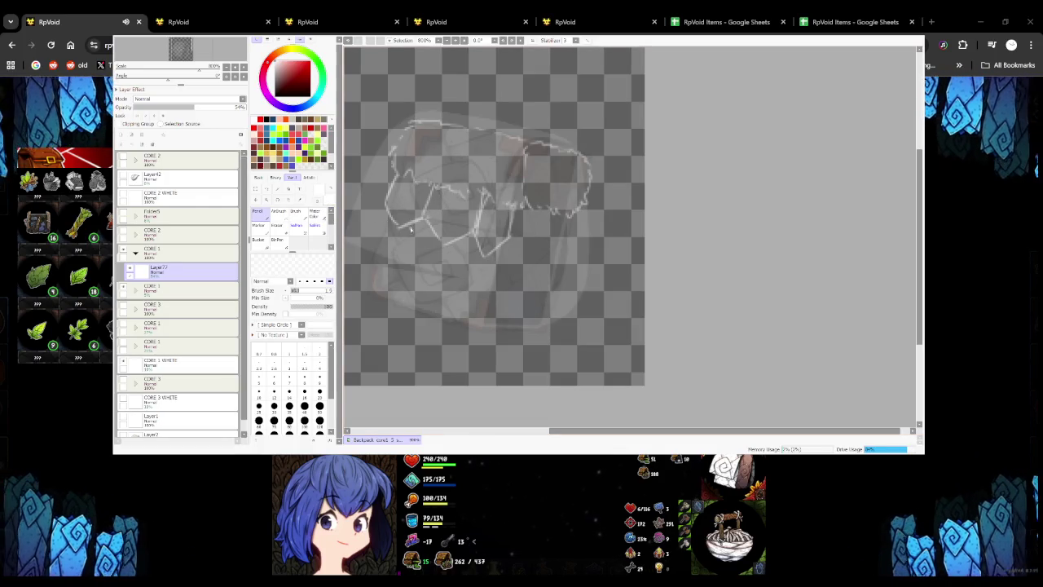
left_click_drag(390, 218, 378, 248)
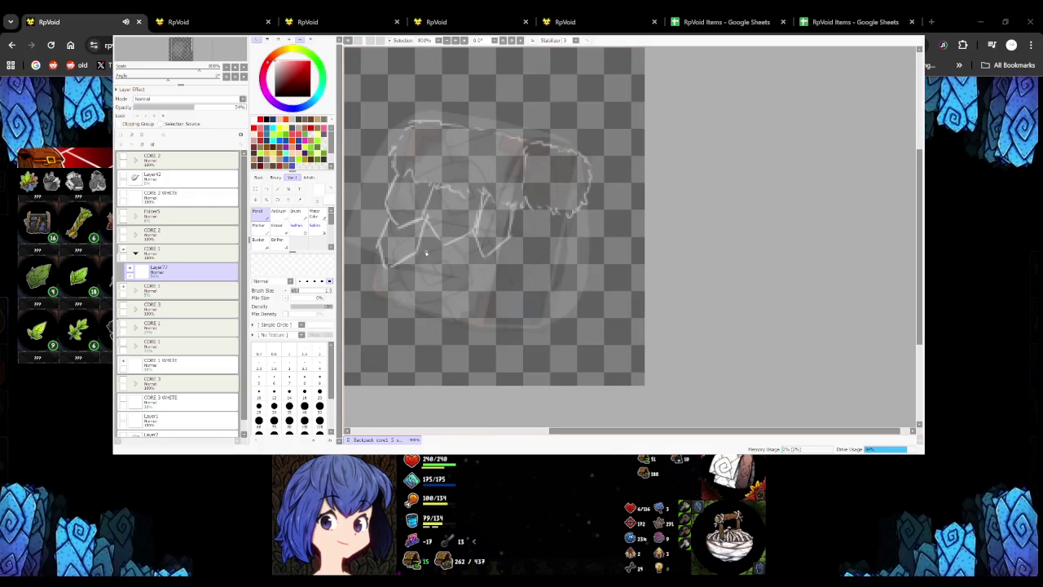
key("ctrl+z")
left_click_drag(404, 232, 420, 255)
left_click_drag(384, 219, 381, 248)
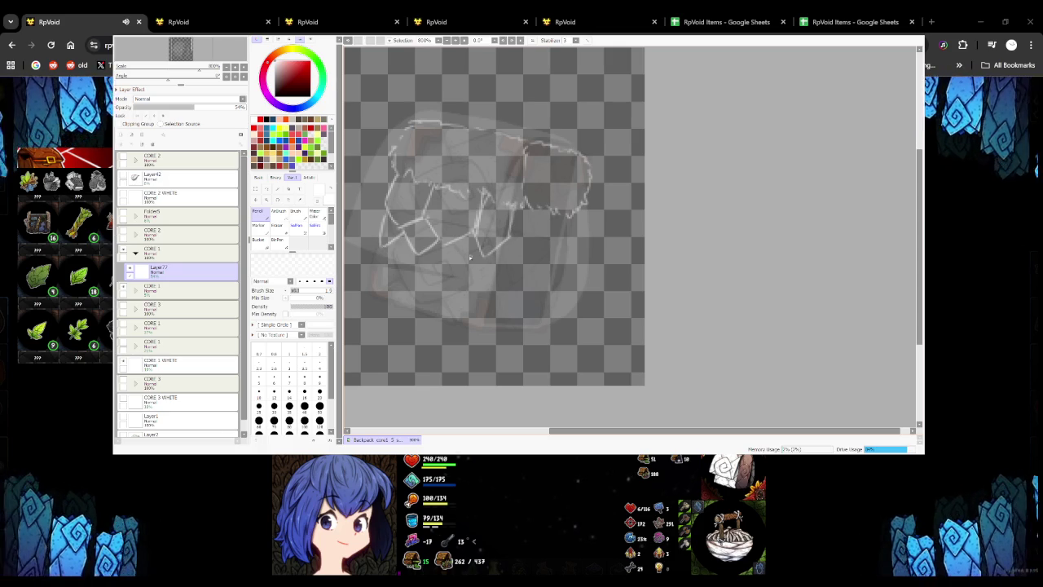
left_click_drag(497, 265, 508, 232)
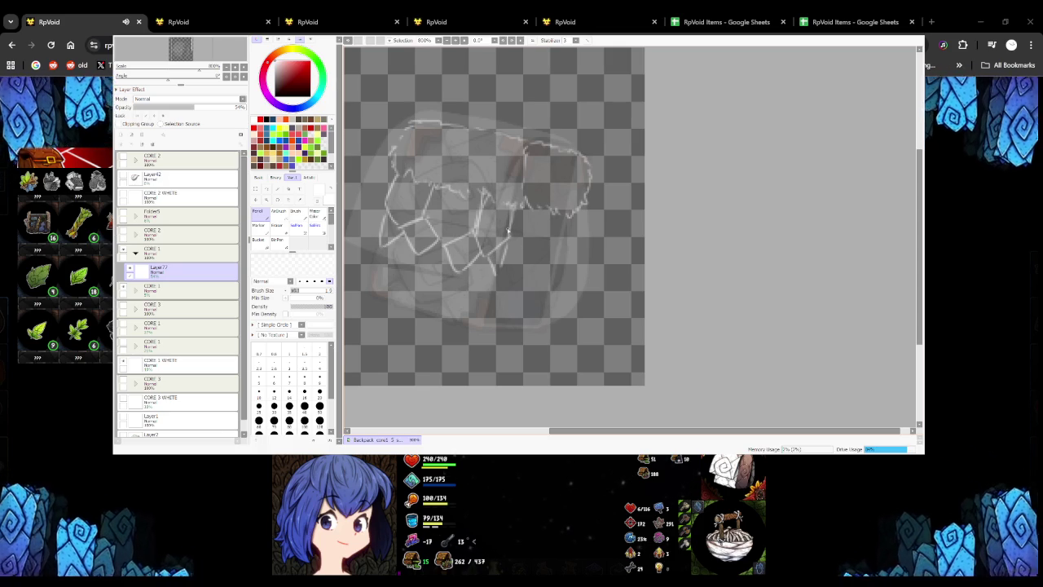
key("ctrl+z")
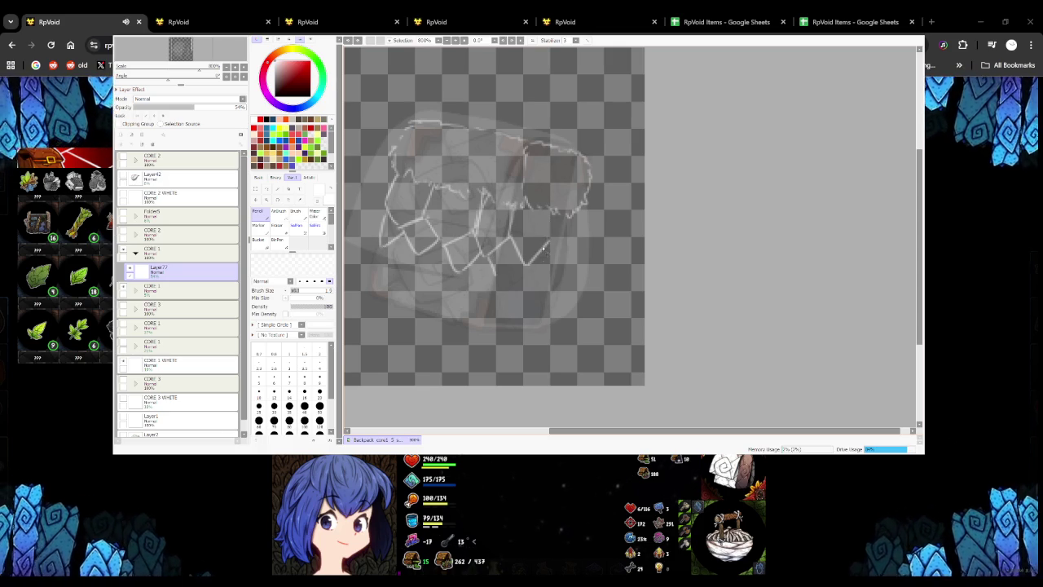
left_click_drag(524, 267, 549, 214)
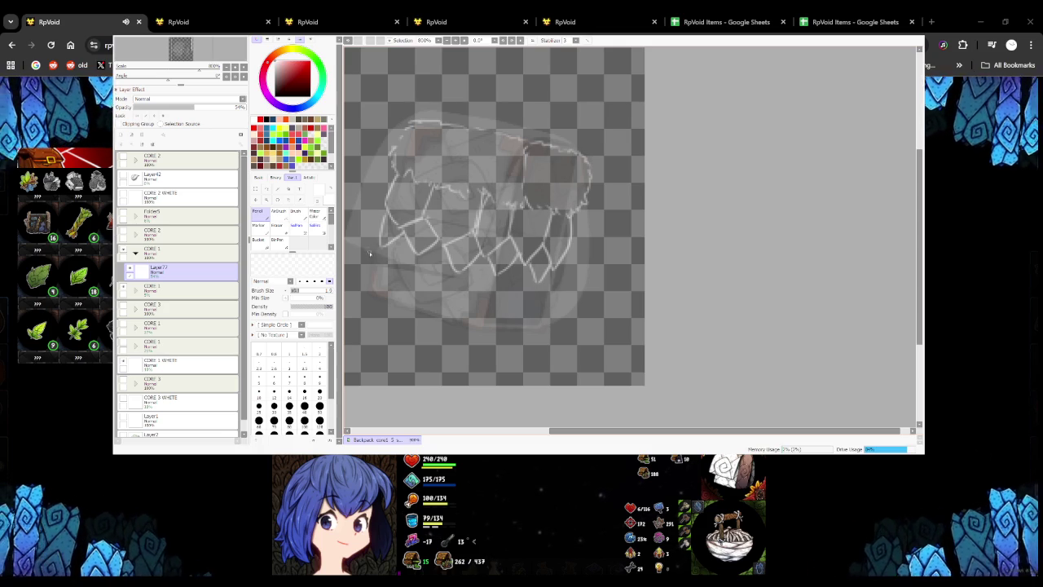
Sketch net lines across the backpack's lower half, then add a new layer above the sketch
mouse_move(371, 262)
left_mouse_down()
mouse_move(406, 275)
mouse_move(420, 303)
left_mouse_up()
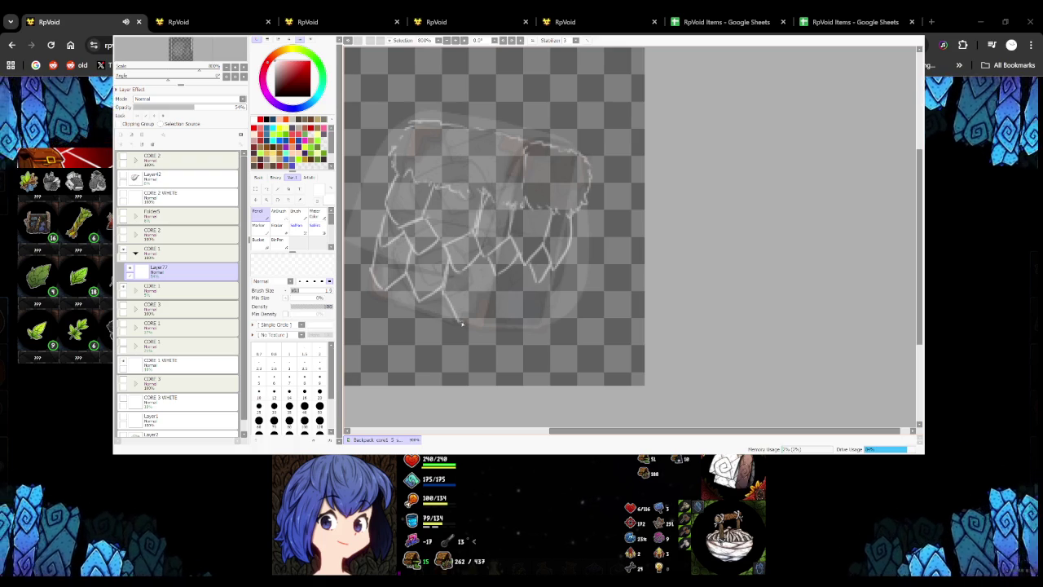
key("ctrl+z")
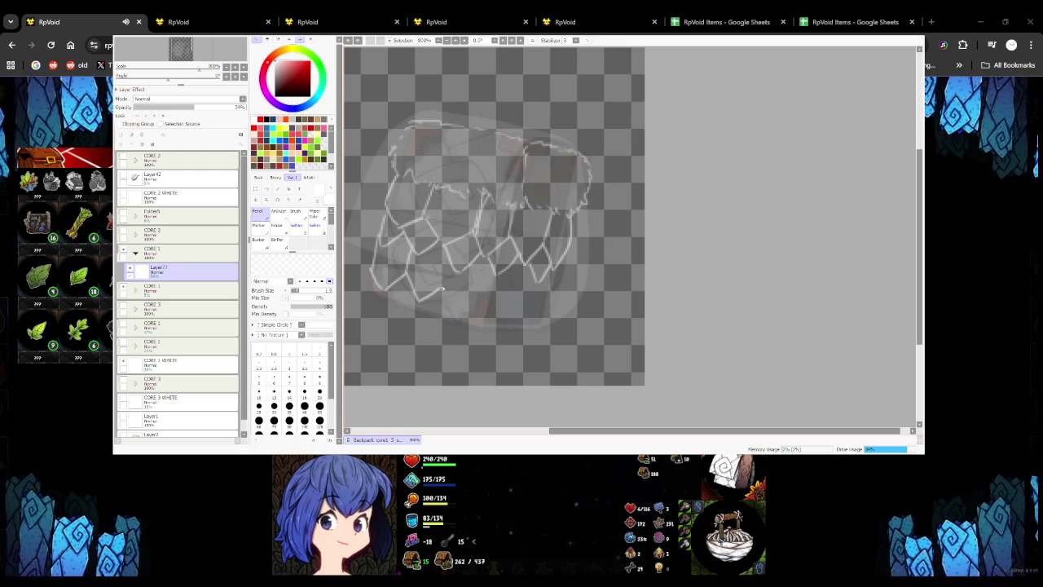
mouse_move(443, 289)
left_mouse_down()
mouse_move(493, 280)
mouse_move(490, 297)
mouse_move(533, 303)
mouse_move(543, 323)
left_mouse_up()
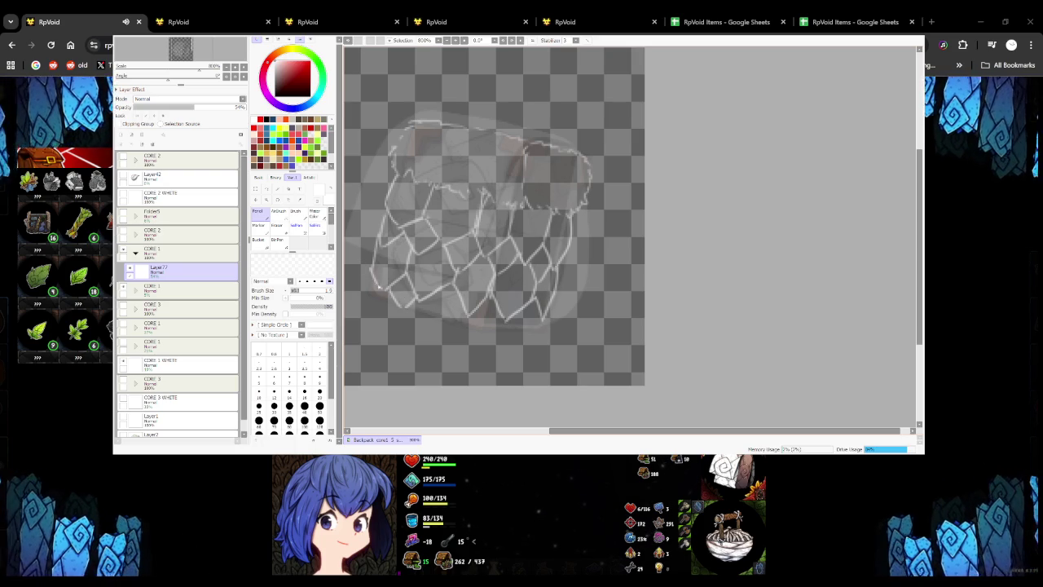
mouse_move(443, 323)
left_mouse_down()
mouse_move(464, 308)
mouse_move(540, 312)
left_mouse_up()
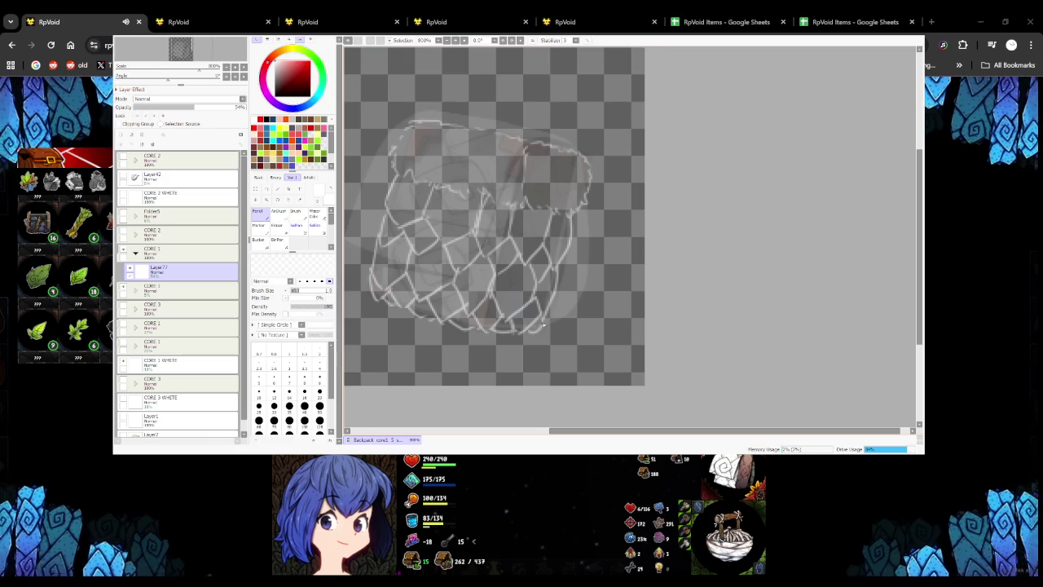
scroll(543, 324, "down", 3)
scroll(489, 285, "up", 1)
scroll(464, 273, "up", 1)
scroll(444, 261, "up", 2)
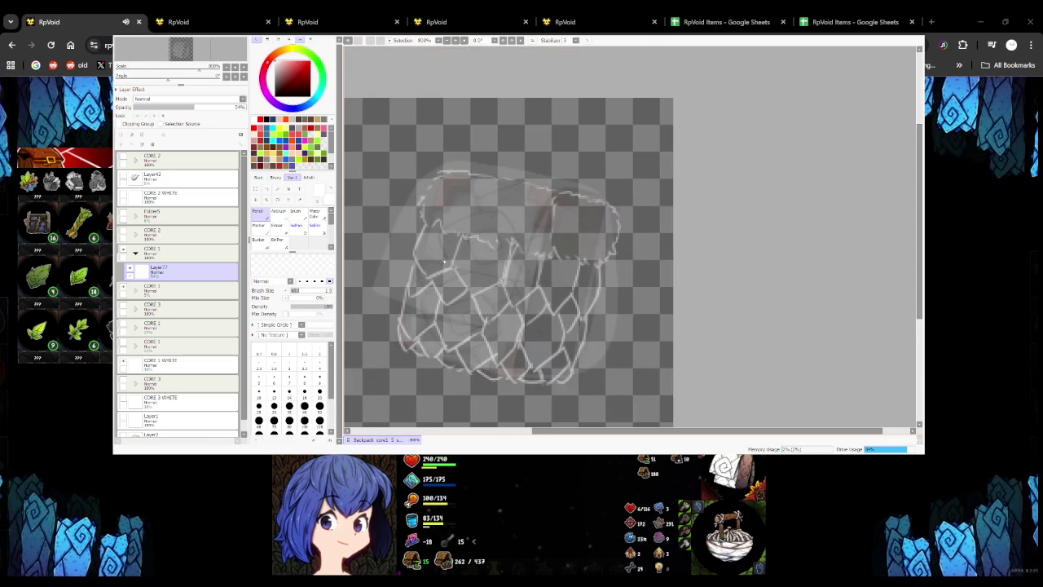
left_click(120, 134)
On the new layer, ink the top flap's left edge and bottom in black
left_click_drag(399, 290, 429, 334)
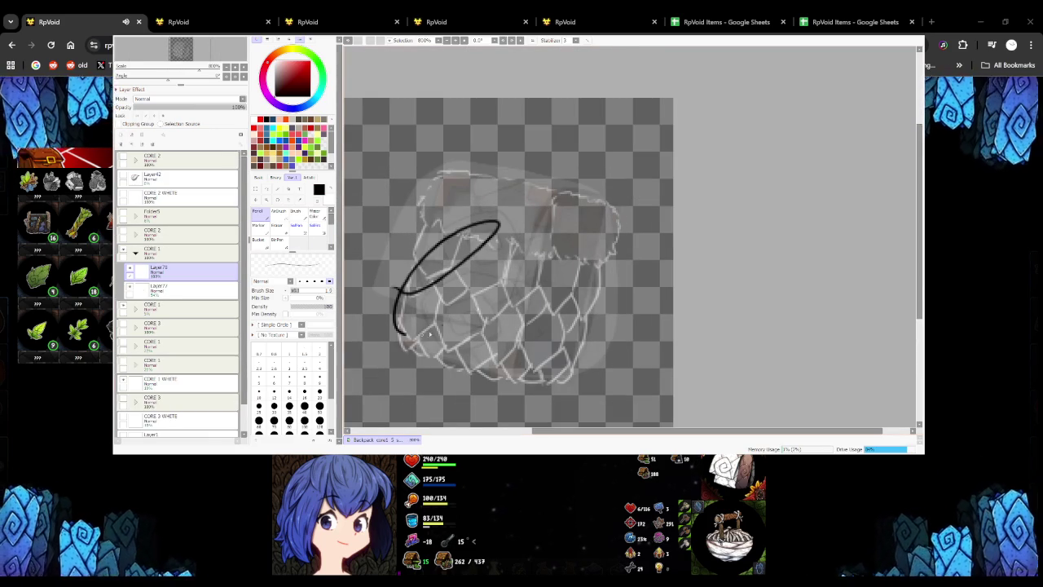
key("ctrl+z")
left_click_drag(517, 200, 489, 236)
key("ctrl+z")
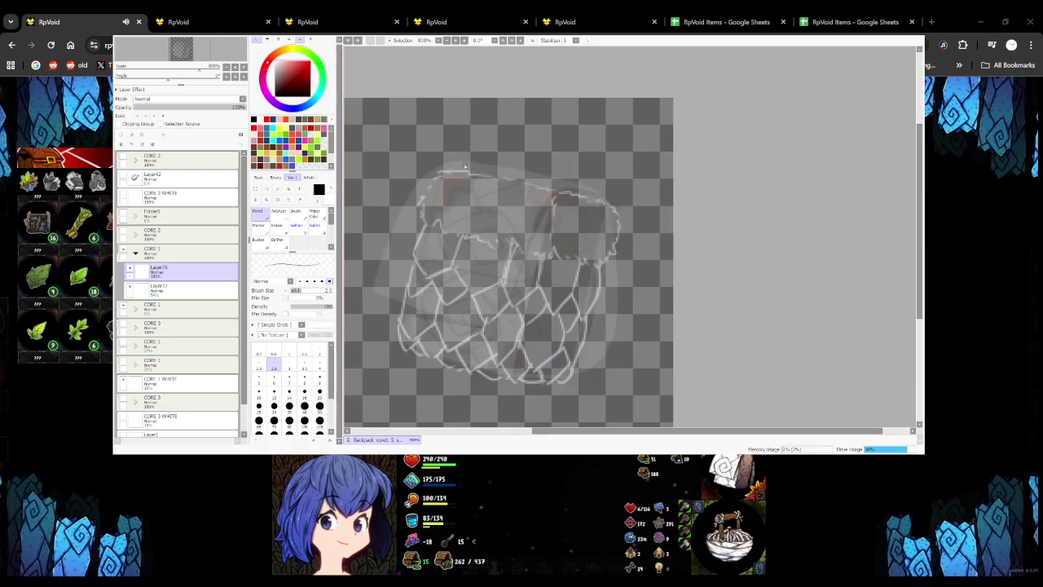
scroll(458, 170, "up", 1)
mouse_move(440, 176)
left_mouse_down()
mouse_move(466, 175)
mouse_move(412, 202)
left_mouse_up()
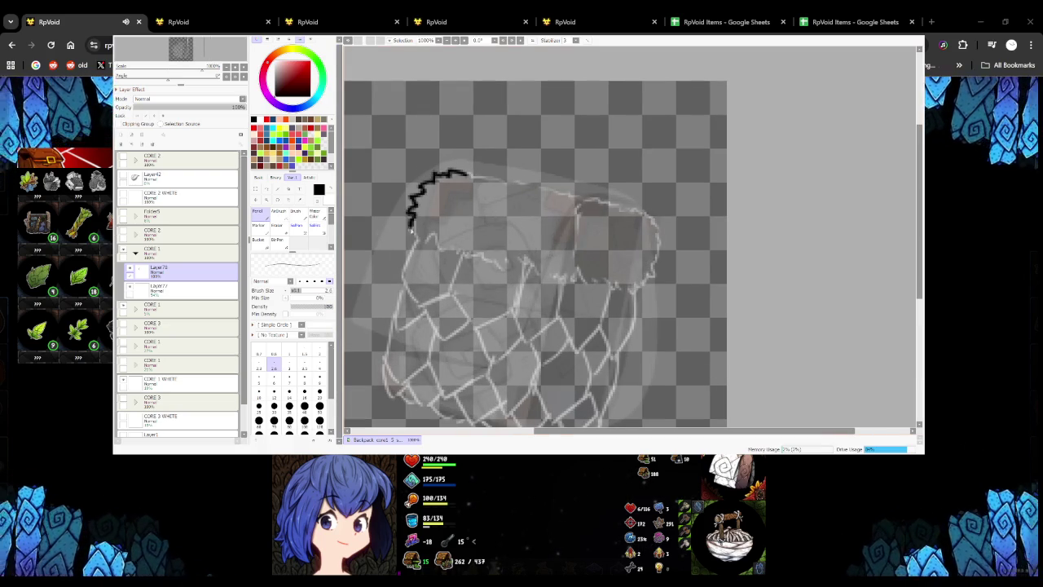
mouse_move(418, 242)
left_mouse_down()
mouse_move(640, 297)
mouse_move(655, 273)
left_mouse_up()
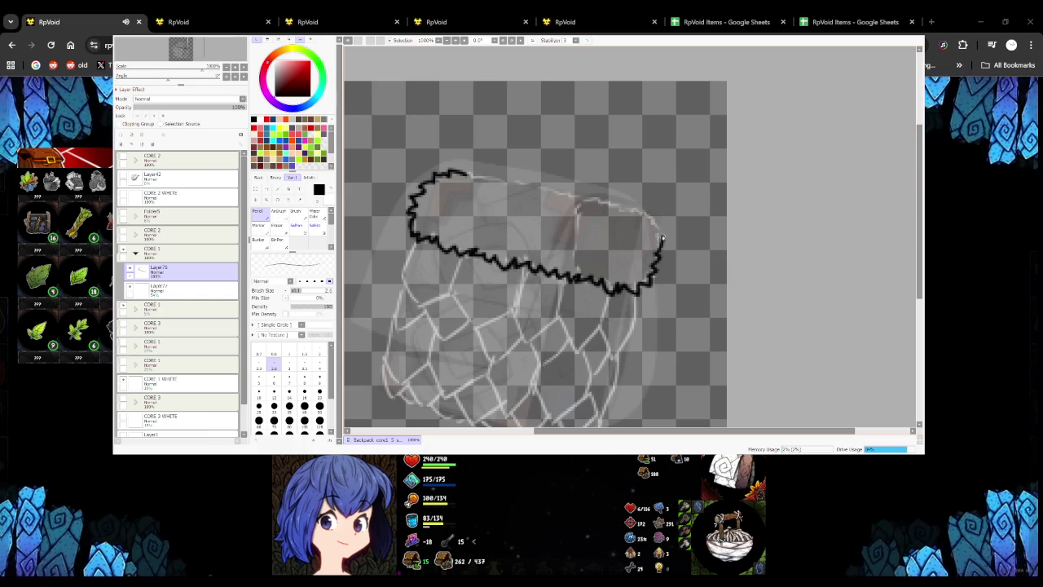
Complete the flap's jagged black outline along its top and right edges, checking it against the flap colour layer
left_click_drag(659, 229, 641, 213)
key("ctrl+z")
left_click_drag(468, 173, 588, 200)
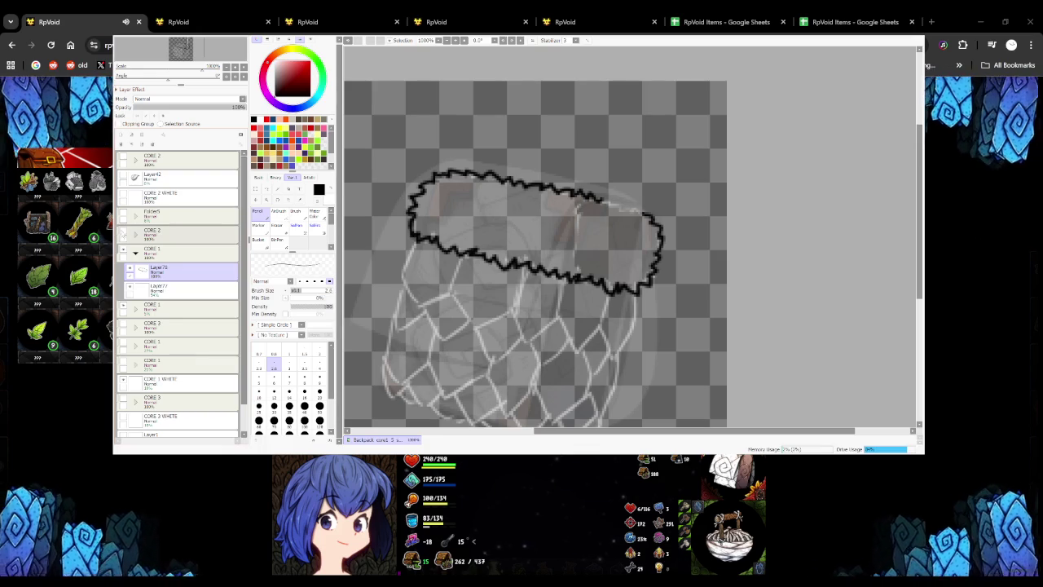
left_click(123, 234)
left_click(123, 234)
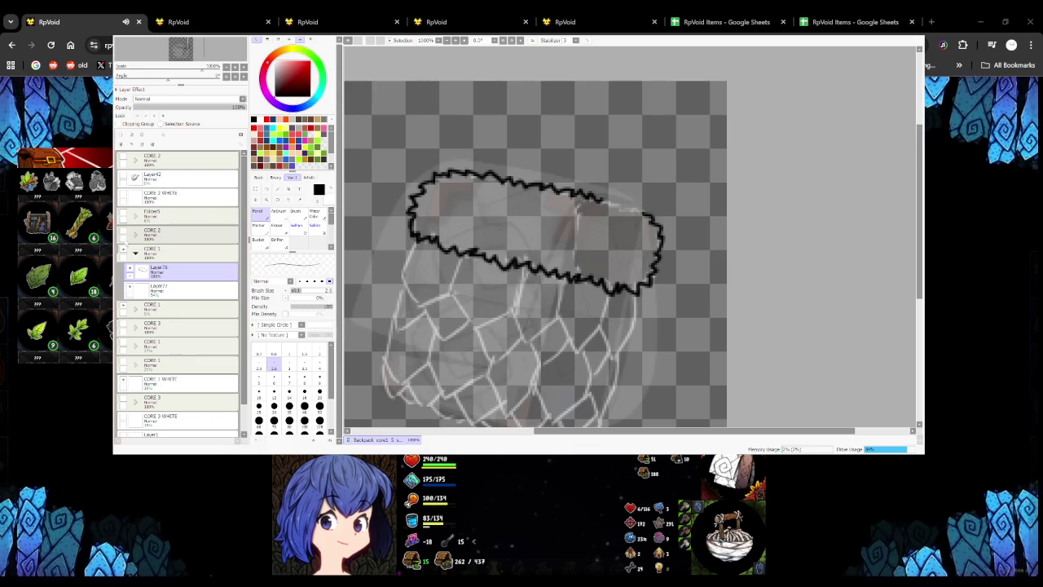
left_click_drag(600, 200, 641, 220)
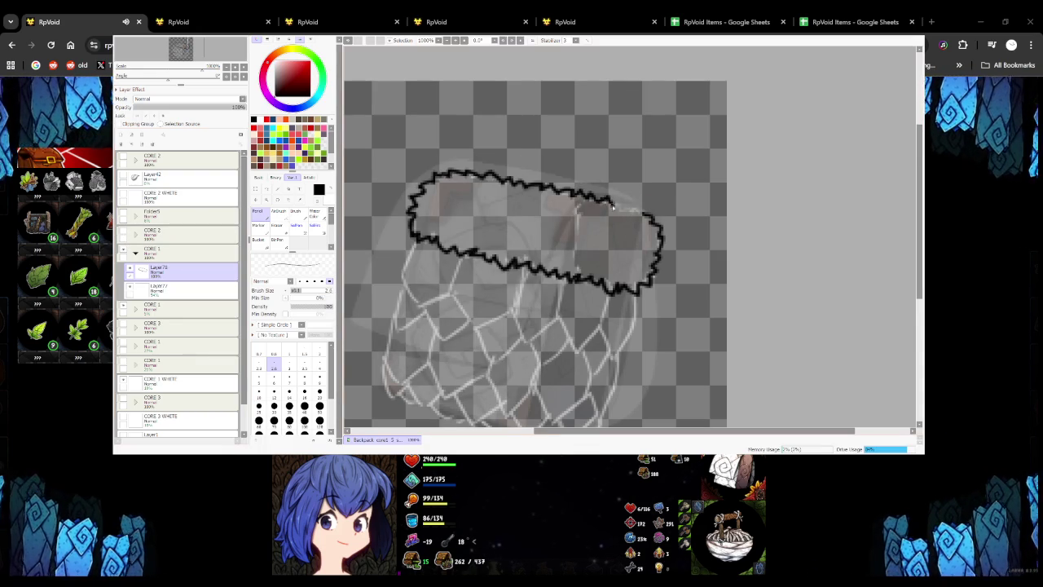
scroll(641, 219, "down", 1)
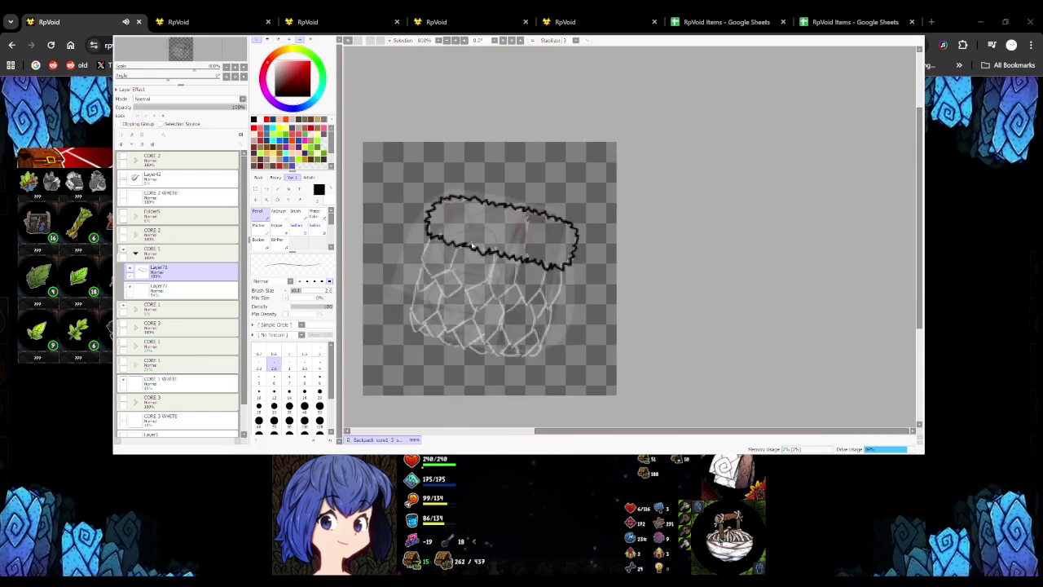
Ink a black dividing net line down from the flap's left corner
scroll(531, 235, "up", 1)
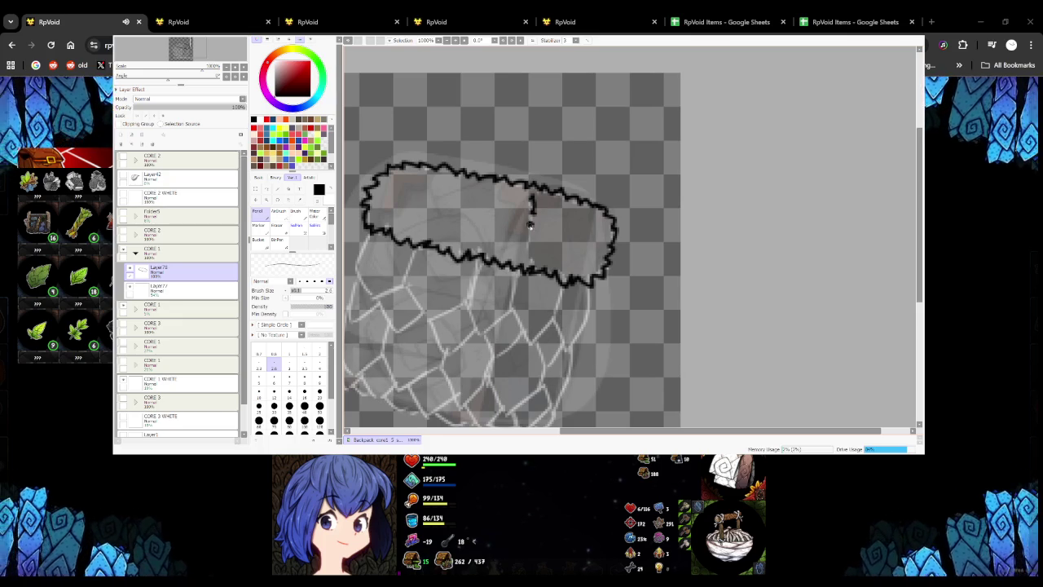
scroll(528, 258, "down", 3)
scroll(528, 257, "up", 3)
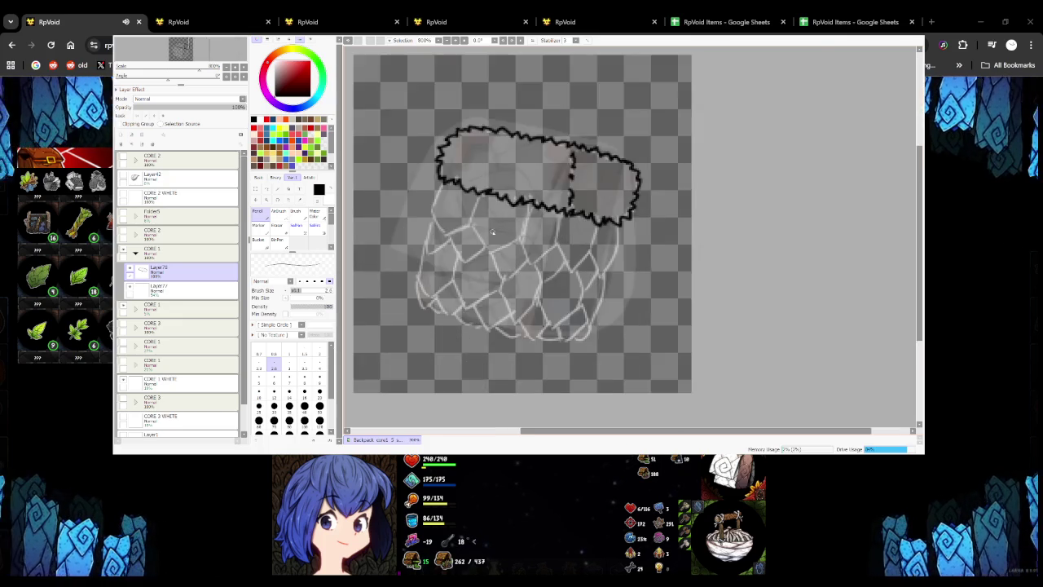
scroll(489, 244, "up", 1)
left_click_drag(446, 160, 425, 219)
key("ctrl+z")
left_click_drag(446, 161, 444, 242)
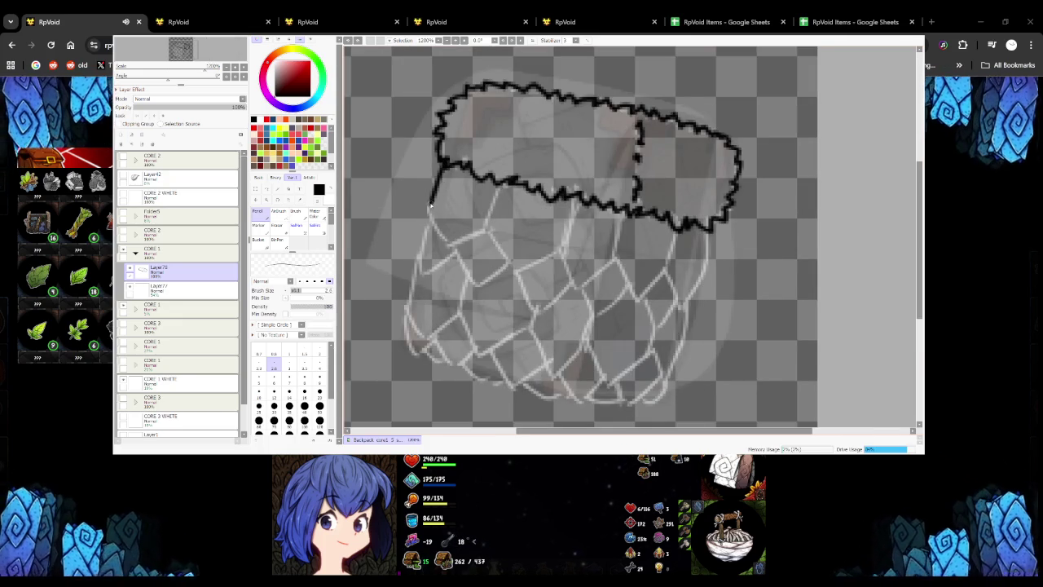
key("ctrl+z")
left_click_drag(446, 161, 446, 243)
key("ctrl+z")
left_click_drag(446, 160, 448, 246)
key("ctrl+z")
mouse_move(431, 204)
left_mouse_down()
mouse_move(447, 243)
mouse_move(489, 230)
mouse_move(501, 182)
left_mouse_up()
key("ctrl+z")
Ink the diagonal net lines hanging from the middle and right of the flap
left_click_drag(489, 231, 501, 185)
left_click_drag(489, 231, 518, 273)
key("ctrl+z")
mouse_move(487, 227)
left_mouse_down()
mouse_move(513, 267)
mouse_move(564, 251)
mouse_move(580, 202)
left_mouse_up()
key("ctrl+z")
mouse_move(562, 253)
left_mouse_down()
mouse_move(576, 285)
mouse_move(618, 261)
mouse_move(621, 230)
left_mouse_up()
key("ctrl+z")
scroll(525, 227, "down", 3)
scroll(526, 227, "up", 5)
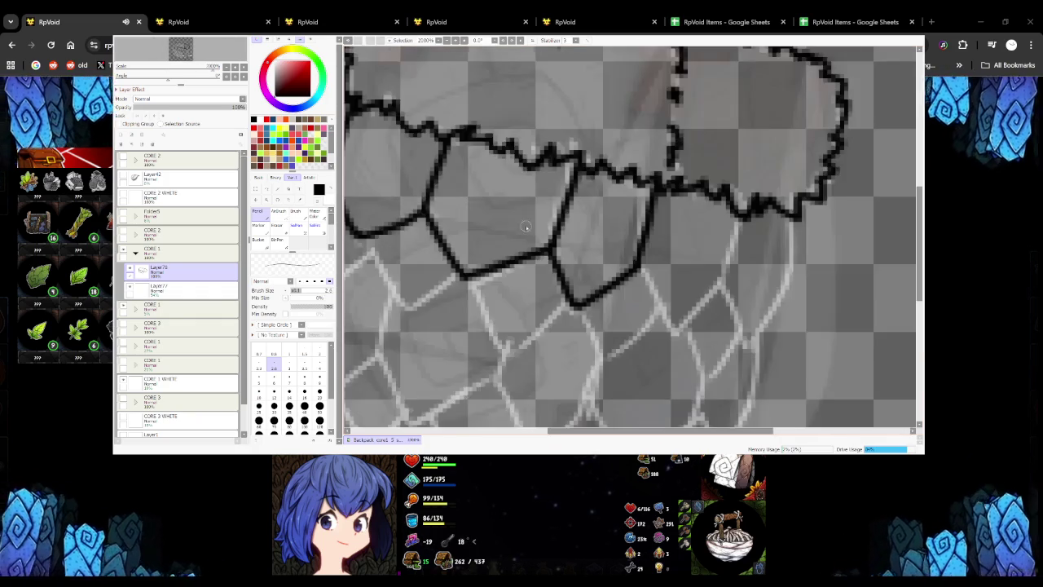
left_click_drag(573, 169, 551, 243)
key("ctrl+z")
left_click_drag(573, 167, 553, 238)
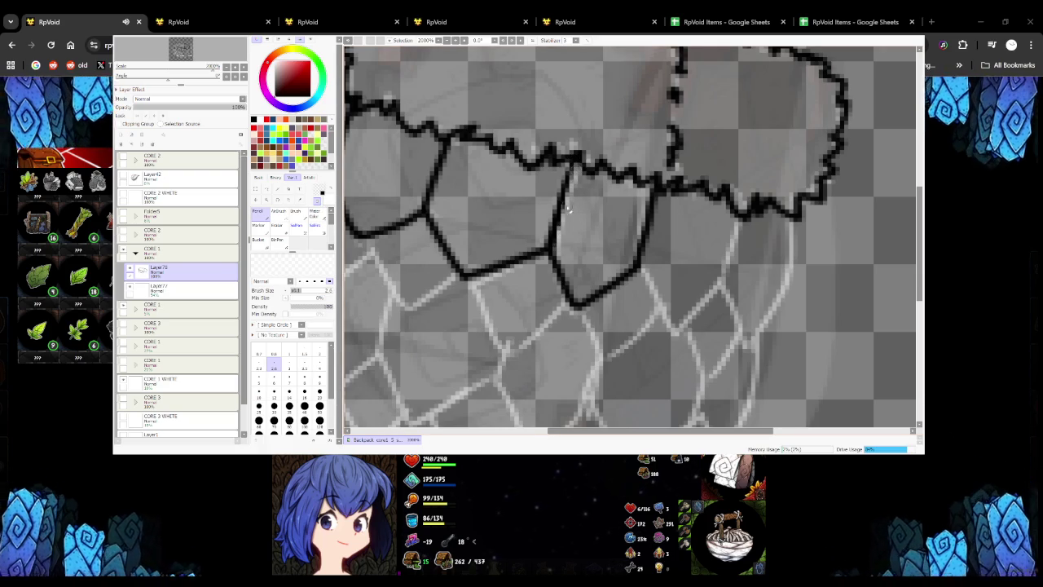
Toggle between black and transparent, then ink net lines down the left edge and across the mesh
key("x")
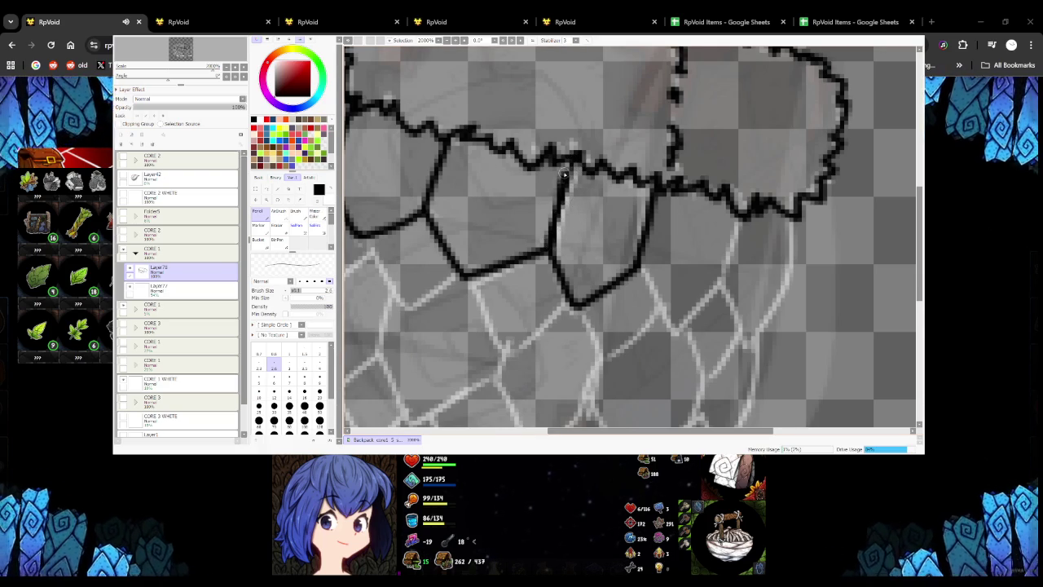
scroll(557, 236, "down", 5)
scroll(561, 235, "up", 2)
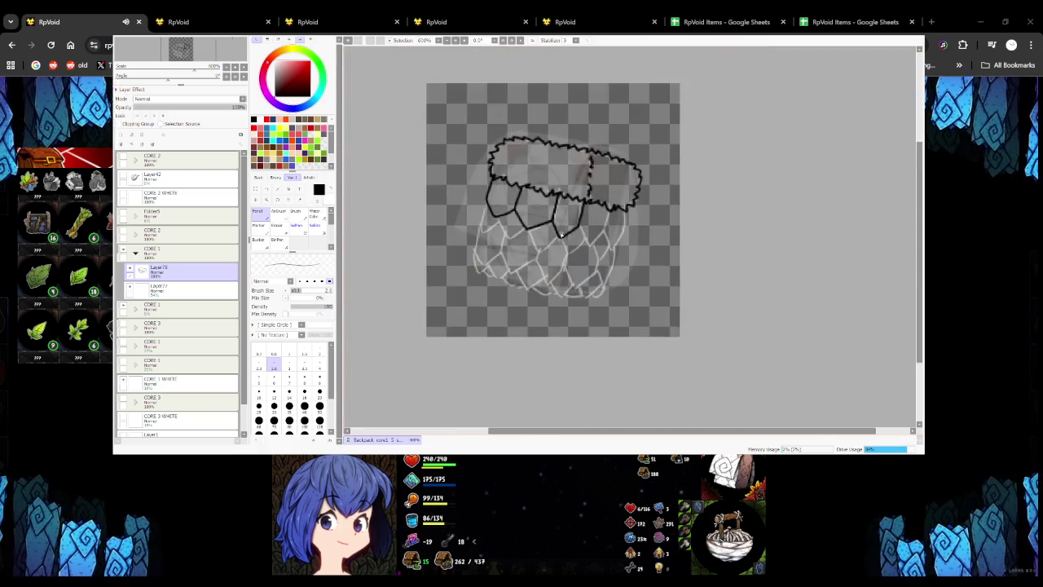
scroll(562, 236, "up", 3)
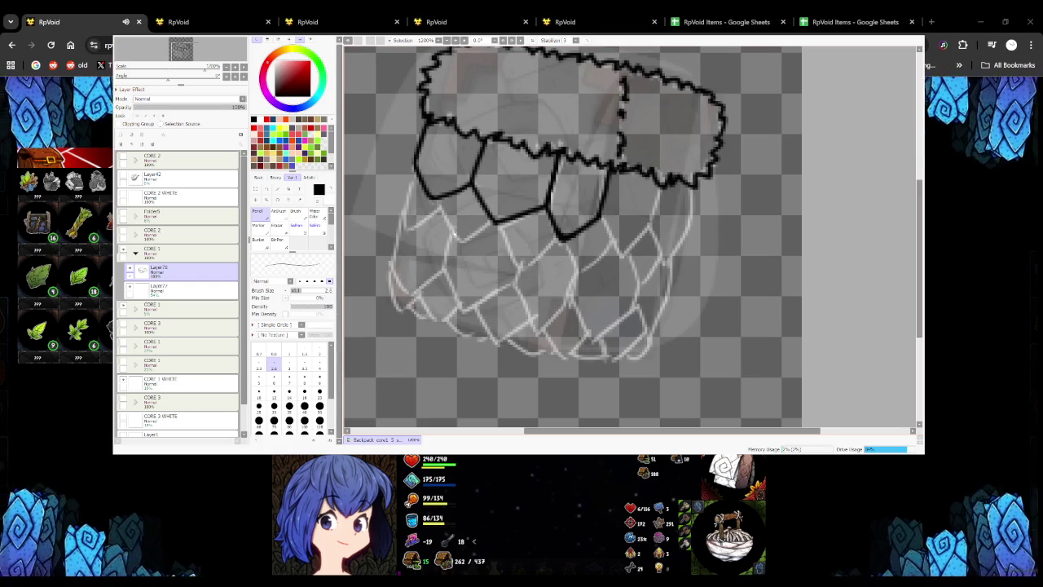
key("x")
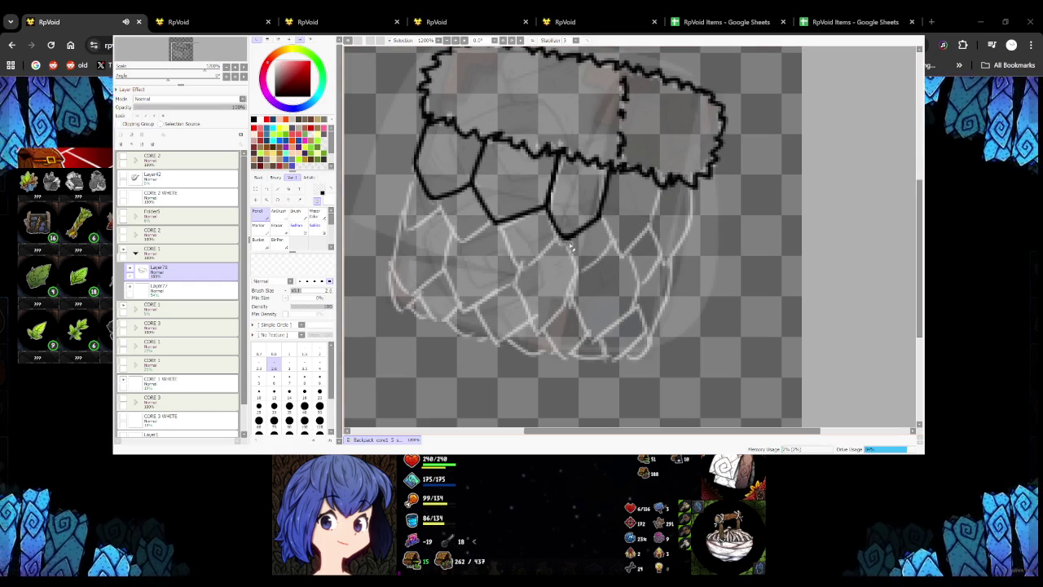
key("x")
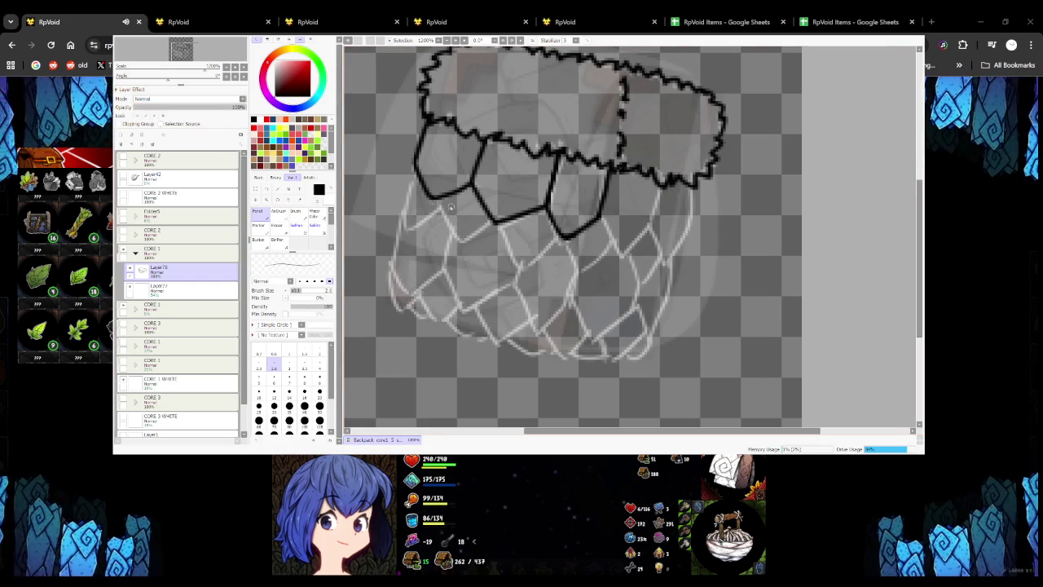
mouse_move(414, 178)
left_mouse_down()
mouse_move(405, 228)
mouse_move(443, 197)
mouse_move(463, 245)
mouse_move(495, 220)
mouse_move(520, 262)
left_mouse_up()
key("ctrl+z")
key("ctrl+z")
key("ctrl+z")
mouse_move(501, 227)
left_mouse_down()
mouse_move(520, 262)
mouse_move(551, 244)
mouse_move(580, 271)
mouse_move(604, 238)
mouse_move(616, 254)
mouse_move(657, 218)
mouse_move(668, 162)
left_mouse_up()
Ink the net lines on the basket's right side and along the first row's lower edge
scroll(580, 271, "down", 3)
scroll(582, 254, "up", 4)
mouse_move(657, 219)
left_mouse_down()
mouse_move(680, 262)
mouse_move(713, 213)
mouse_move(718, 159)
left_mouse_up()
scroll(624, 200, "down", 2)
scroll(624, 201, "up", 3)
mouse_move(570, 241)
left_mouse_down()
mouse_move(609, 312)
mouse_move(660, 236)
left_mouse_up()
scroll(650, 258, "down", 2)
scroll(649, 257, "down", 3)
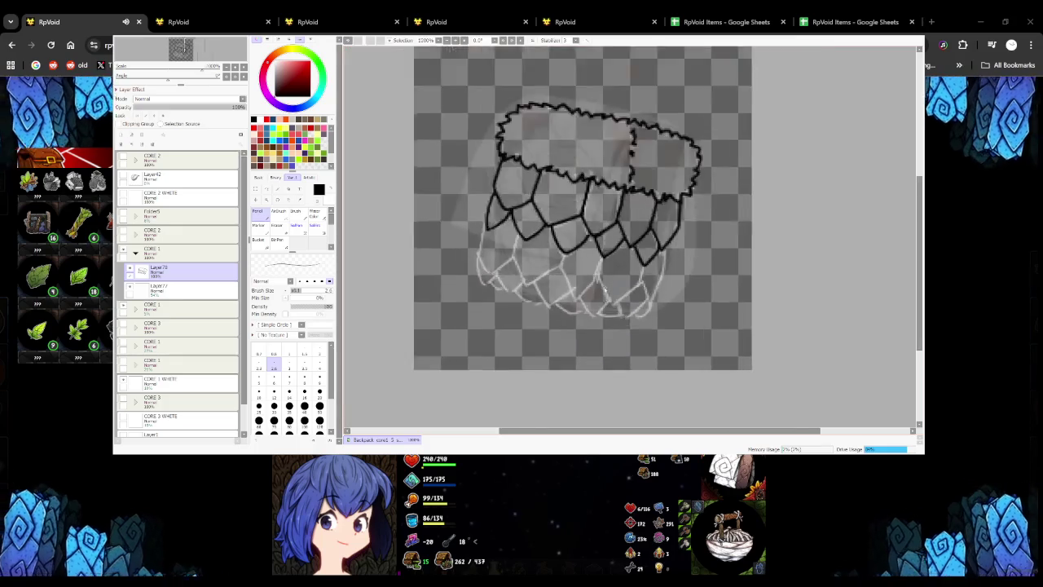
Extend the left net outline down toward the lower row of cells
scroll(438, 228, "up", 4)
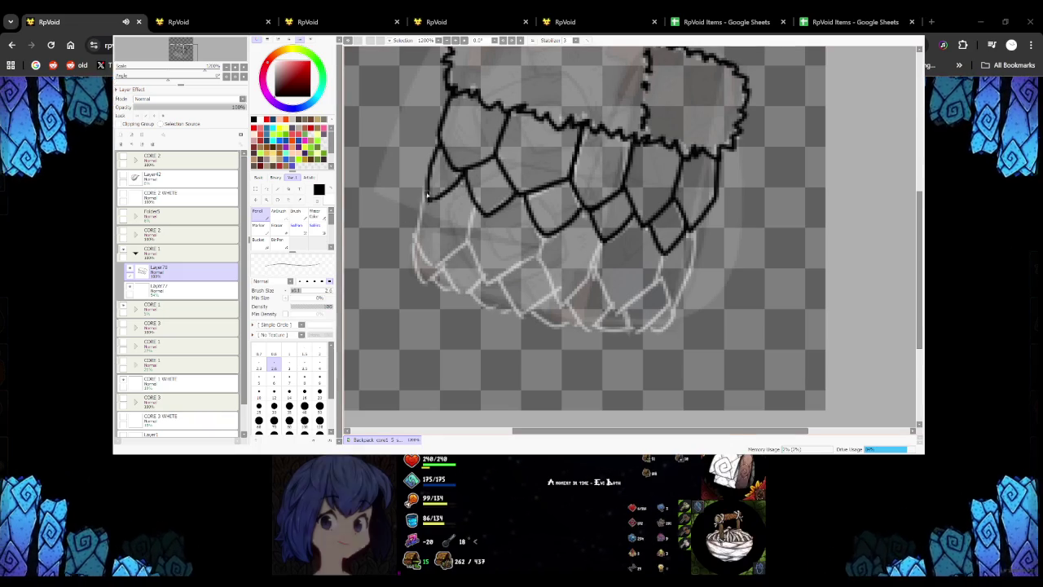
left_click_drag(428, 194, 416, 238)
key("ctrl+z")
mouse_move(428, 194)
left_mouse_down()
mouse_move(415, 238)
mouse_move(435, 269)
mouse_move(466, 242)
left_mouse_up()
key("ctrl+z")
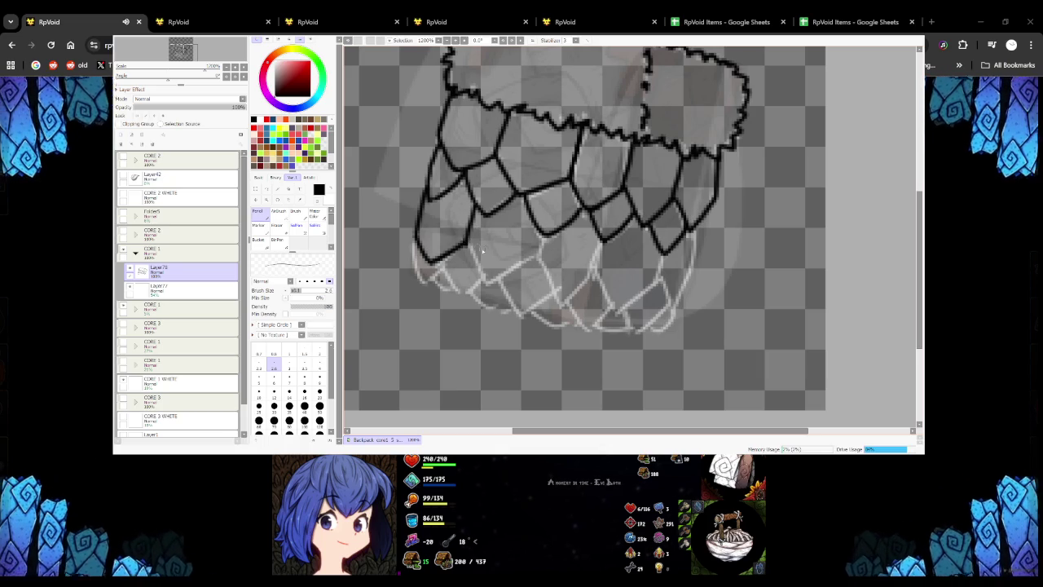
mouse_move(467, 241)
left_mouse_down()
mouse_move(476, 208)
mouse_move(490, 282)
left_mouse_up()
key("ctrl+z")
Ink the lower net cell edges across the middle and up the right side
left_click_drag(467, 243, 488, 281)
key("ctrl+z")
mouse_move(468, 242)
left_mouse_down()
mouse_move(488, 282)
mouse_move(537, 259)
left_mouse_up()
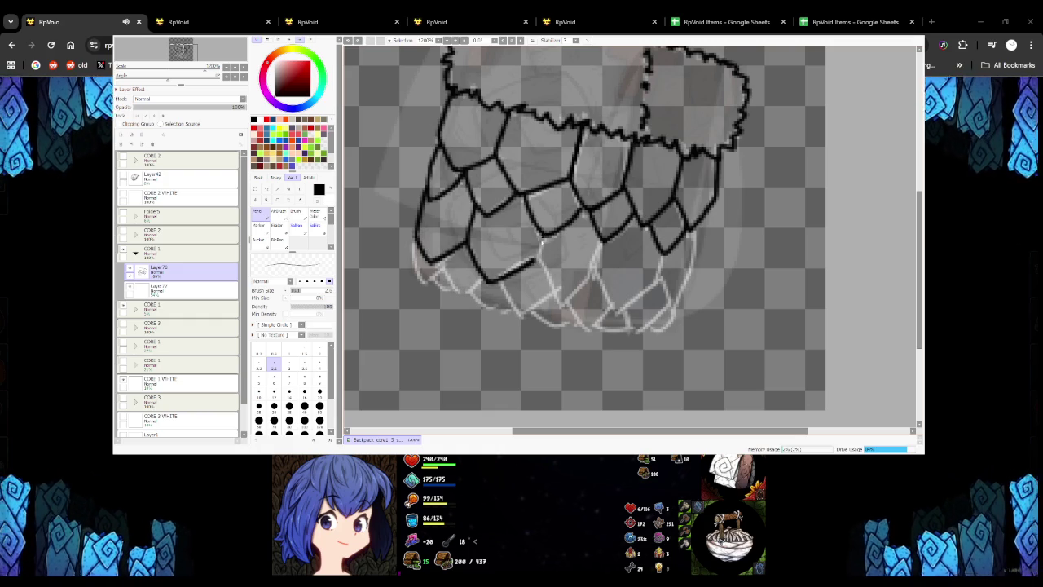
mouse_move(540, 260)
left_mouse_down()
mouse_move(561, 299)
mouse_move(593, 274)
mouse_move(602, 241)
left_mouse_up()
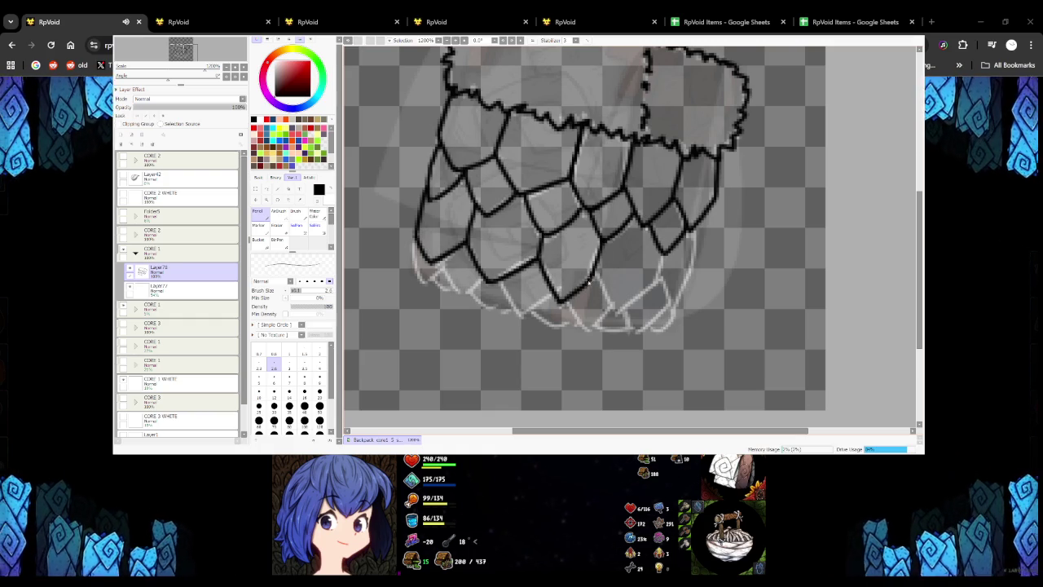
mouse_move(593, 269)
left_mouse_down()
mouse_move(619, 309)
mouse_move(651, 287)
left_mouse_up()
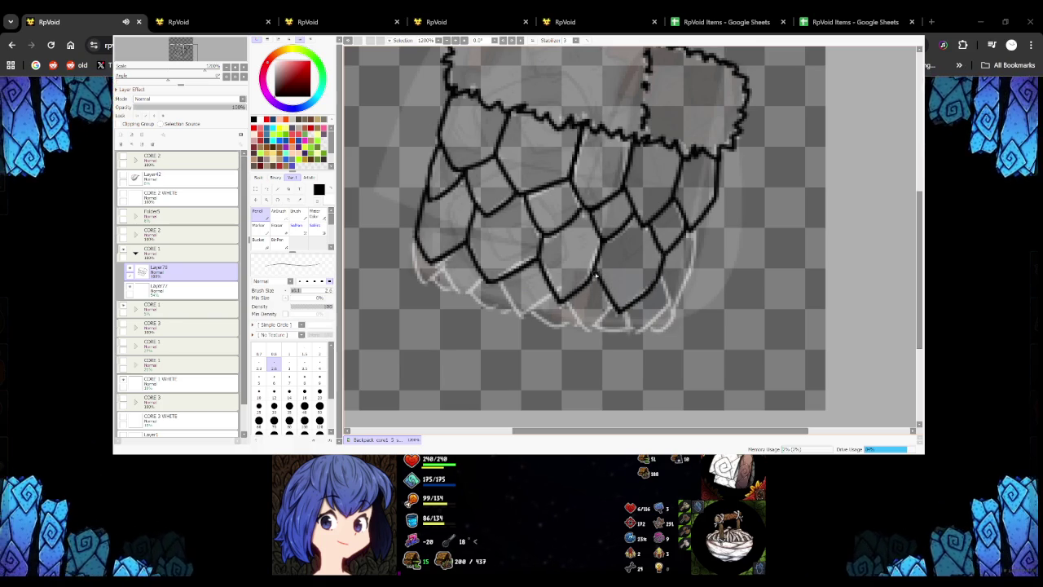
mouse_move(660, 281)
left_mouse_down()
mouse_move(677, 311)
mouse_move(697, 267)
mouse_move(695, 232)
left_mouse_up()
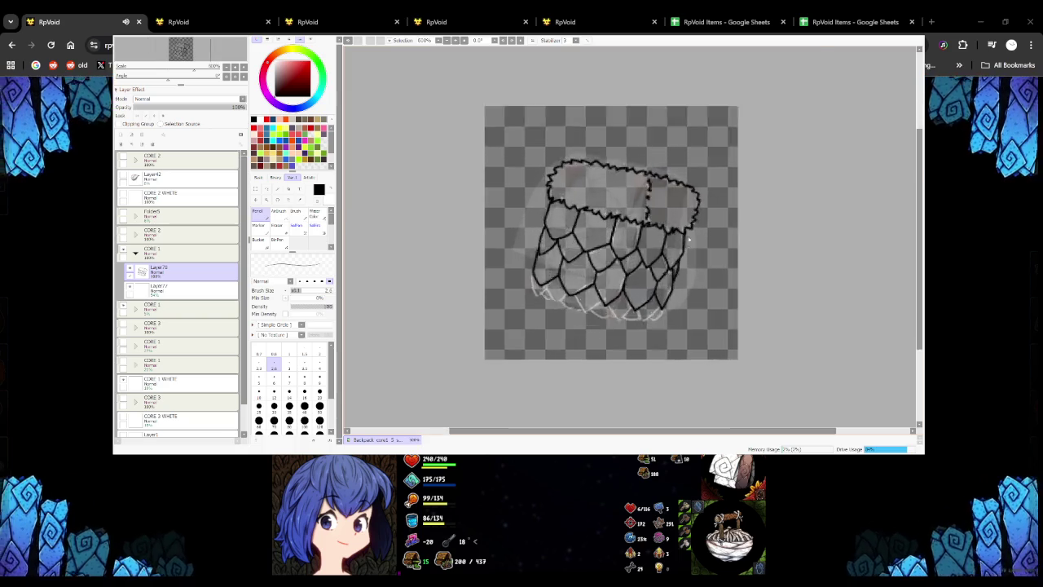
Zoom in and ink the basket's lower-left net cells in black
scroll(669, 277, "up", 2)
scroll(686, 240, "down", 5)
scroll(676, 195, "up", 2)
scroll(676, 195, "up", 2)
scroll(675, 189, "down", 1)
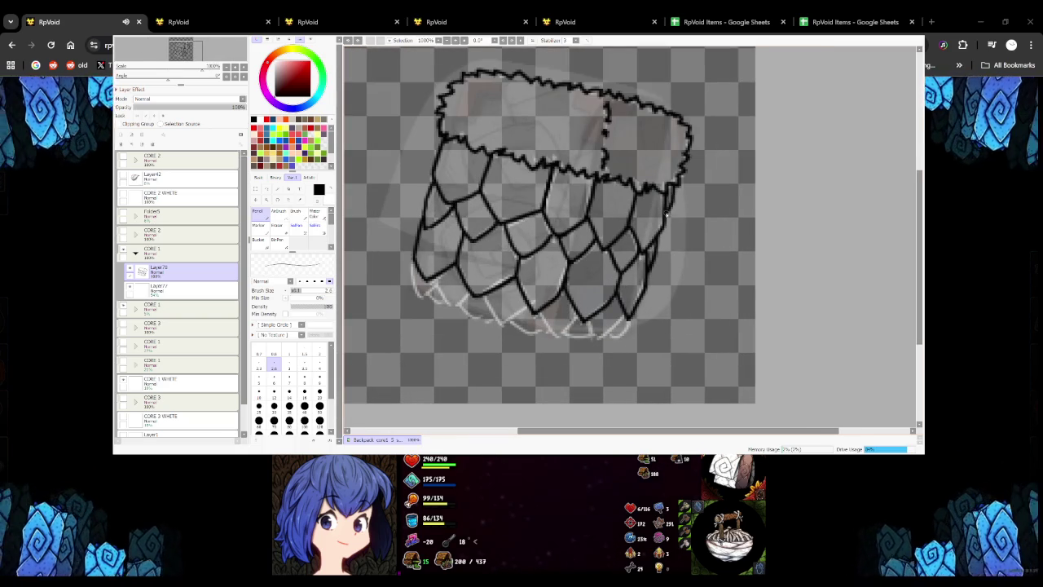
scroll(505, 281, "up", 1)
left_click_drag(426, 269, 456, 322)
key("ctrl+z")
mouse_move(425, 267)
left_mouse_down()
mouse_move(455, 317)
mouse_move(488, 293)
left_mouse_up()
mouse_move(394, 246)
left_mouse_down()
mouse_move(401, 300)
mouse_move(428, 282)
mouse_move(438, 315)
mouse_move(515, 326)
mouse_move(533, 345)
mouse_move(580, 313)
left_mouse_up()
Ink the basket's lower edge and lower-right edge over the white sketch
scroll(512, 324, "up", 1)
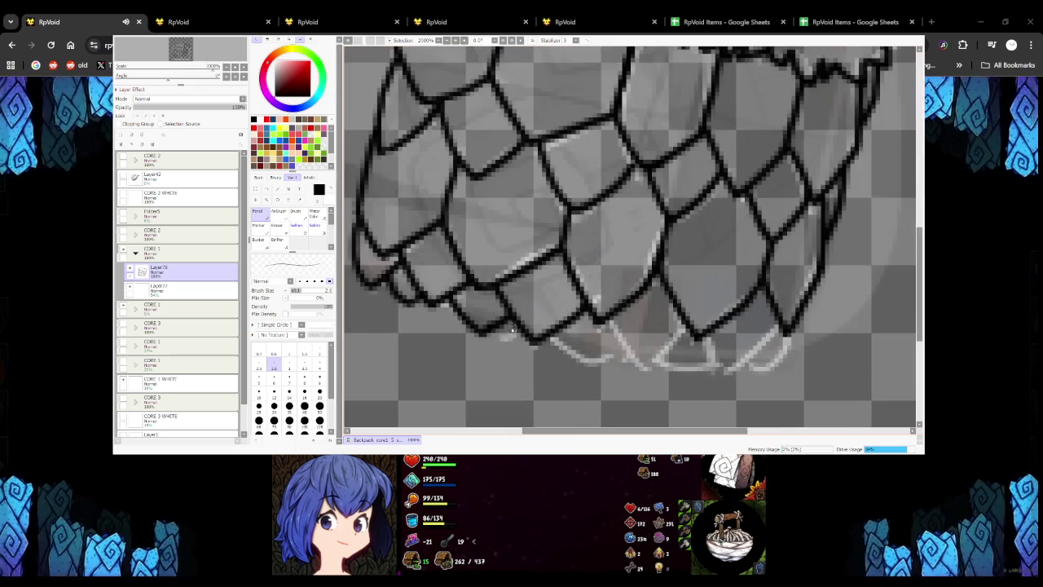
scroll(457, 320, "down", 2)
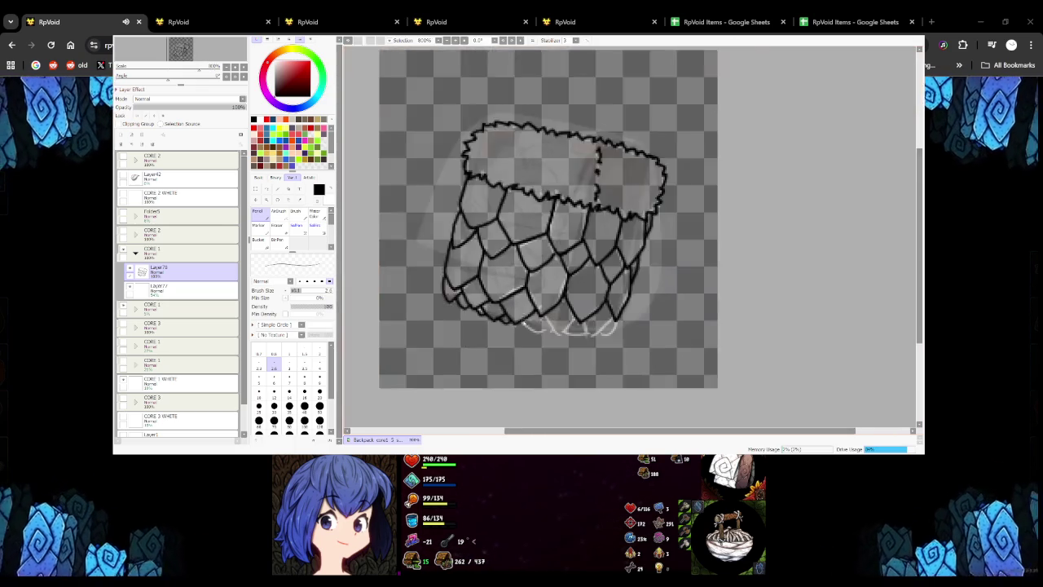
scroll(505, 310, "up", 2)
mouse_move(494, 303)
left_mouse_down()
mouse_move(540, 339)
mouse_move(560, 323)
mouse_move(594, 341)
mouse_move(629, 301)
mouse_move(671, 345)
mouse_move(725, 303)
left_mouse_up()
scroll(690, 335, "down", 2)
scroll(659, 340, "up", 2)
mouse_move(627, 347)
left_mouse_down()
mouse_move(658, 340)
mouse_move(670, 310)
left_mouse_up()
scroll(670, 310, "down", 3)
scroll(652, 326, "up", 3)
mouse_move(627, 351)
left_mouse_down()
mouse_move(681, 318)
mouse_move(691, 281)
left_mouse_up()
Close the remaining gap along the basket's bottom edge
scroll(680, 283, "down", 2)
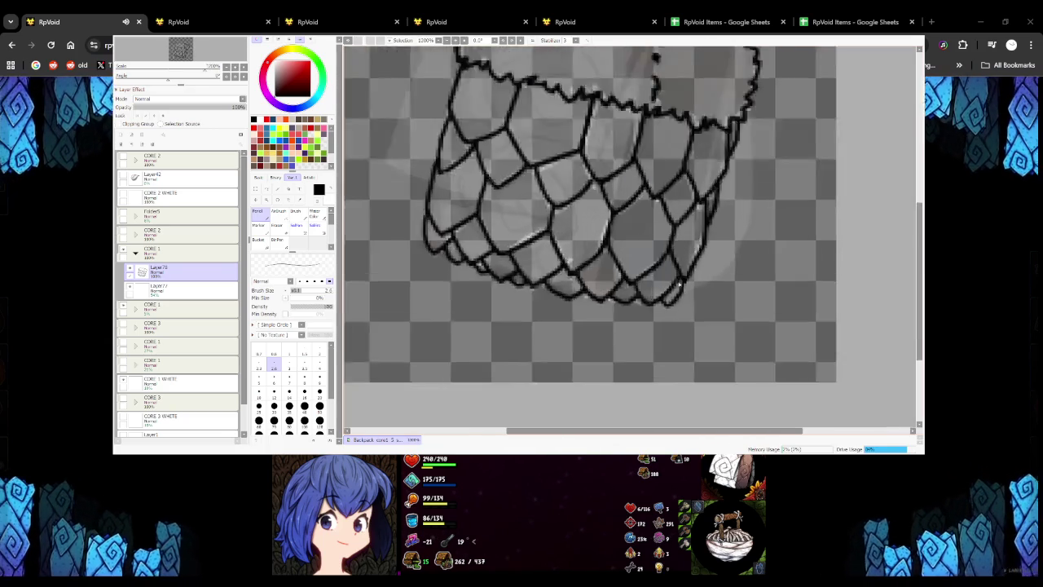
scroll(679, 283, "down", 2)
scroll(533, 277, "up", 2)
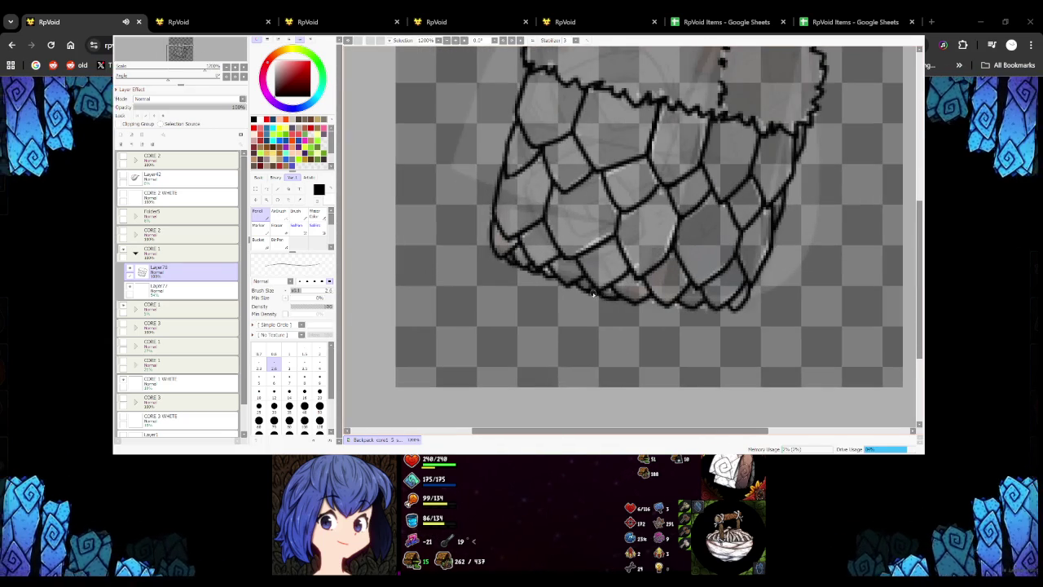
left_click_drag(644, 303, 694, 310)
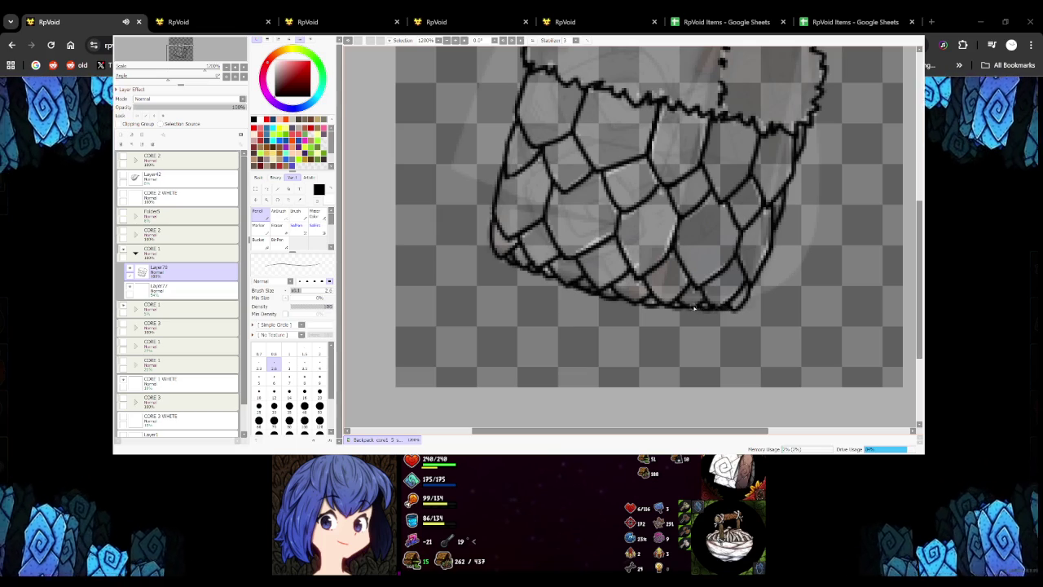
scroll(687, 310, "down", 1)
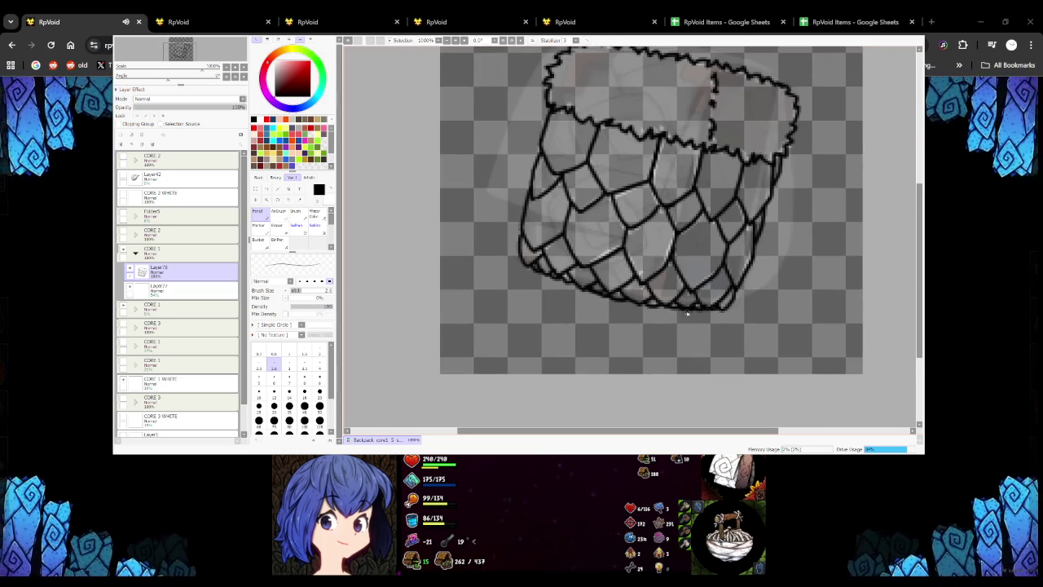
scroll(687, 312, "down", 4)
scroll(644, 312, "up", 3)
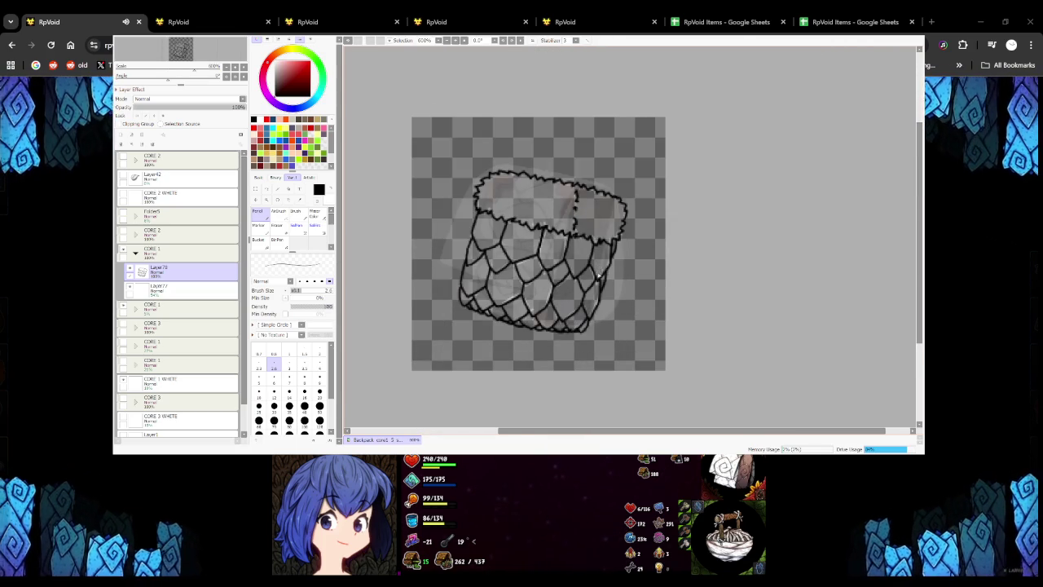
Magic-wand the empty area around the basket, clear it, and deselect
scroll(598, 276, "up", 1)
key("w")
left_click(551, 218)
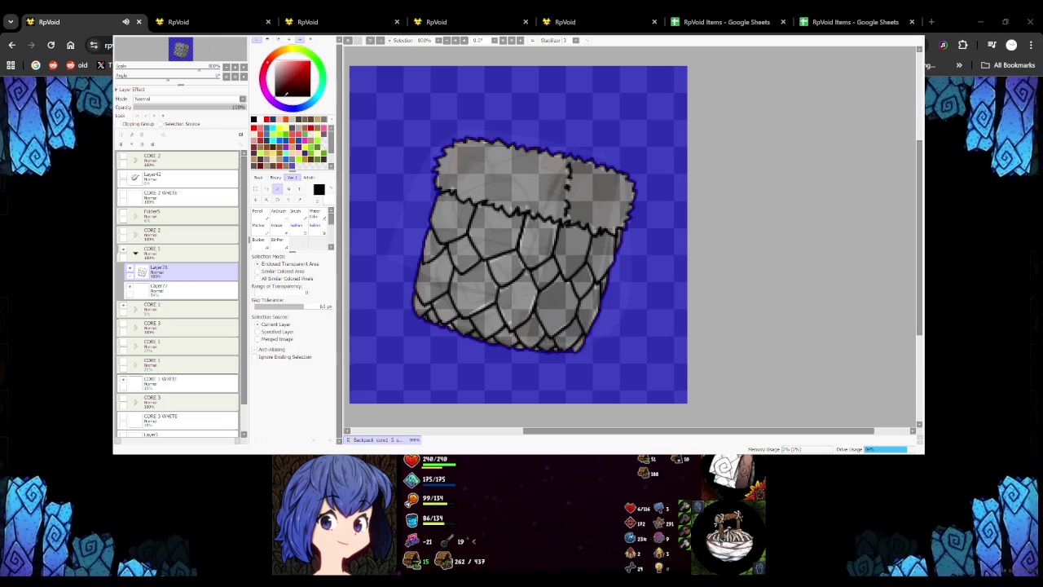
key("Delete")
key("ctrl+d")
key("n")
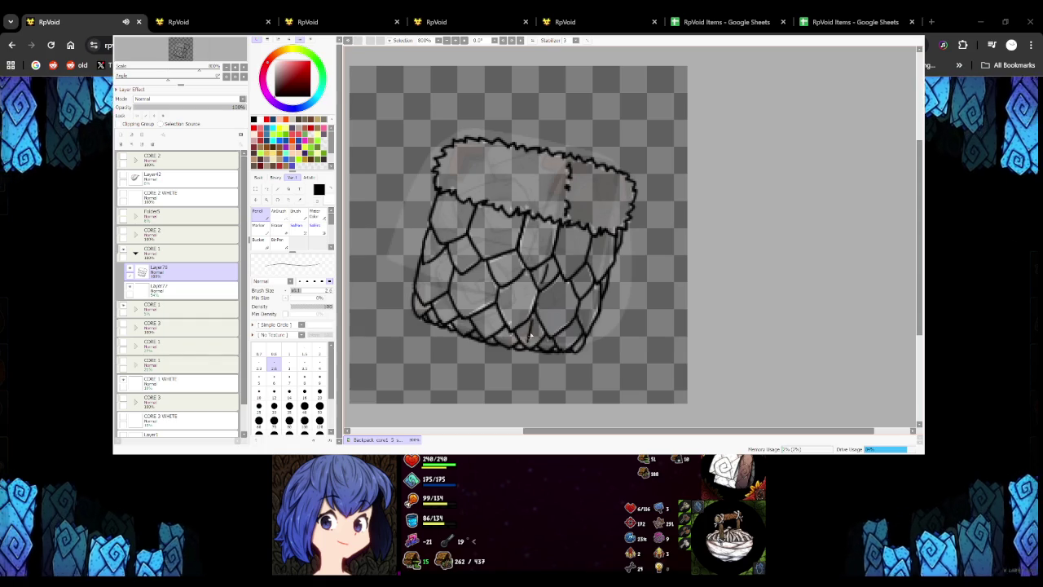
Select around the basket, invert the selection, and bucket-fill the basket dark brown
left_click(276, 190)
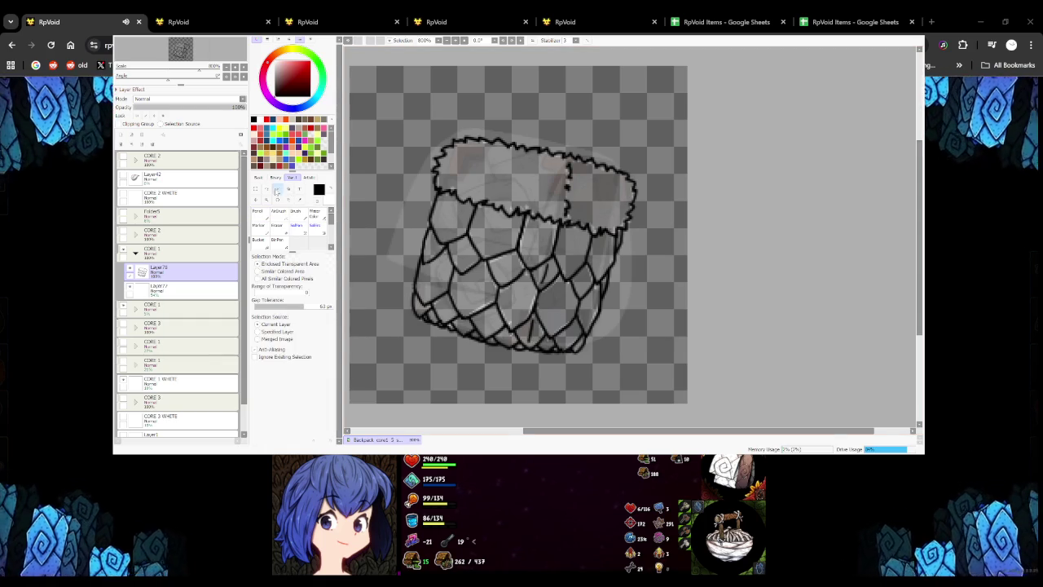
left_click(419, 172)
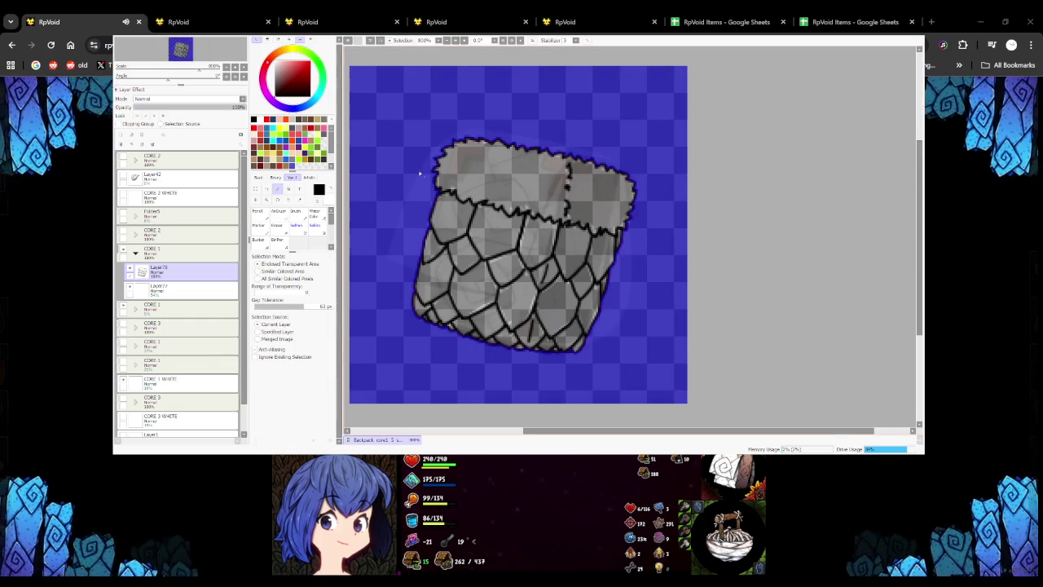
key("ctrl+i")
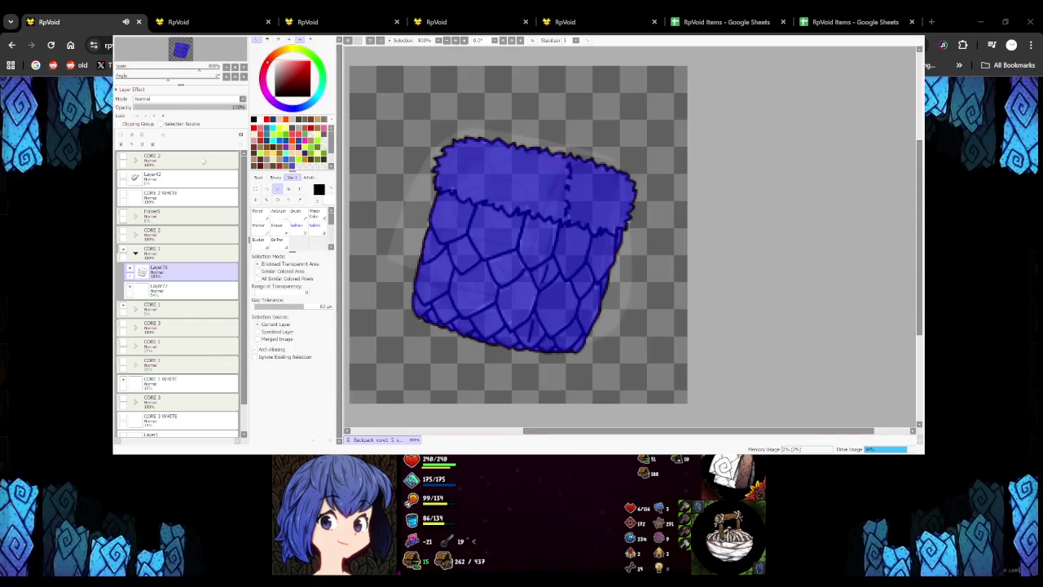
left_click(257, 240)
left_click(258, 152)
left_click(513, 261)
Delete Layer77 and fade the CORE 1 folder to about 20% opacity
key("ctrl+e")
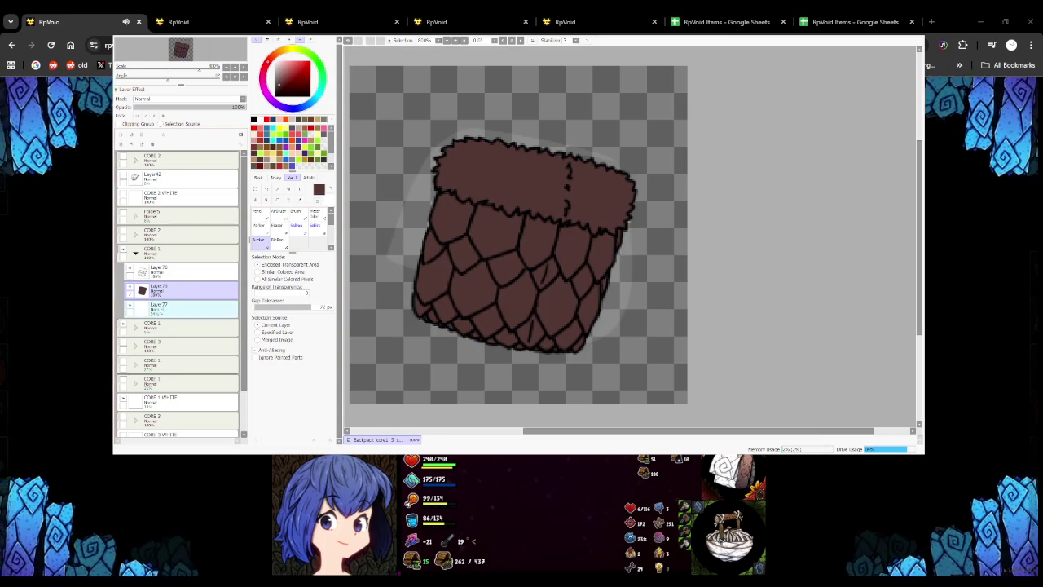
left_click(135, 252)
left_click(179, 253)
left_click(155, 107)
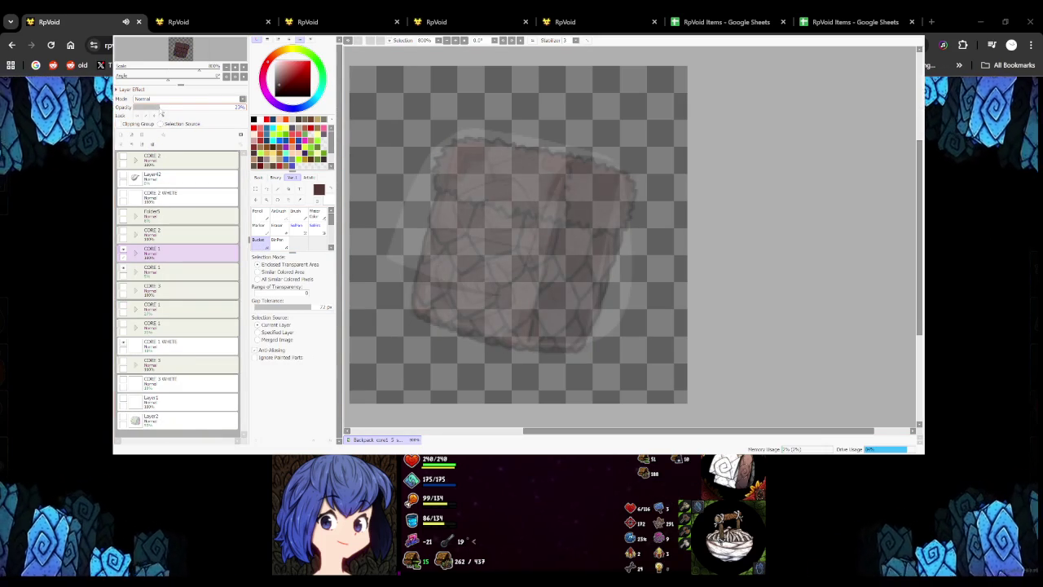
Add a new folder and layer, then draw a long white curve at the bag's upper left
left_click(143, 136)
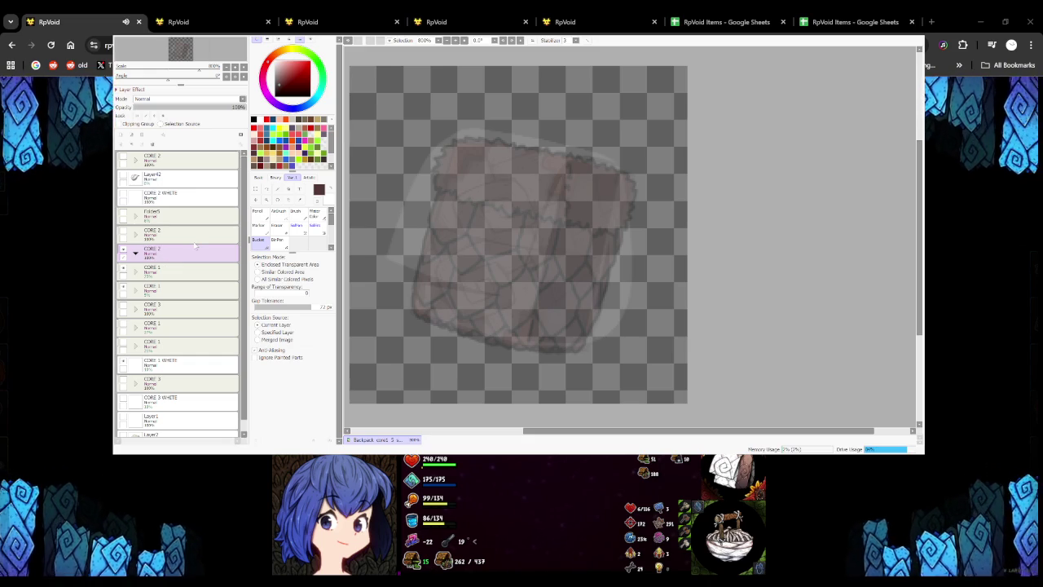
key("ctrl+v")
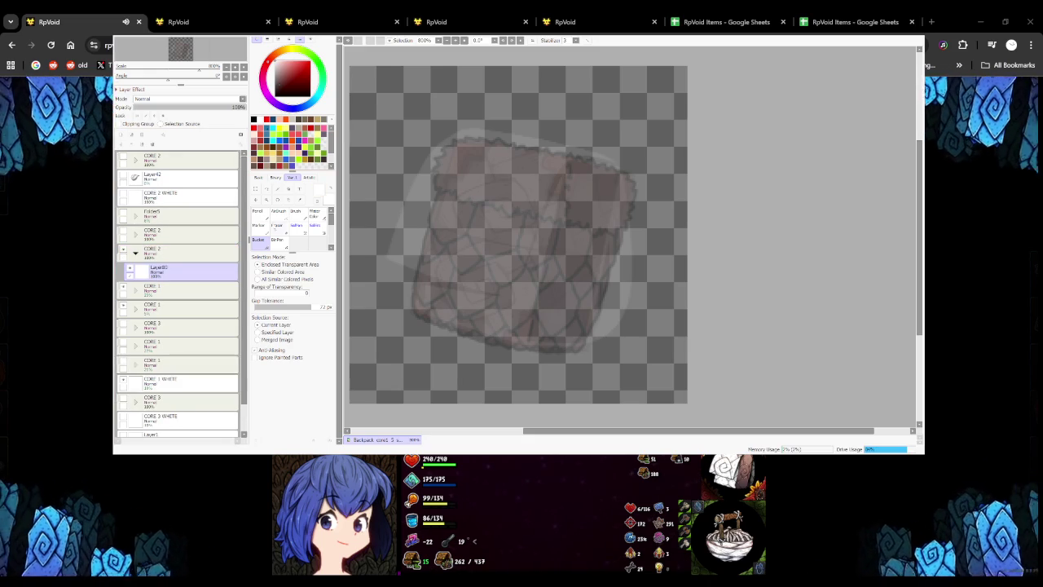
key("n")
left_click_drag(425, 250, 530, 181)
key("ctrl+z")
left_click_drag(426, 244, 432, 232)
key("ctrl+z")
left_click_drag(453, 132, 422, 155)
key("ctrl+z")
mouse_move(469, 128)
left_mouse_down()
mouse_move(424, 151)
mouse_move(465, 160)
left_mouse_up()
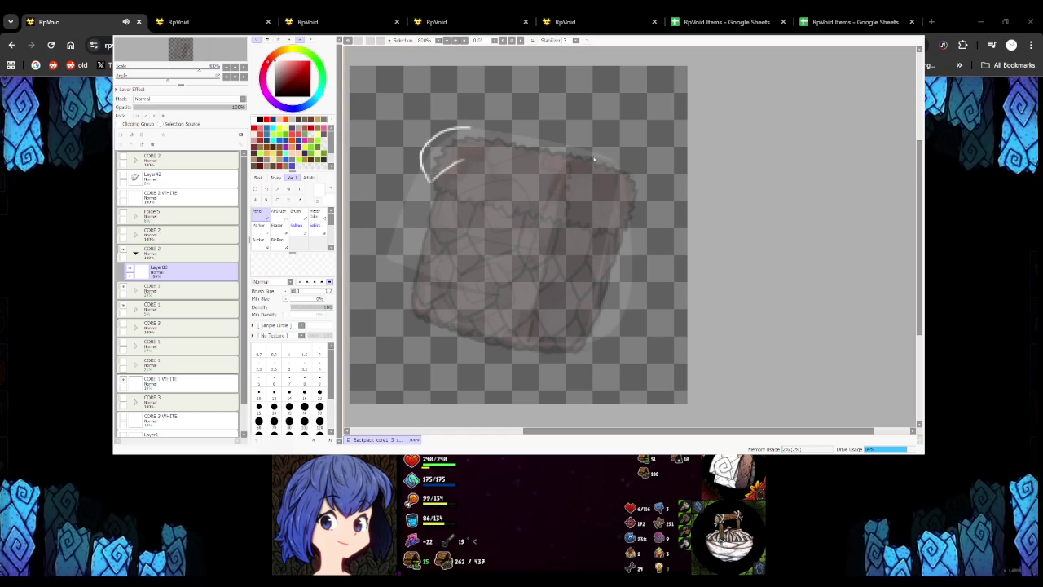
Draw a white arc at upper right, joined by short strokes into a V
left_click_drag(606, 158, 552, 196)
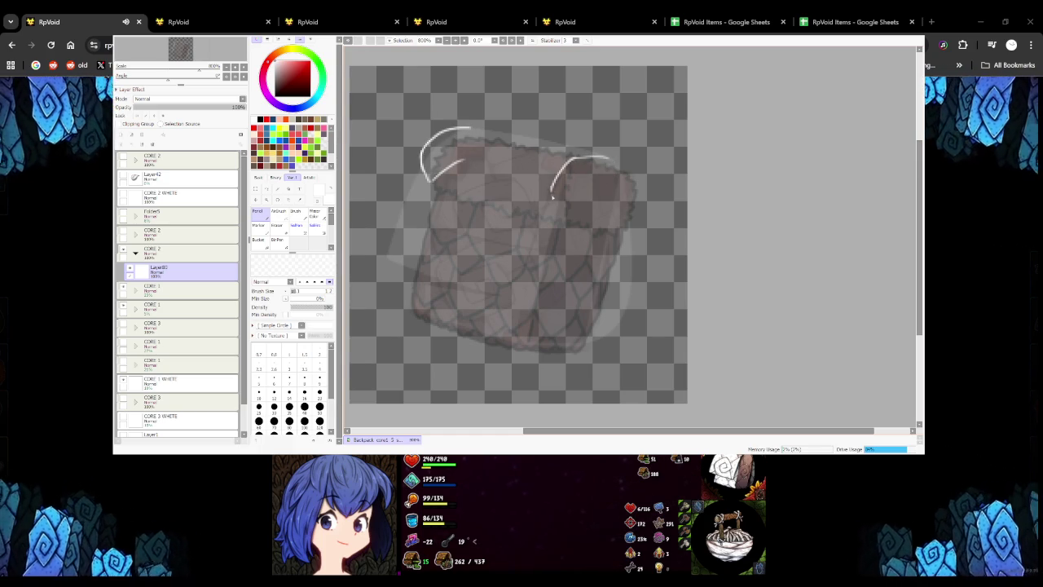
key("ctrl+z")
left_click_drag(518, 165, 525, 206)
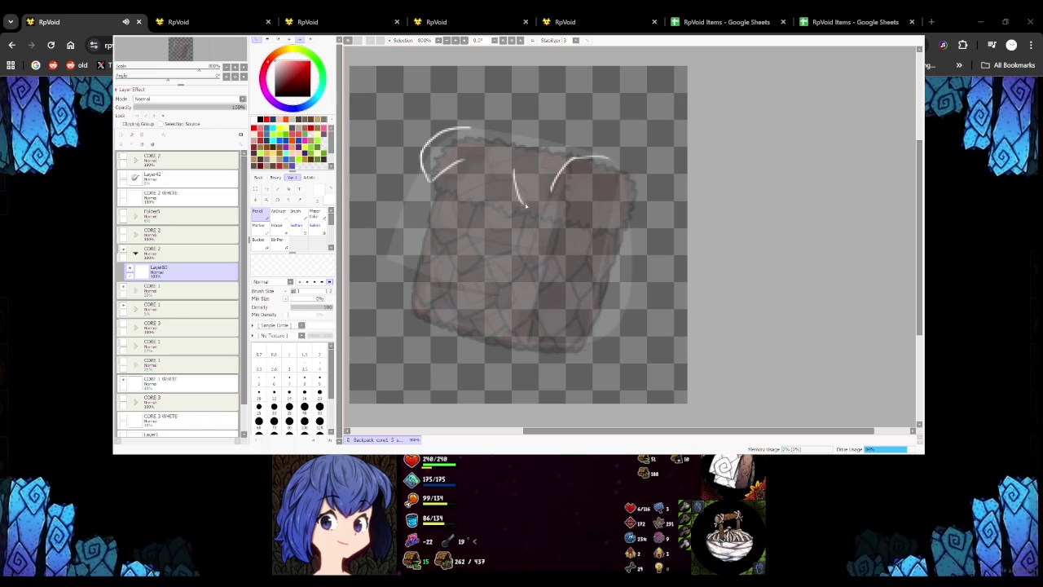
key("ctrl+z")
mouse_move(506, 170)
left_mouse_down()
mouse_move(509, 184)
mouse_move(551, 189)
left_mouse_up()
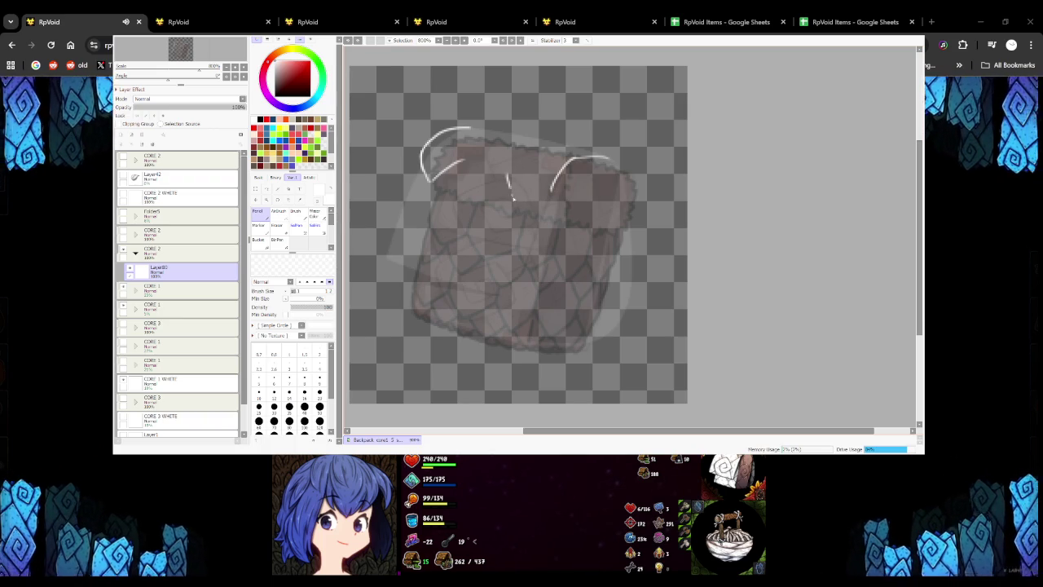
mouse_move(464, 160)
left_mouse_down()
mouse_move(466, 171)
mouse_move(501, 178)
left_mouse_up()
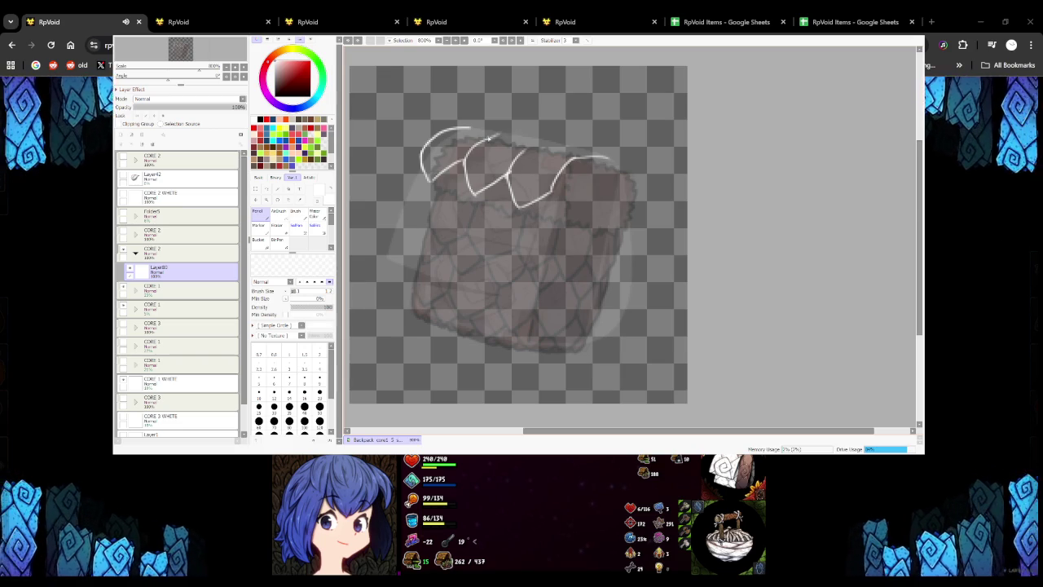
Run a white line along the arcs' tops and extend it over the right arc
left_click_drag(505, 136, 561, 140)
key("ctrl+z")
key("ctrl+y")
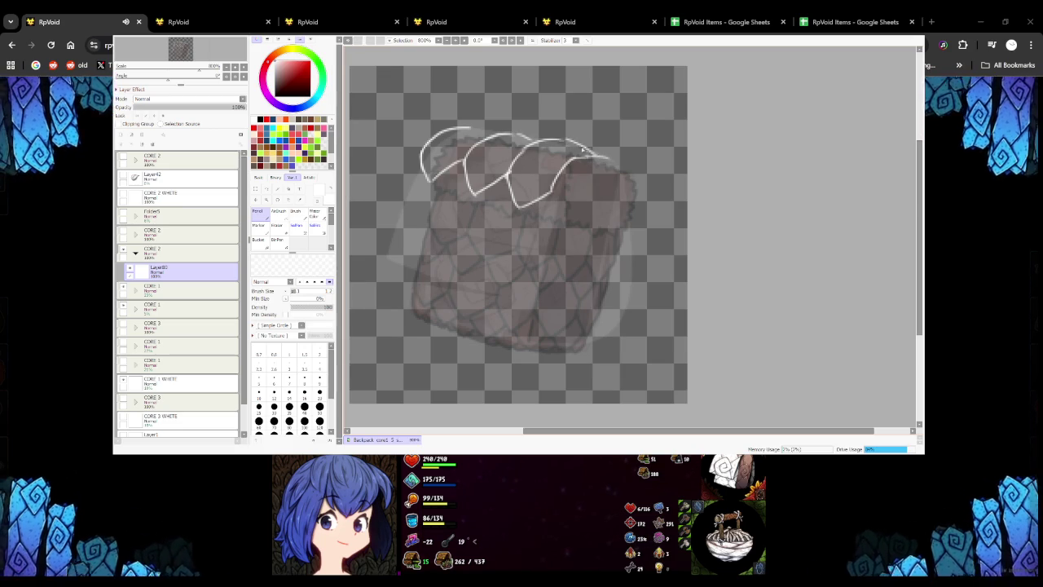
left_click_drag(561, 140, 607, 156)
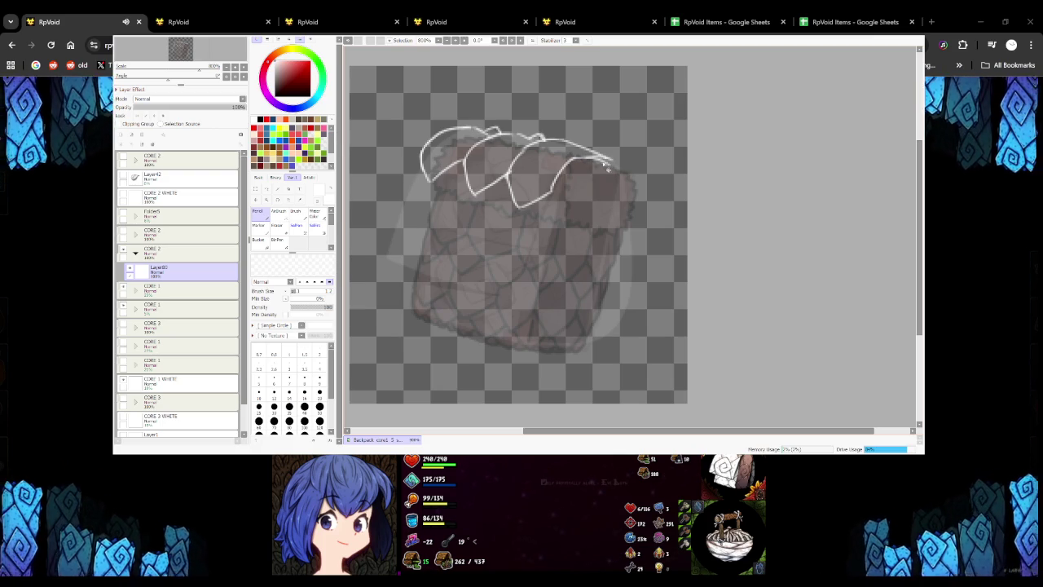
left_click_drag(566, 161, 628, 176)
key("ctrl+z")
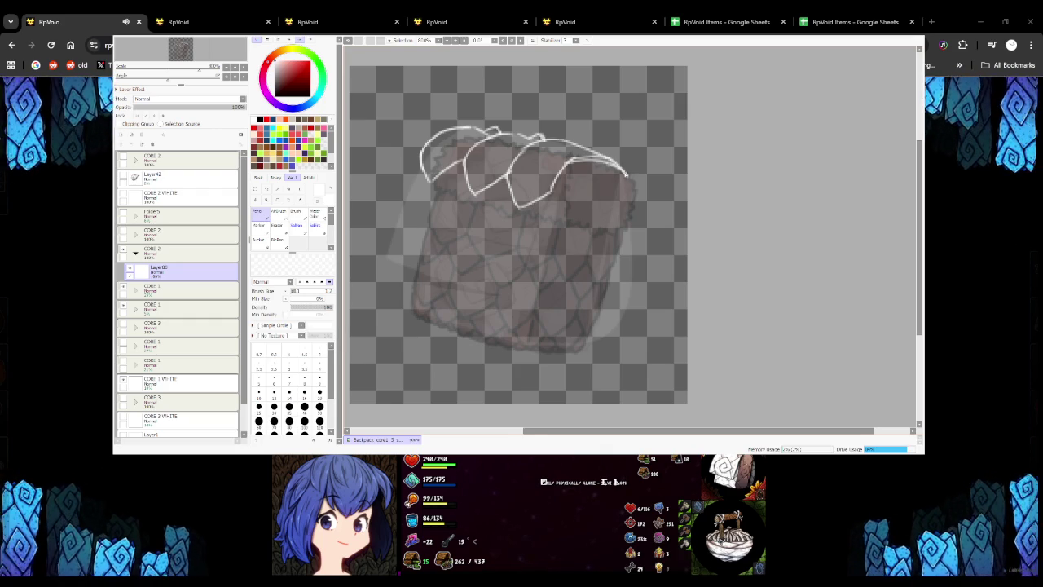
Add hanging net strands: a zigzag below the arcs and curves down the left and right
scroll(586, 187, "down", 4)
scroll(585, 192, "up", 3)
scroll(564, 177, "up", 1)
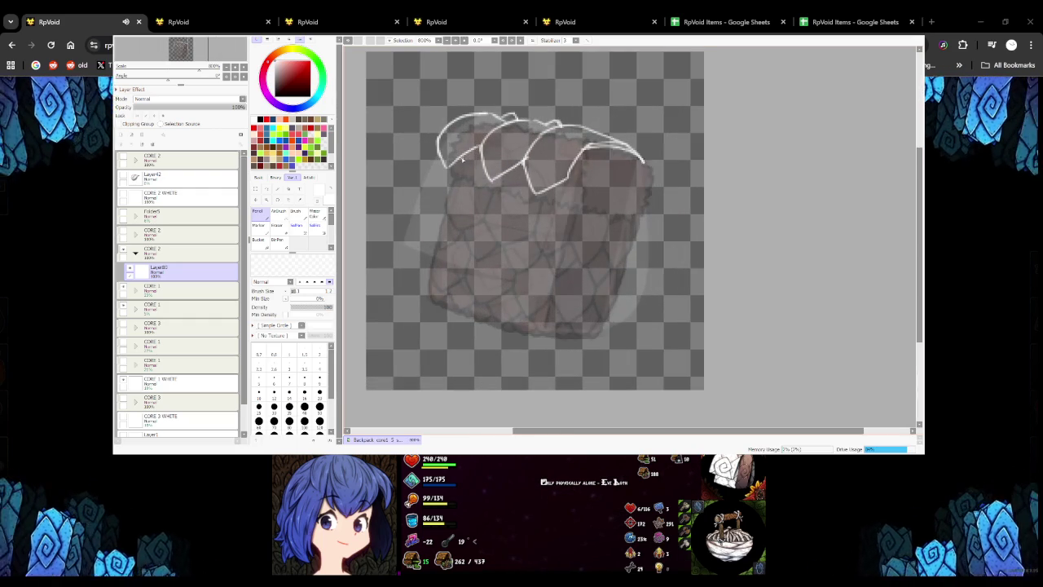
scroll(463, 158, "up", 2)
scroll(456, 172, "down", 1)
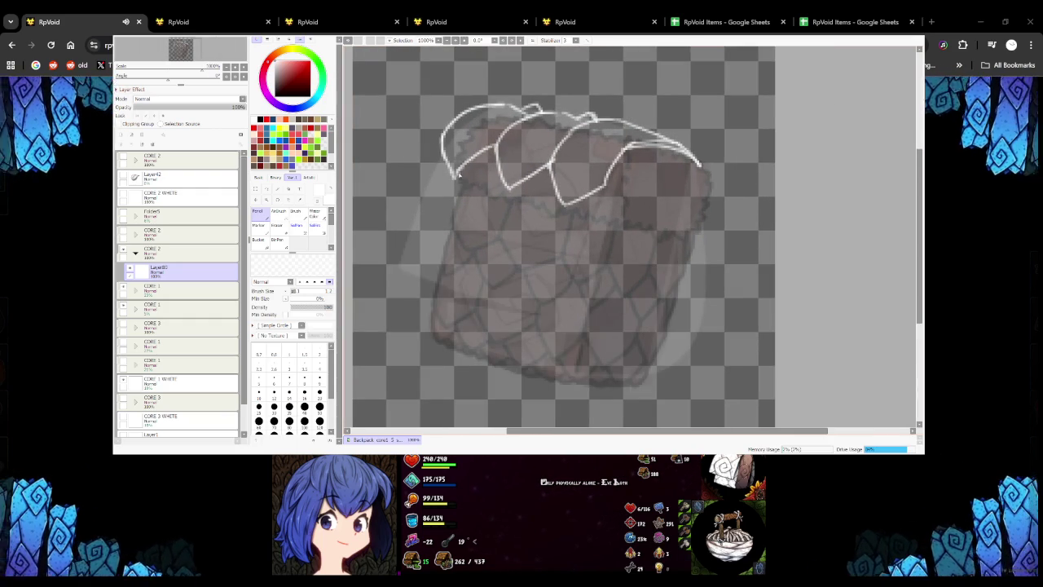
scroll(459, 173, "down", 2)
scroll(461, 174, "up", 3)
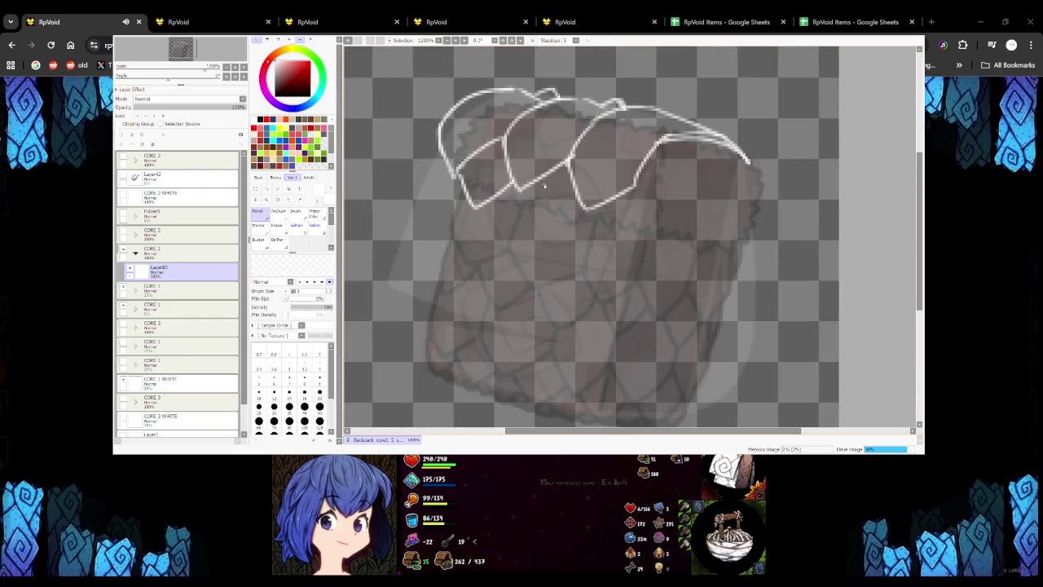
left_click_drag(585, 206, 521, 189)
left_click_drag(438, 142, 427, 187)
key("ctrl+z")
key("ctrl+z")
left_click_drag(437, 137, 422, 196)
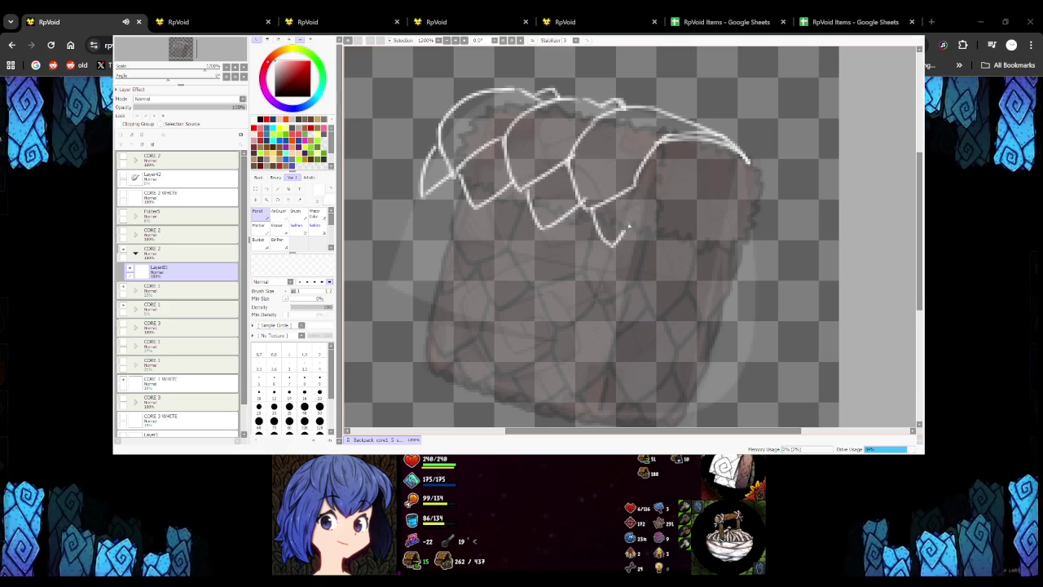
left_click_drag(667, 140, 622, 237)
scroll(625, 195, "down", 2)
scroll(626, 195, "down", 1)
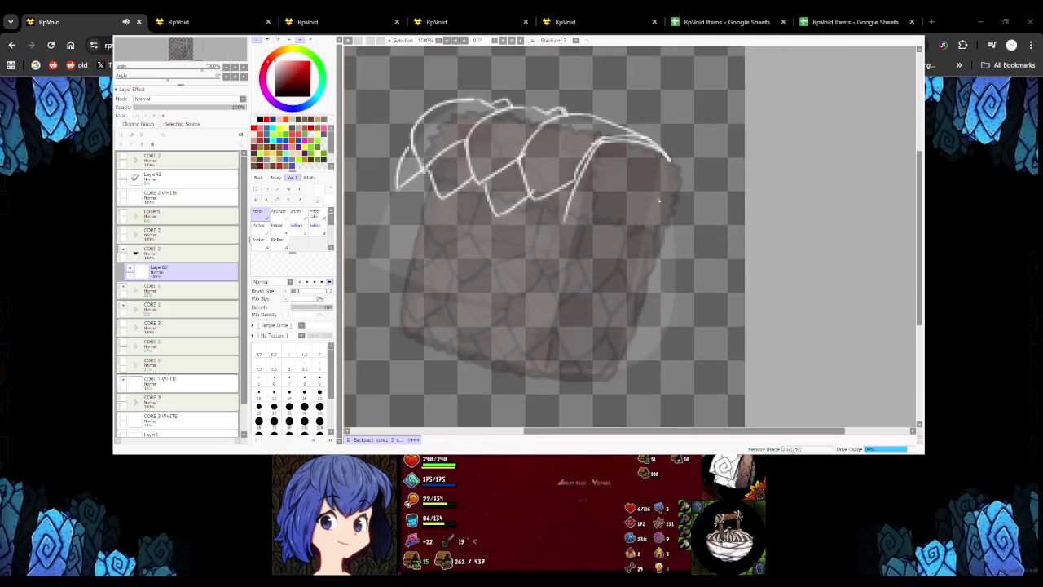
scroll(570, 196, "down", 1)
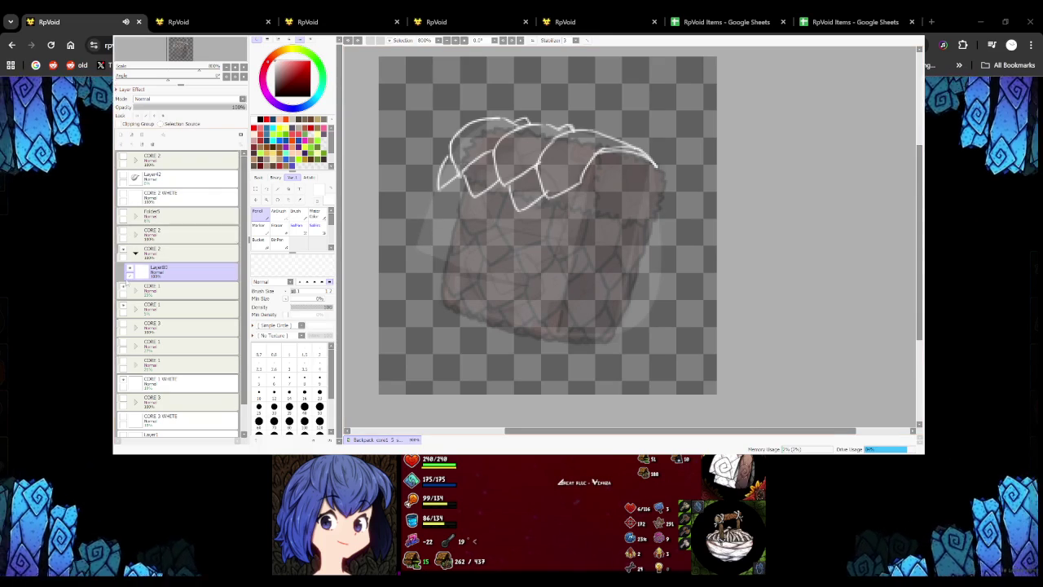
Show the coloured CORE 2 bag artwork and fade it to low opacity
left_click(126, 232)
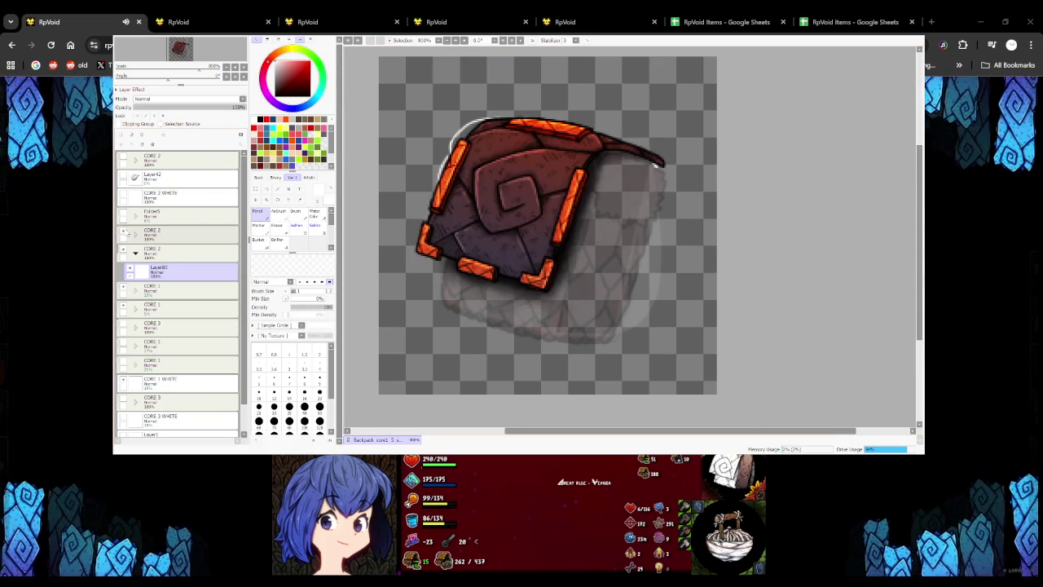
left_click(125, 233)
left_click(124, 233)
left_click(124, 233)
left_click(142, 235)
left_click_drag(155, 107, 171, 107)
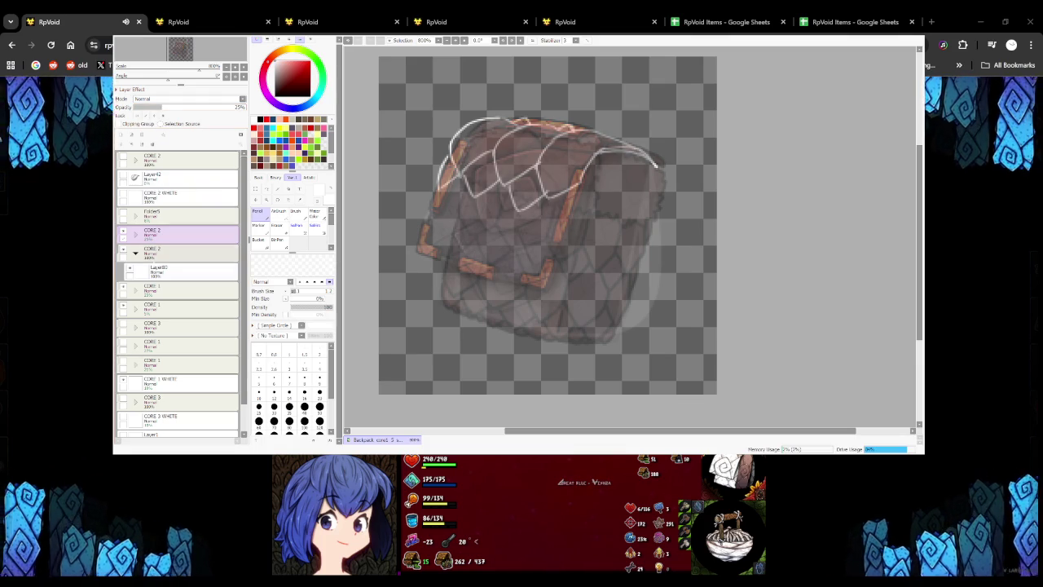
Reselect the net layer and remove a stray loop stroke
left_click(163, 270)
left_click_drag(450, 239, 531, 280)
key("ctrl+z")
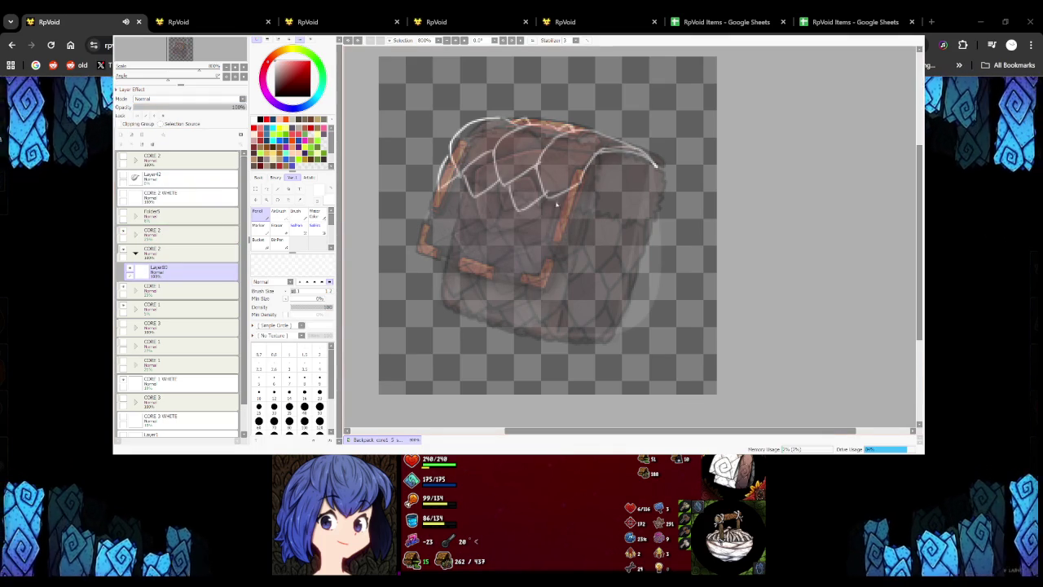
Add white net lines running along the right orange strap
left_click_drag(541, 194, 561, 221)
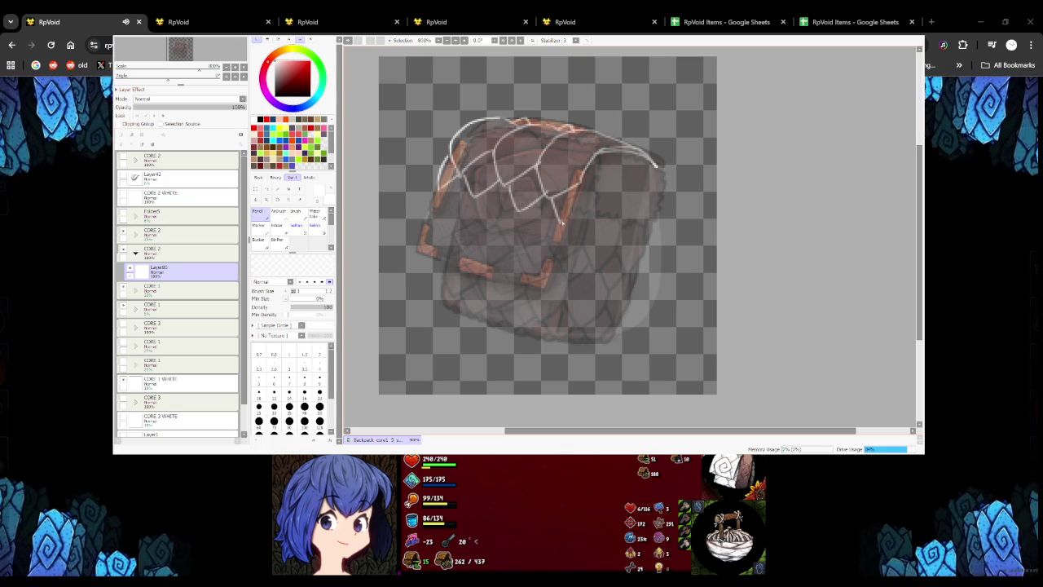
scroll(571, 200, "up", 2)
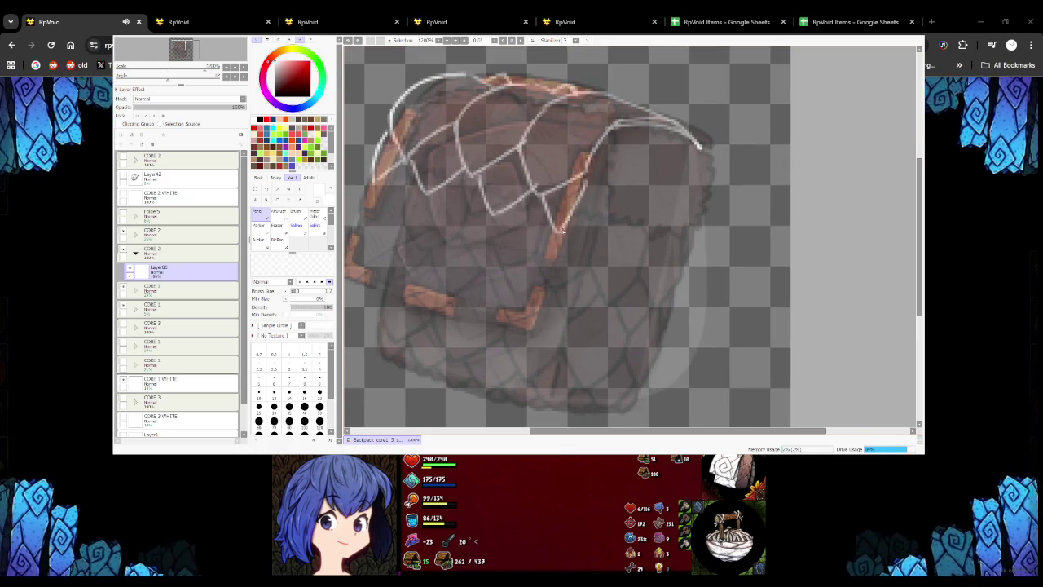
left_click_drag(564, 238, 622, 130)
left_click_drag(588, 186, 617, 133)
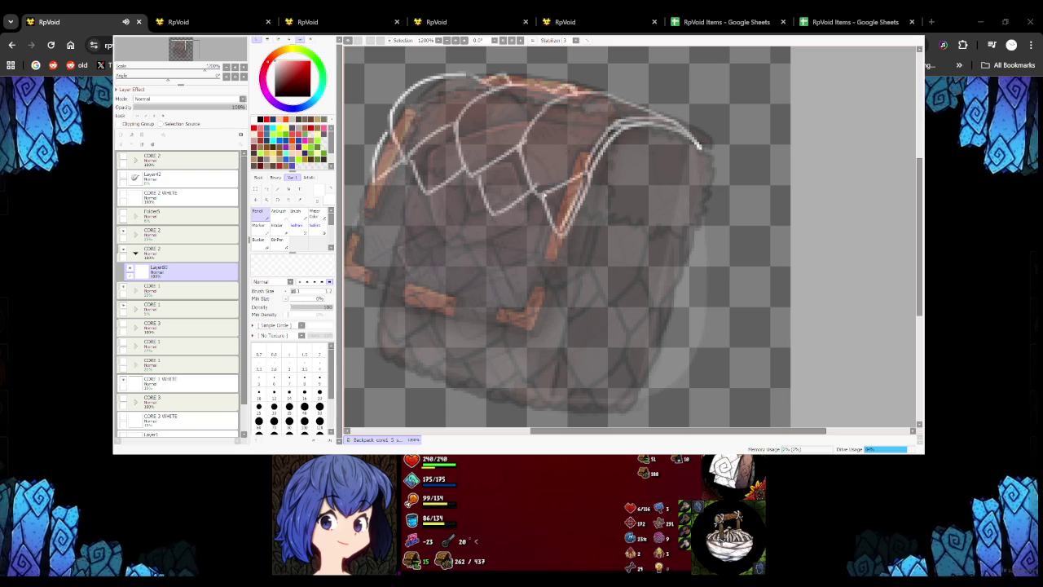
scroll(544, 196, "down", 3)
scroll(483, 181, "up", 2)
scroll(481, 181, "down", 3)
scroll(481, 181, "up", 4)
Draw net strands down the bag's left edge and through the middle
mouse_move(417, 182)
left_mouse_down()
mouse_move(424, 238)
mouse_move(476, 232)
left_mouse_up()
key("ctrl+z")
key("ctrl+z")
key("ctrl+z")
mouse_move(407, 177)
left_mouse_down()
mouse_move(422, 235)
mouse_move(470, 193)
left_mouse_up()
key("ctrl+z")
key("ctrl+z")
mouse_move(411, 179)
left_mouse_down()
mouse_move(422, 226)
mouse_move(471, 196)
mouse_move(486, 239)
mouse_move(535, 208)
mouse_move(552, 262)
left_mouse_up()
key("ctrl+z")
left_click_drag(536, 210, 554, 264)
key("ctrl+z")
mouse_move(534, 210)
left_mouse_down()
mouse_move(552, 262)
mouse_move(596, 227)
left_mouse_up()
left_click_drag(415, 181, 398, 219)
key("ctrl+z")
key("ctrl+z")
mouse_move(415, 180)
left_mouse_down()
mouse_move(397, 218)
mouse_move(407, 254)
left_mouse_up()
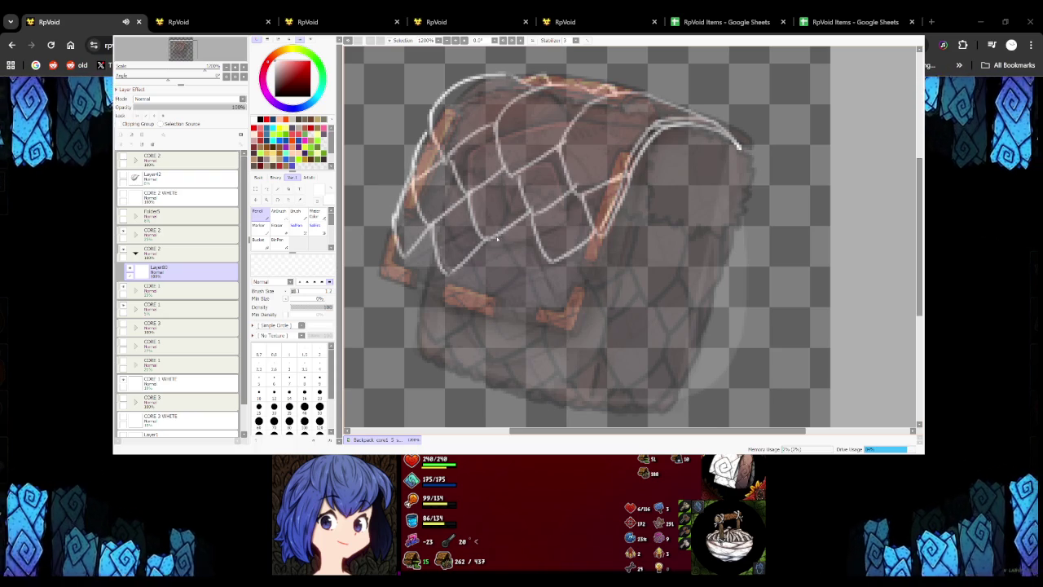
Extend the net downward with lower strands reaching toward the lower-right strap
left_click_drag(436, 225, 448, 271)
key("ctrl+z")
mouse_move(436, 225)
left_mouse_down()
mouse_move(481, 244)
mouse_move(511, 298)
left_mouse_up()
key("ctrl+z")
mouse_move(494, 242)
left_mouse_down()
mouse_move(513, 297)
mouse_move(547, 265)
mouse_move(570, 312)
mouse_move(595, 270)
mouse_move(569, 308)
left_mouse_up()
key("ctrl+z")
key("ctrl+z")
left_click_drag(601, 238, 568, 306)
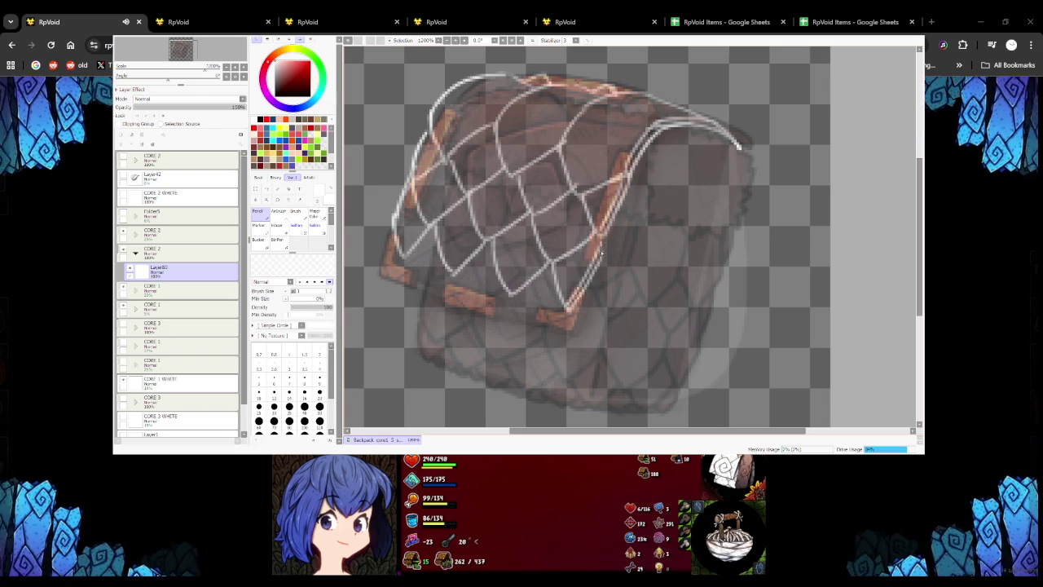
scroll(585, 233, "down", 5)
scroll(585, 233, "up", 2)
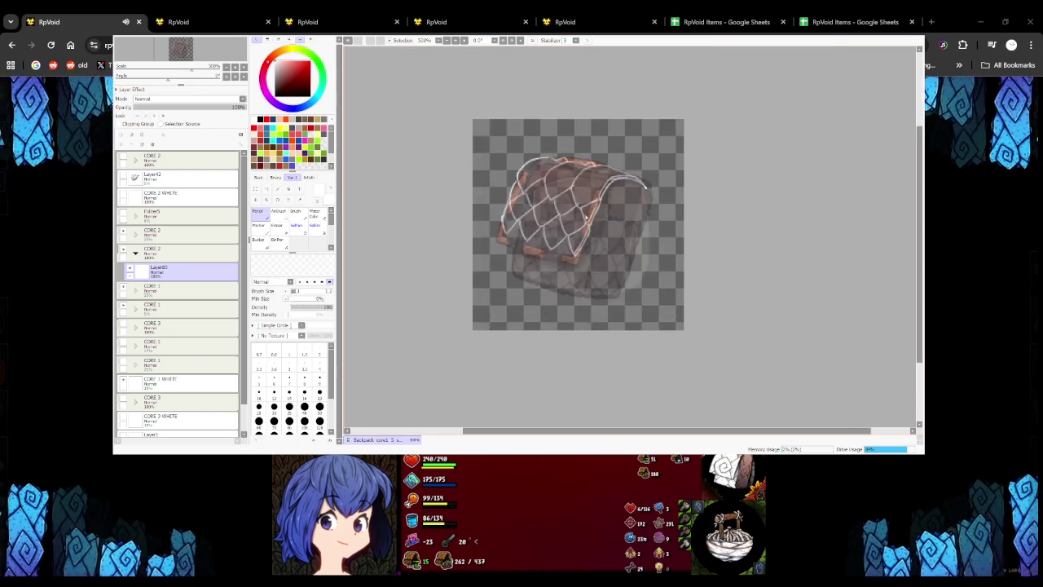
Add white strands along the net's bottom and bottom-left corner
scroll(542, 248, "up", 3)
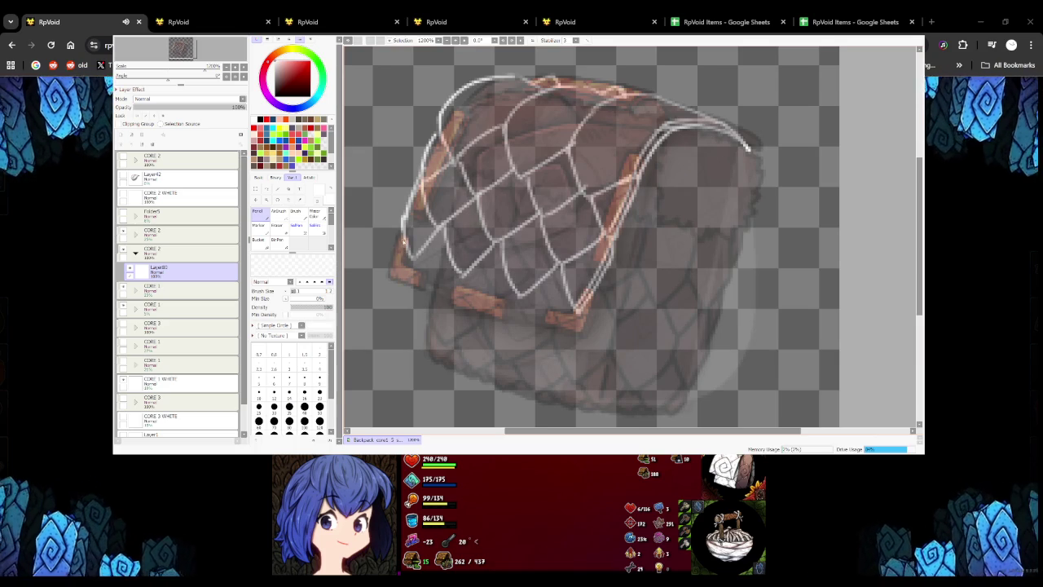
mouse_move(419, 283)
left_mouse_down()
mouse_move(453, 262)
mouse_move(490, 313)
mouse_move(549, 327)
mouse_move(575, 296)
left_mouse_up()
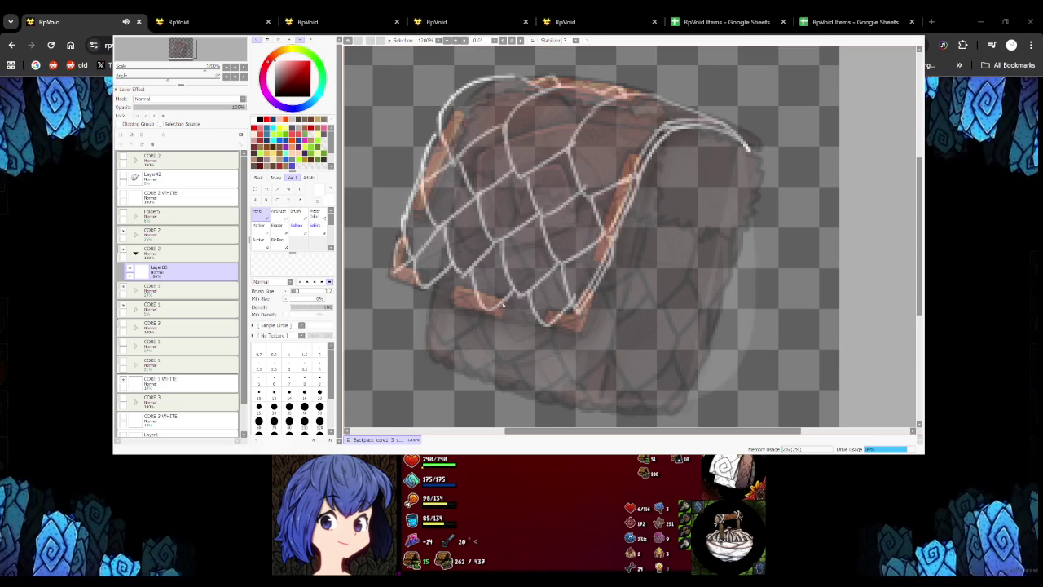
key("ctrl+z")
left_click_drag(495, 313, 530, 326)
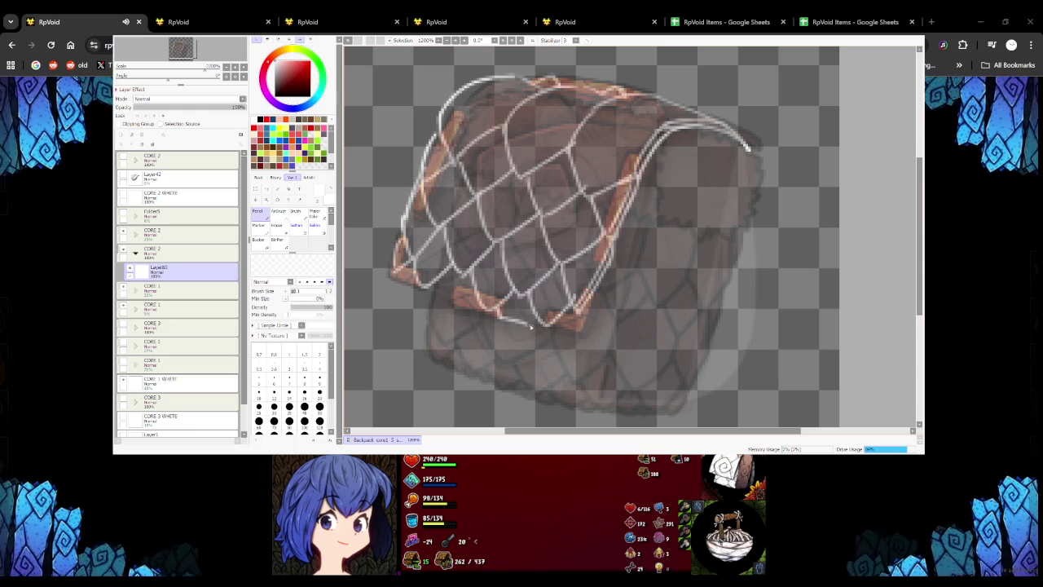
left_click_drag(432, 283, 474, 306)
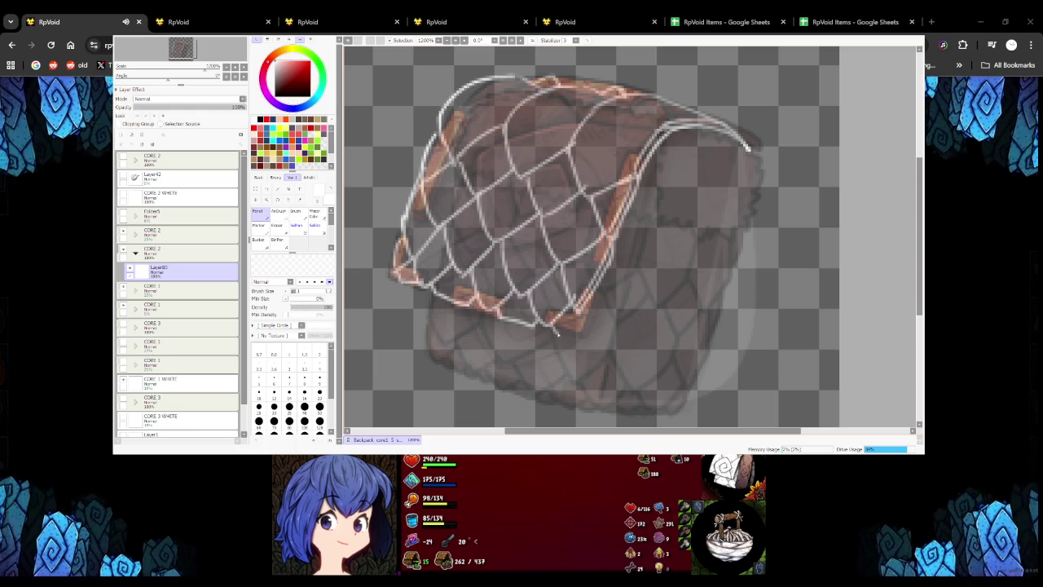
scroll(564, 323, "down", 4)
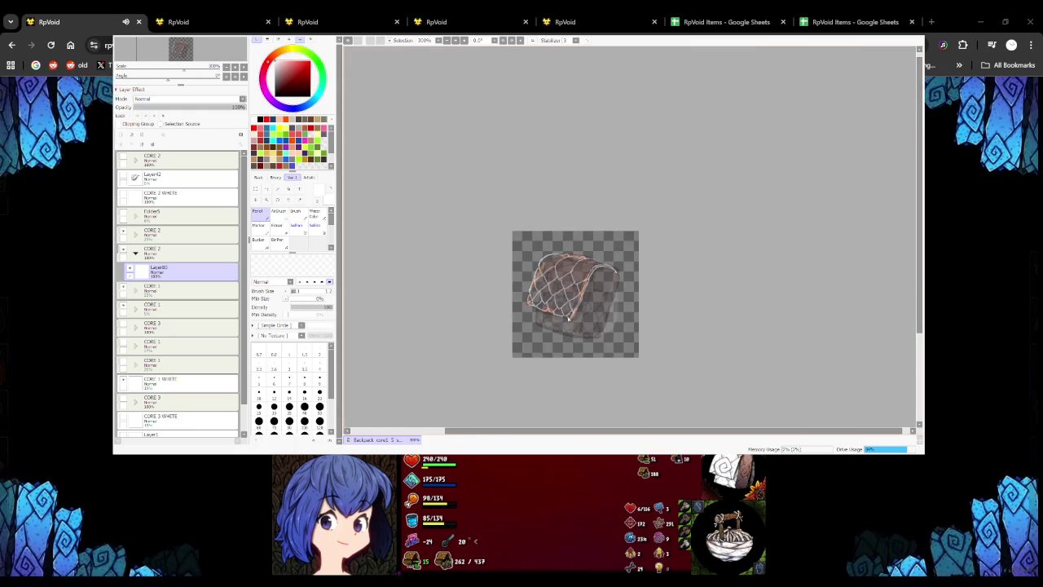
scroll(594, 277, "up", 2)
scroll(576, 259, "up", 1)
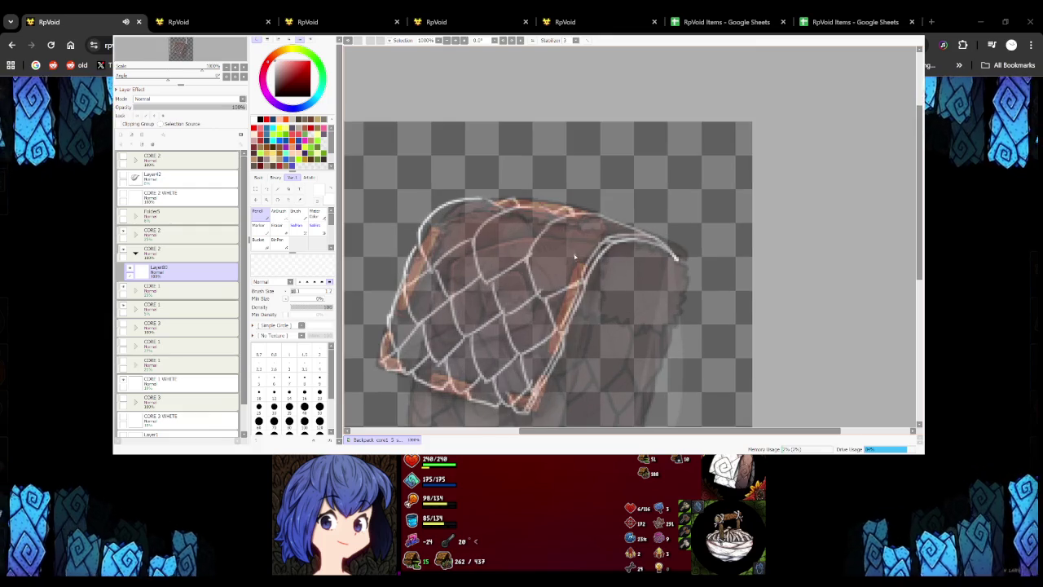
Select the old top-edge strand with the lasso and redraw the net's top edge
left_click(266, 189)
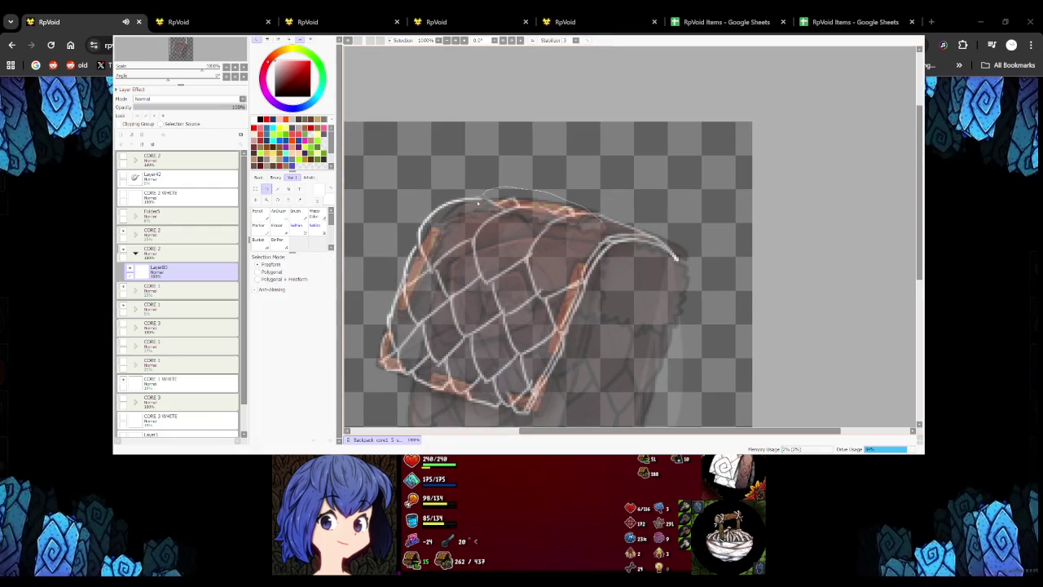
left_click_drag(551, 222, 533, 222)
key("n")
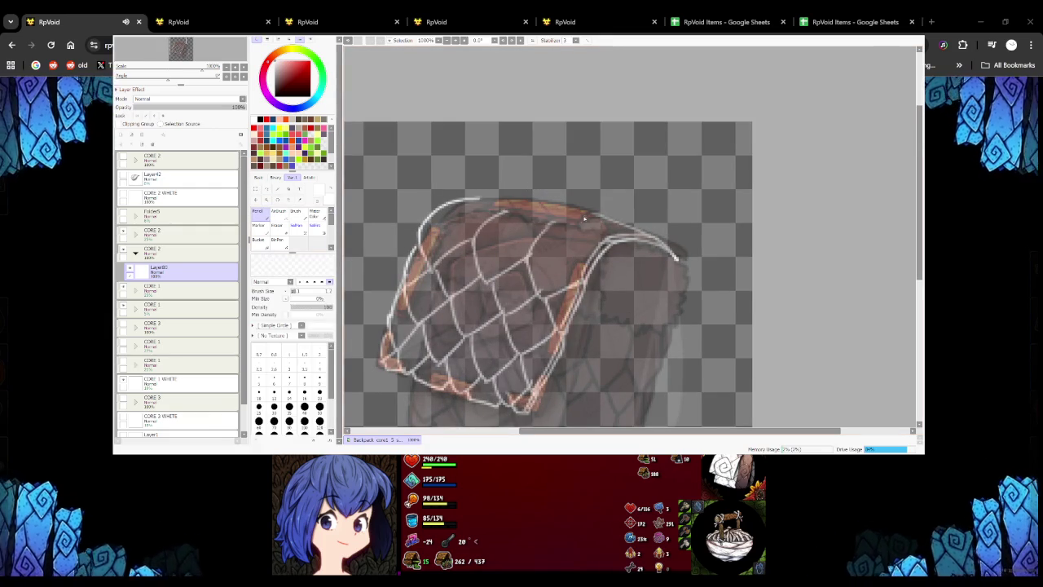
scroll(564, 225, "up", 1)
scroll(564, 225, "up", 1)
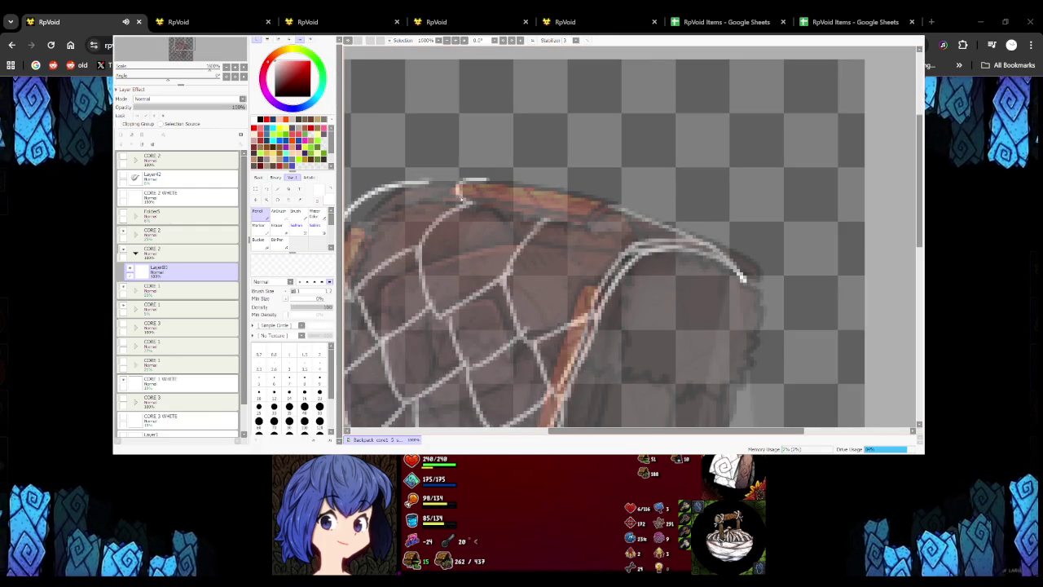
mouse_move(469, 196)
left_mouse_down()
mouse_move(541, 198)
mouse_move(641, 228)
left_mouse_up()
key("ctrl+z")
key("ctrl+z")
left_click_drag(545, 219, 653, 226)
mouse_move(509, 185)
left_mouse_down()
mouse_move(567, 196)
mouse_move(495, 174)
left_mouse_up()
key("ctrl+z")
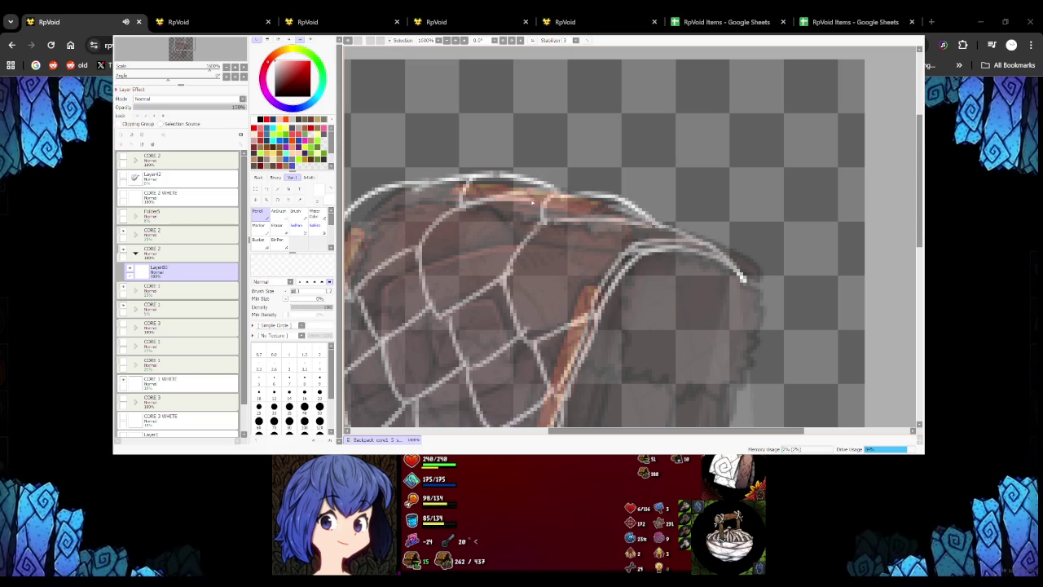
Try a thicker white rim line at the top-left, then discard it
scroll(607, 245, "down", 2)
scroll(606, 244, "up", 2)
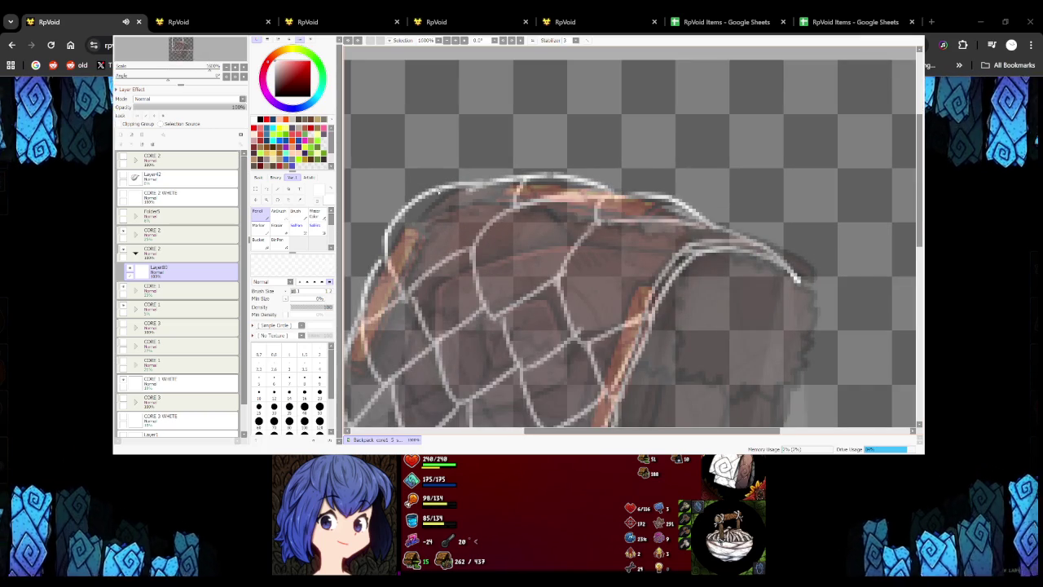
scroll(607, 244, "down", 2)
scroll(607, 244, "down", 1)
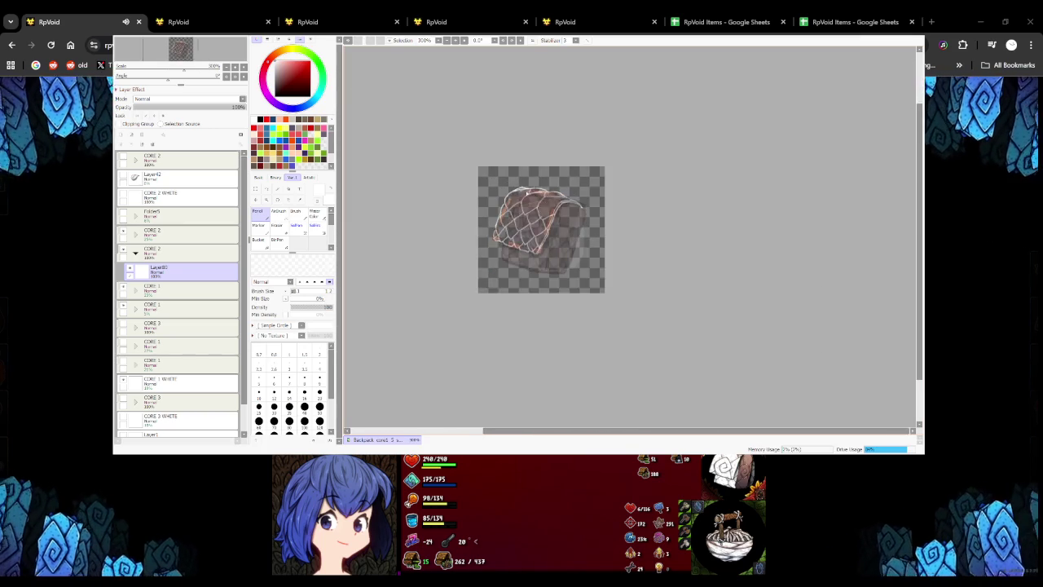
scroll(607, 244, "up", 2)
key("l")
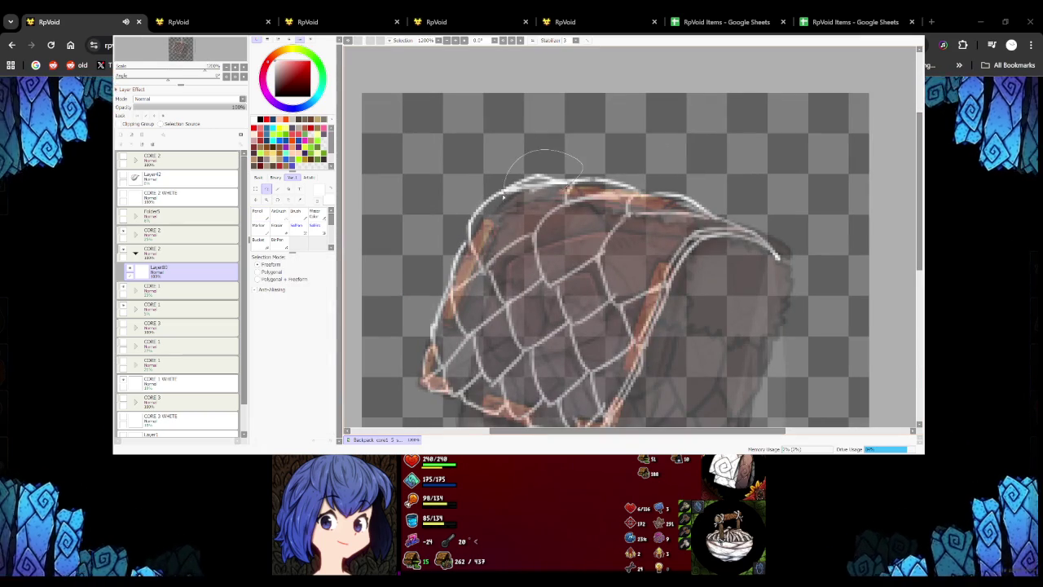
key("n")
scroll(453, 213, "up", 2)
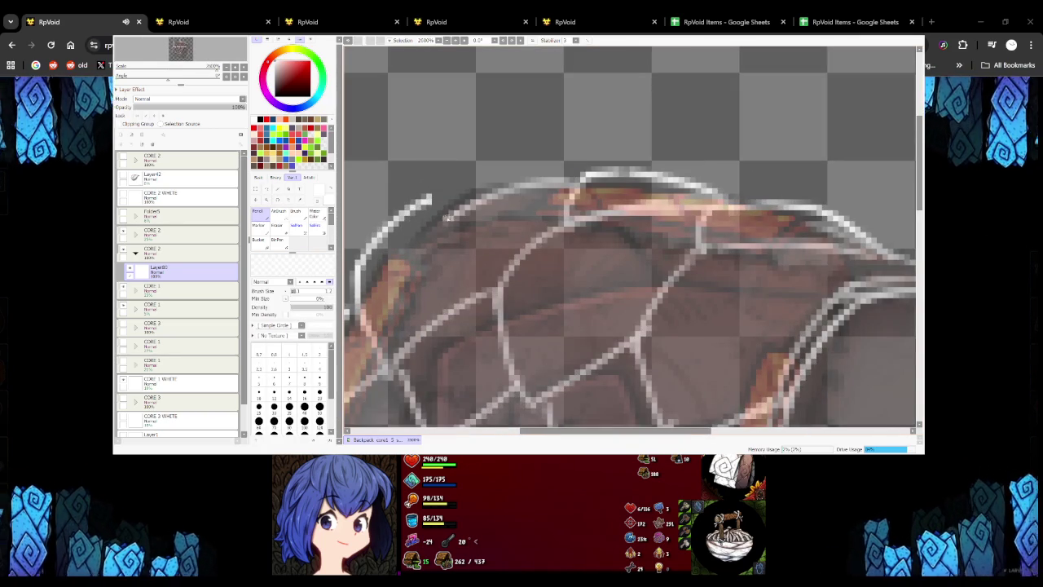
left_click_drag(450, 192, 371, 260)
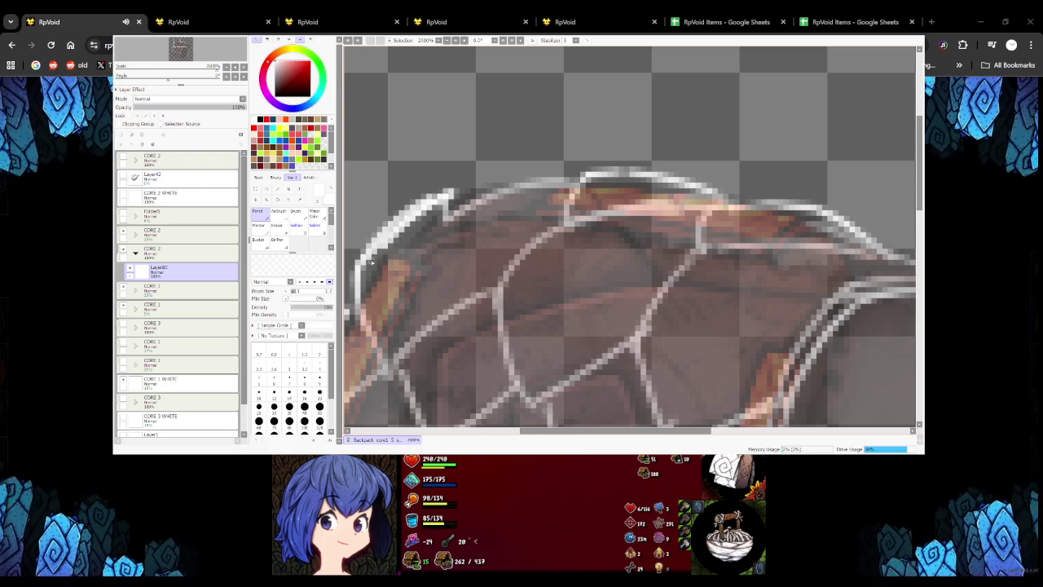
scroll(370, 262, "down", 4)
scroll(424, 224, "up", 4)
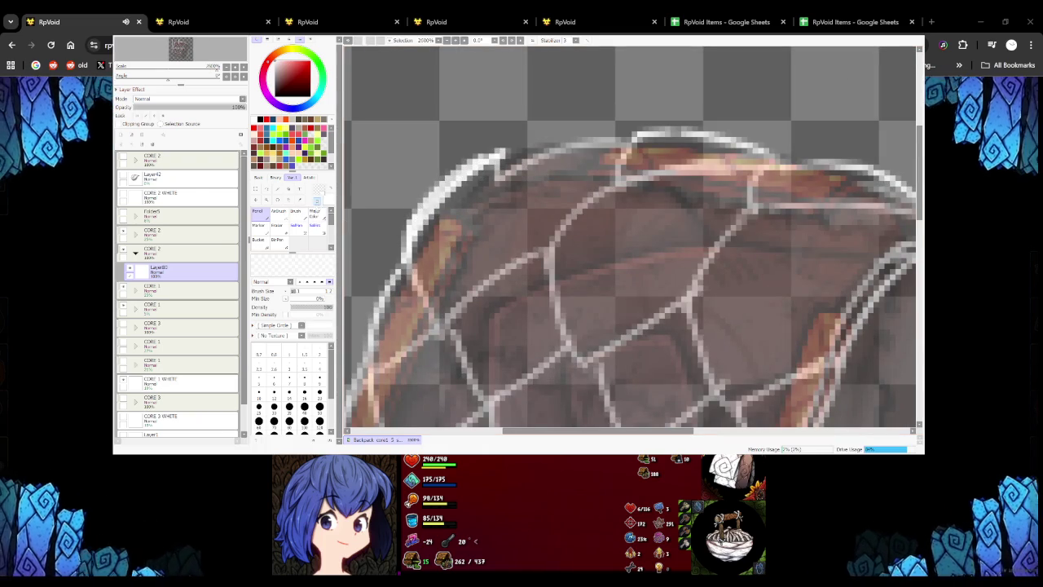
key("ctrl+z")
key("ctrl+z")
key("ctrl+z")
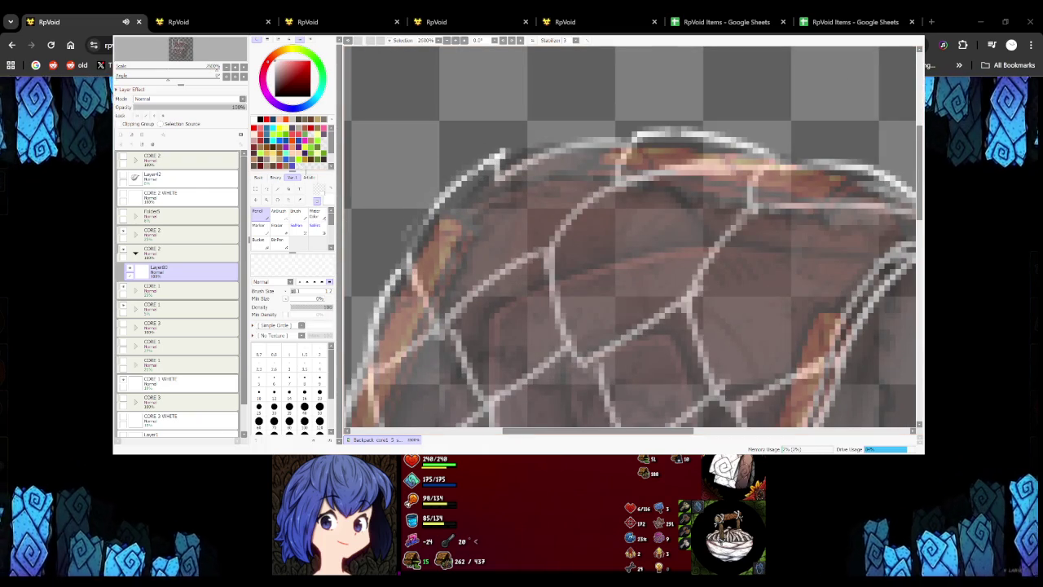
scroll(498, 155, "down", 4)
scroll(884, 271, "up", 3)
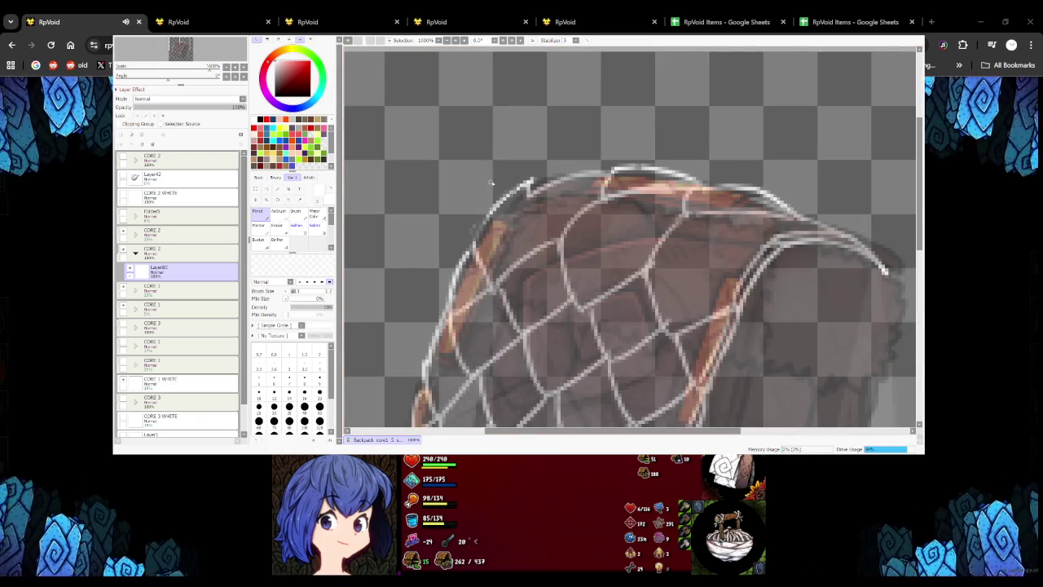
scroll(491, 182, "up", 2)
Draw a white line along the top rim and redo the short stroke at its right end
left_click_drag(523, 190, 670, 169)
scroll(819, 235, "down", 1)
scroll(818, 234, "down", 1)
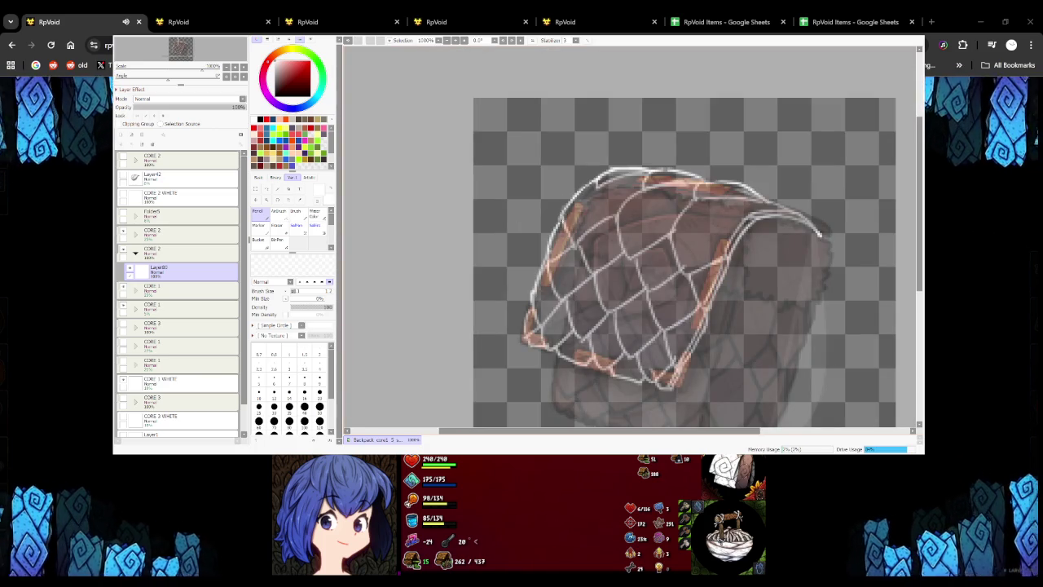
scroll(819, 235, "down", 4)
scroll(611, 221, "up", 1)
scroll(611, 221, "up", 2)
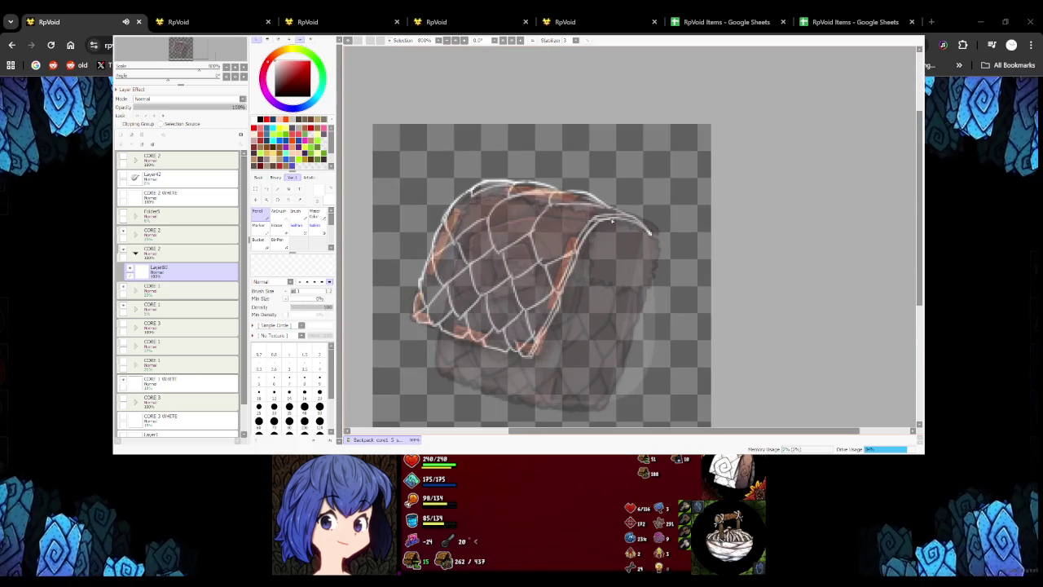
scroll(649, 233, "up", 1)
scroll(644, 220, "up", 1)
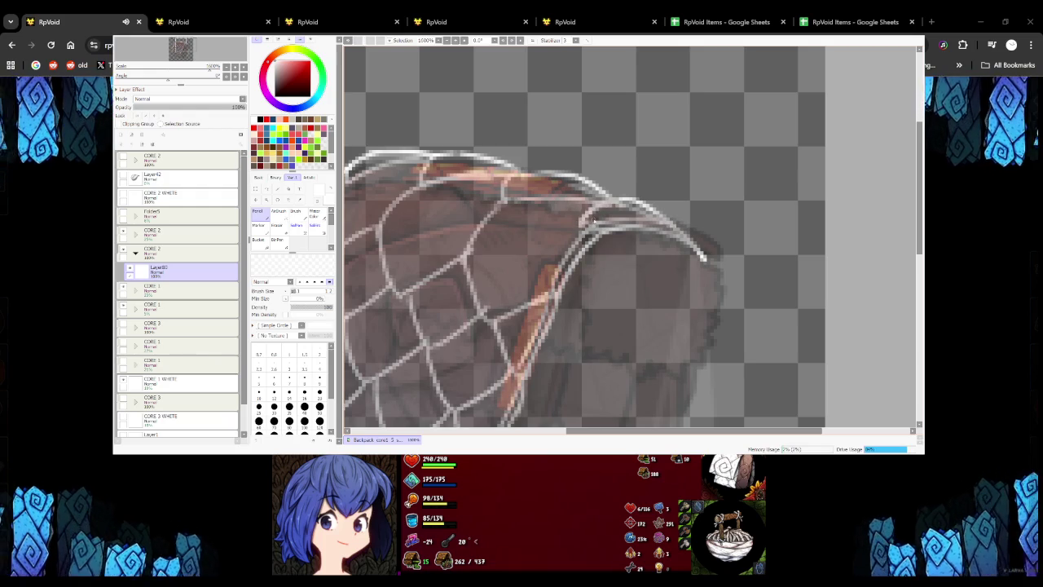
key("ctrl+z")
left_click_drag(570, 218, 599, 215)
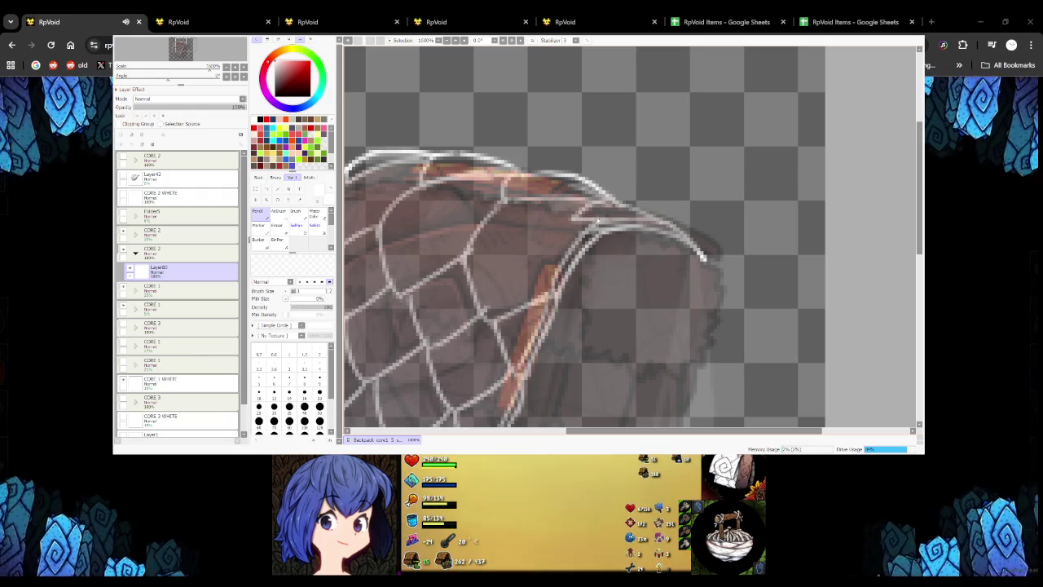
scroll(690, 242, "down", 4)
scroll(648, 232, "up", 2)
scroll(573, 212, "down", 1)
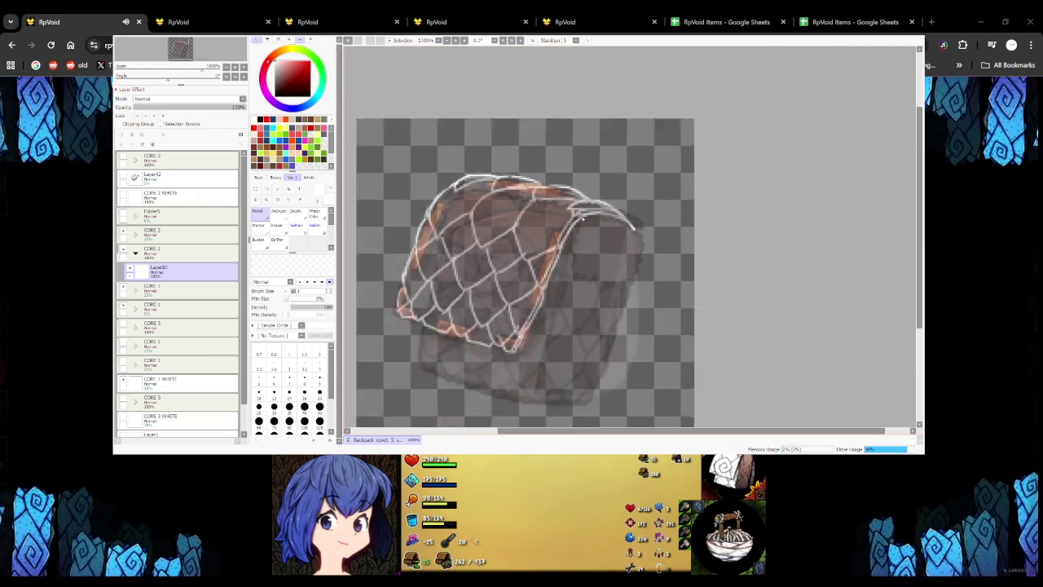
scroll(578, 220, "down", 3)
scroll(589, 230, "up", 2)
scroll(589, 231, "up", 1)
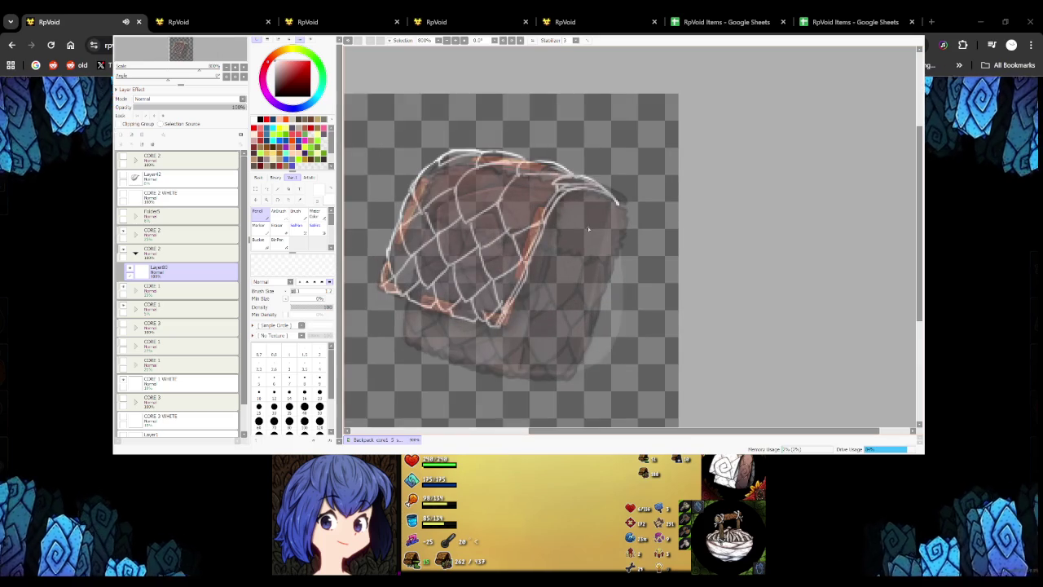
Fade the white net layer to 27% and add a new layer above it
left_click(163, 107)
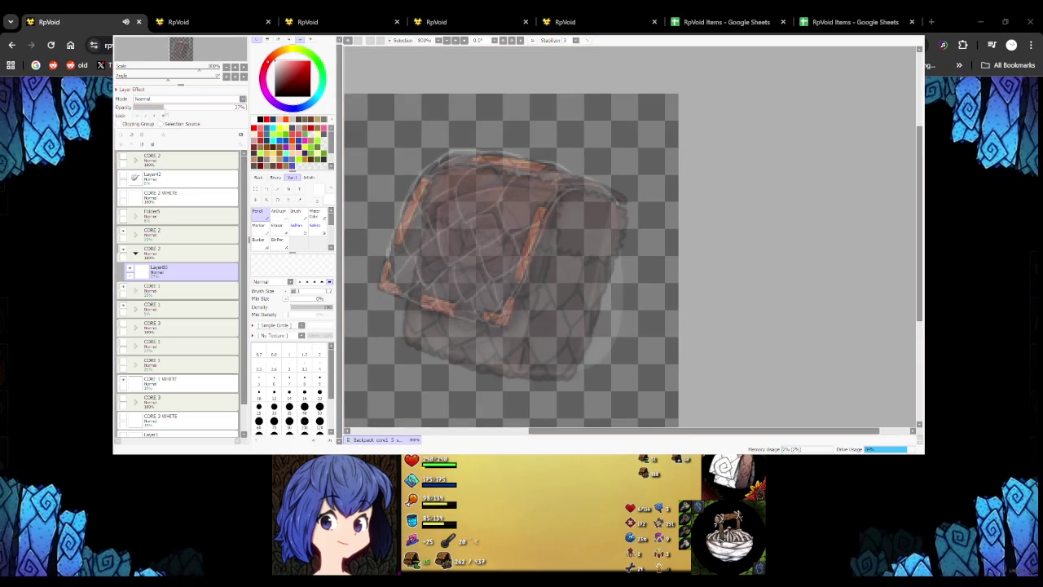
left_click(128, 132)
left_click_drag(431, 299, 570, 221)
key("ctrl+z")
left_click_drag(455, 238, 562, 174)
key("ctrl+z")
Hide the CORE 1 straps and shading, then draw a black stroke on the new layer
left_click(137, 308)
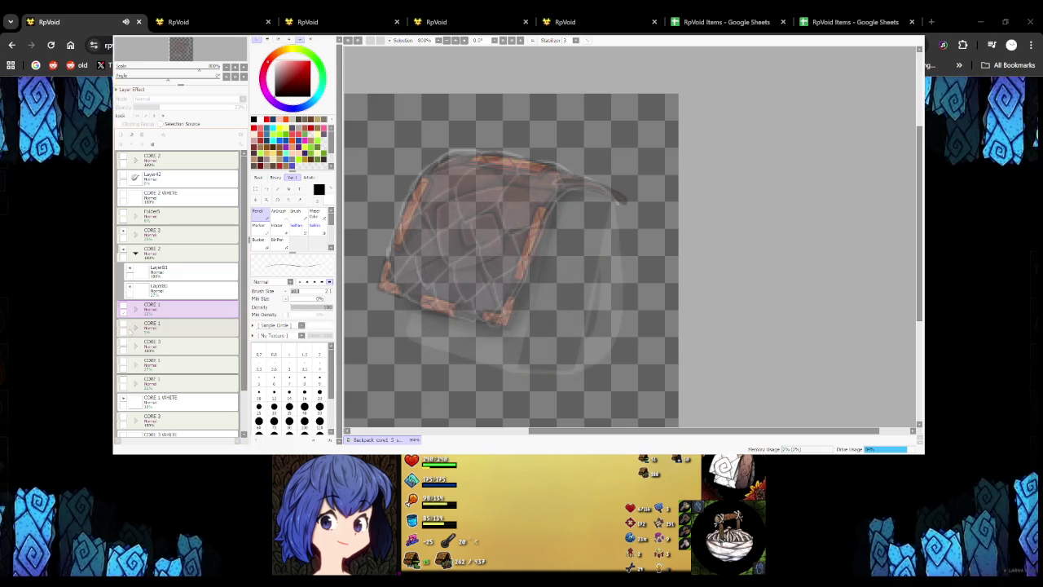
left_click(123, 326)
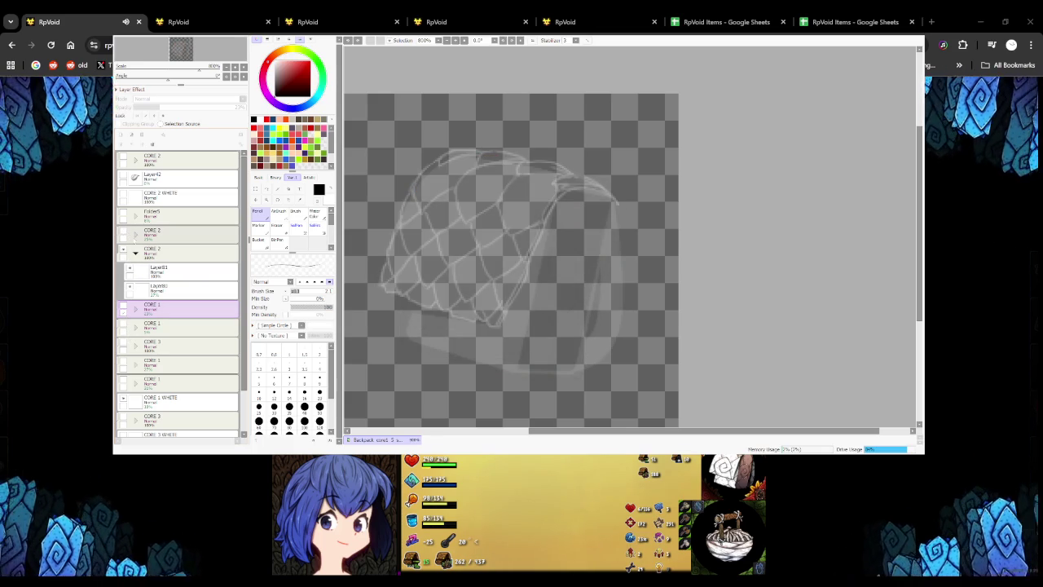
left_click(159, 269)
left_click_drag(415, 262, 603, 210)
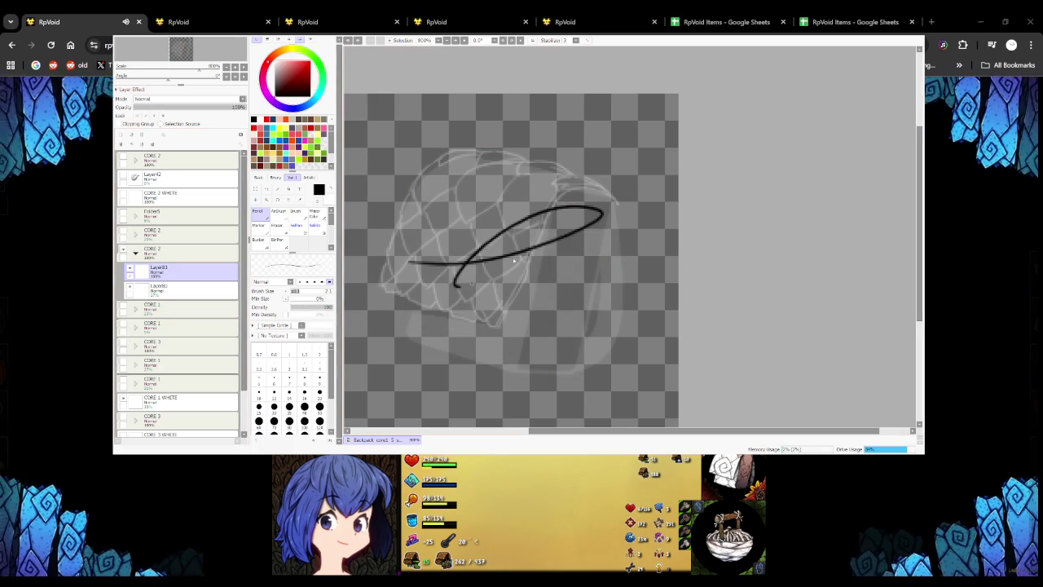
Undo the test stroke and draw the first black net line along the left curve
key("ctrl+z")
scroll(472, 138, "up", 2)
scroll(472, 138, "up", 2)
mouse_move(477, 119)
left_mouse_down()
mouse_move(399, 210)
mouse_move(456, 130)
mouse_move(399, 213)
left_mouse_up()
key("ctrl+z")
mouse_move(395, 268)
left_mouse_down()
mouse_move(436, 334)
mouse_move(549, 280)
mouse_move(644, 155)
left_mouse_up()
Trace a black net strand running down, then up-right, redrawing its lower part
scroll(551, 198, "down", 3)
scroll(473, 157, "up", 3)
mouse_move(487, 141)
left_mouse_down()
mouse_move(384, 237)
mouse_move(420, 334)
mouse_move(432, 341)
mouse_move(559, 237)
left_mouse_up()
key("ctrl+z")
left_click_drag(428, 338, 566, 238)
scroll(527, 242, "down", 5)
scroll(527, 242, "up", 4)
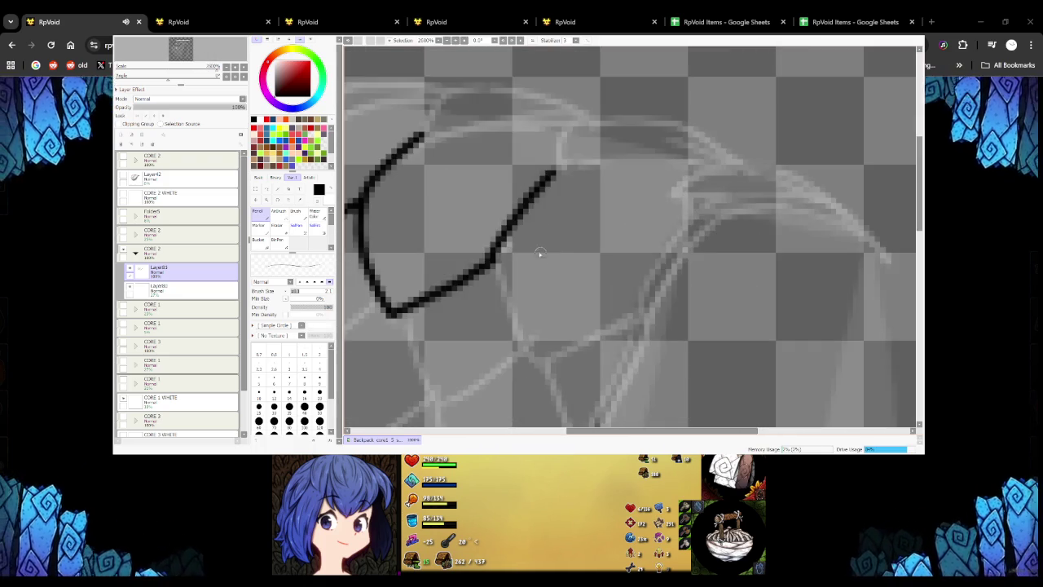
Draw the downward net strand from the corner, redoing it until it sits right
left_click_drag(496, 255, 530, 357)
key("ctrl+z")
left_click_drag(498, 249, 531, 360)
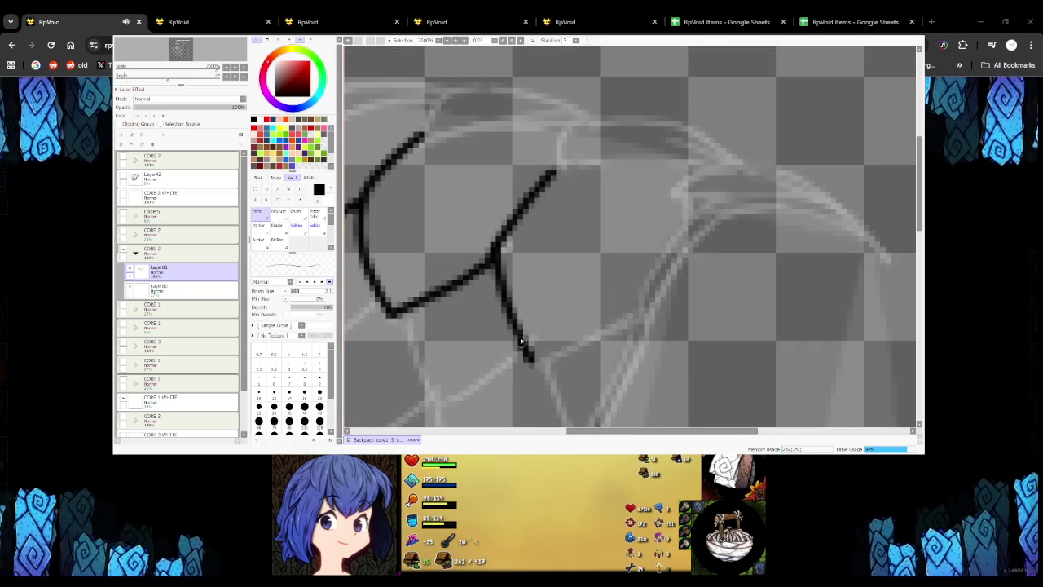
key("ctrl+z")
left_click_drag(499, 251, 526, 356)
key("ctrl+z")
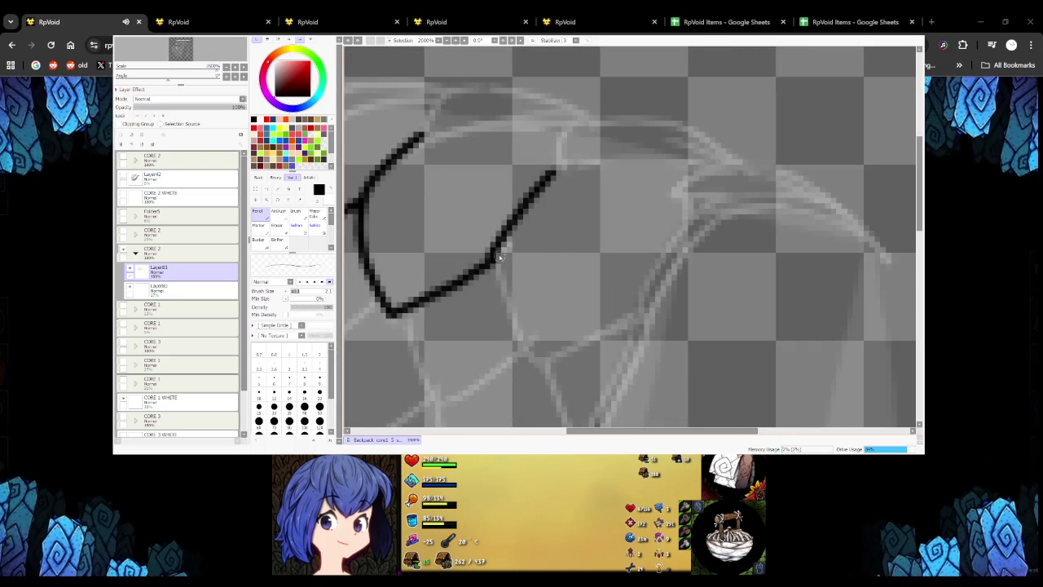
mouse_move(507, 296)
left_mouse_down()
mouse_move(531, 355)
mouse_move(640, 312)
left_mouse_up()
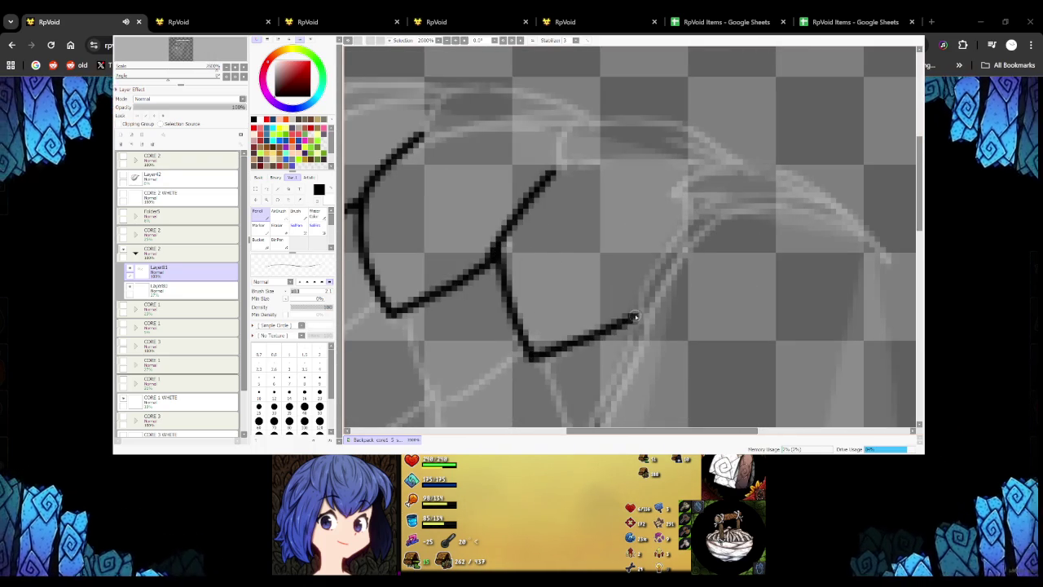
Add net strands running down and up-right from the corners
scroll(570, 285, "down", 5)
scroll(476, 258, "up", 5)
mouse_move(437, 229)
left_mouse_down()
mouse_move(465, 316)
mouse_move(547, 228)
left_mouse_up()
scroll(525, 272, "down", 2)
scroll(525, 271, "up", 2)
left_click_drag(477, 295, 562, 235)
scroll(489, 244, "down", 1)
scroll(457, 210, "up", 1)
Draw a down-left strand, a strand from the junction and a V-shaped net cell
mouse_move(475, 167)
left_mouse_down()
mouse_move(444, 263)
mouse_move(511, 226)
mouse_move(538, 287)
mouse_move(637, 245)
left_mouse_up()
scroll(522, 244, "down", 2)
scroll(522, 236, "up", 2)
scroll(636, 244, "down", 2)
scroll(554, 228, "up", 2)
left_click_drag(552, 228, 584, 302)
scroll(584, 302, "down", 2)
scroll(543, 242, "up", 3)
left_click_drag(502, 145, 667, 184)
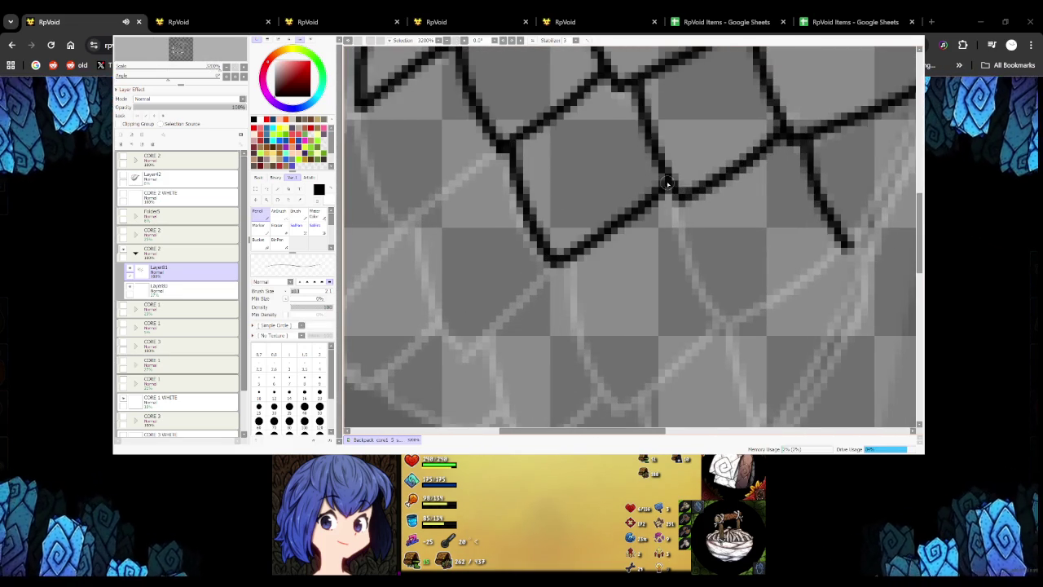
Add a net strand on the left side and extend it downward
scroll(630, 235, "down", 2)
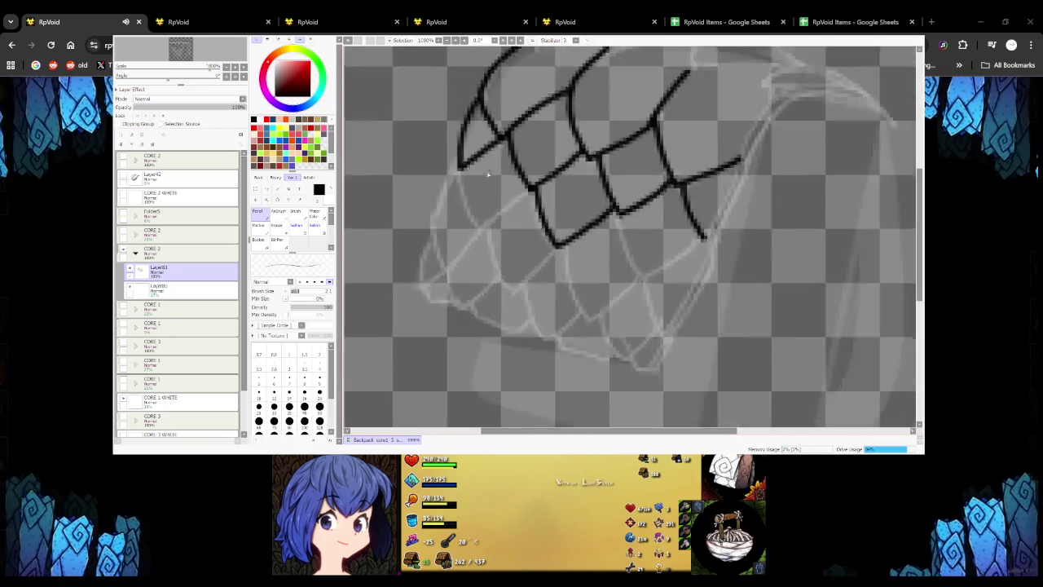
scroll(507, 134, "up", 2)
left_click_drag(431, 161, 471, 281)
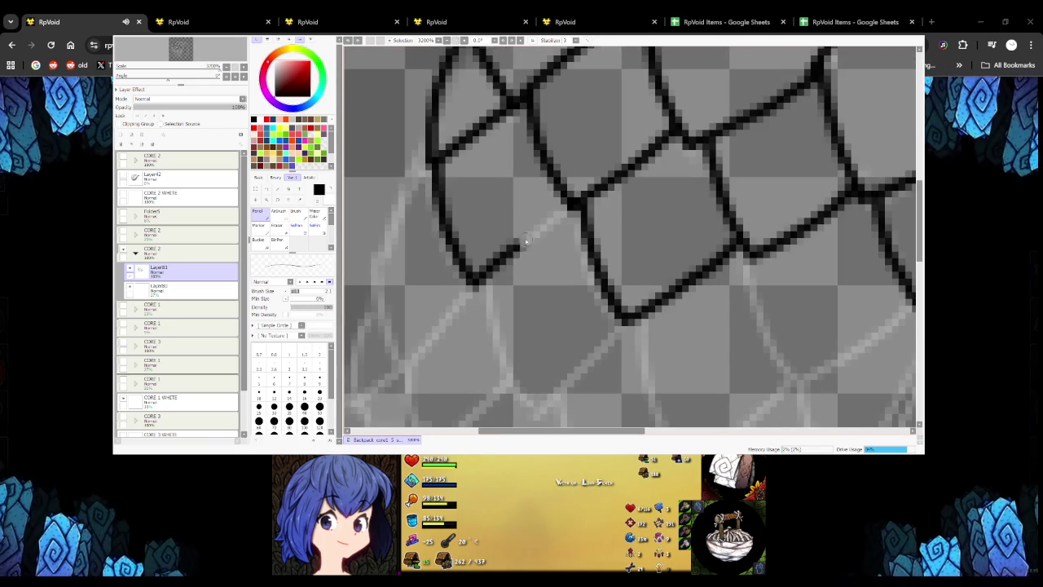
scroll(550, 213, "down", 4)
scroll(500, 194, "up", 2)
mouse_move(467, 261)
left_mouse_down()
mouse_move(485, 328)
mouse_move(539, 269)
left_mouse_up()
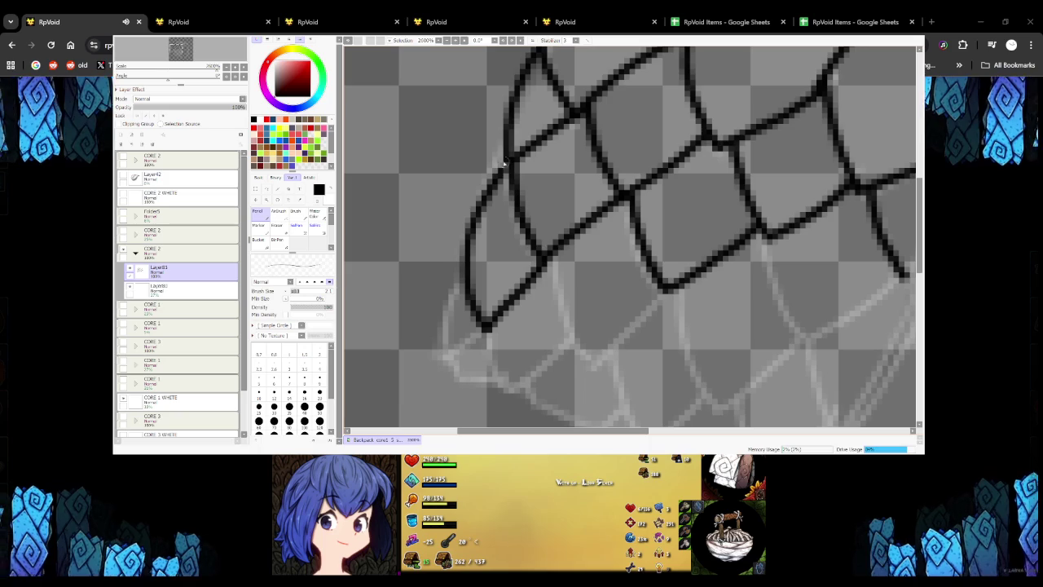
scroll(552, 197, "down", 3)
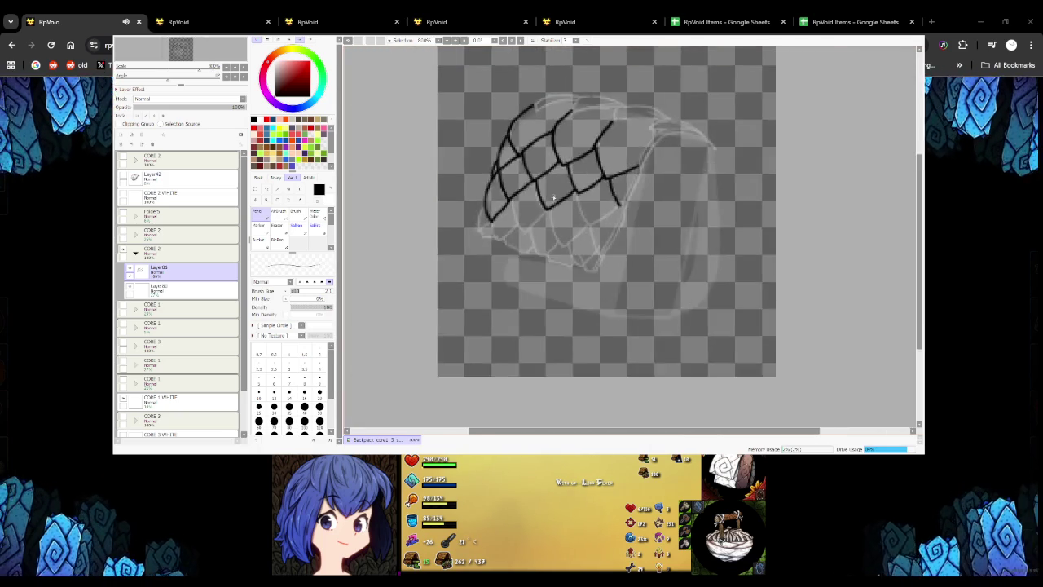
scroll(553, 198, "up", 3)
Draw more diamond-mesh strands, closing another net cell toward the net's edge
mouse_move(505, 295)
left_mouse_down()
mouse_move(557, 252)
mouse_move(603, 334)
mouse_move(664, 275)
left_mouse_up()
scroll(661, 277, "down", 2)
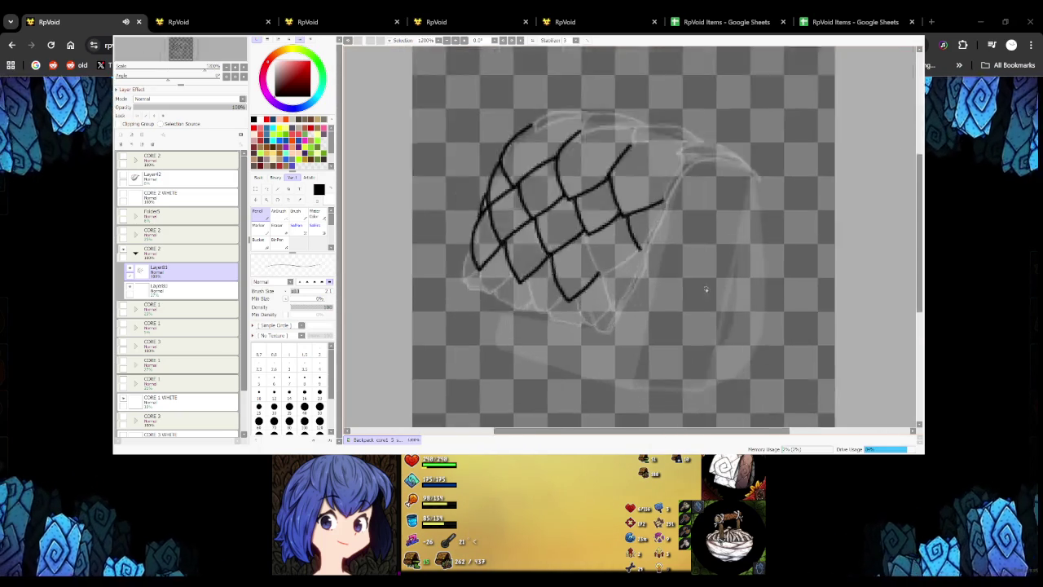
scroll(461, 203, "up", 2)
mouse_move(470, 181)
left_mouse_down()
mouse_move(500, 261)
mouse_move(570, 220)
left_mouse_up()
mouse_move(500, 264)
left_mouse_down()
mouse_move(529, 330)
mouse_move(572, 258)
left_mouse_up()
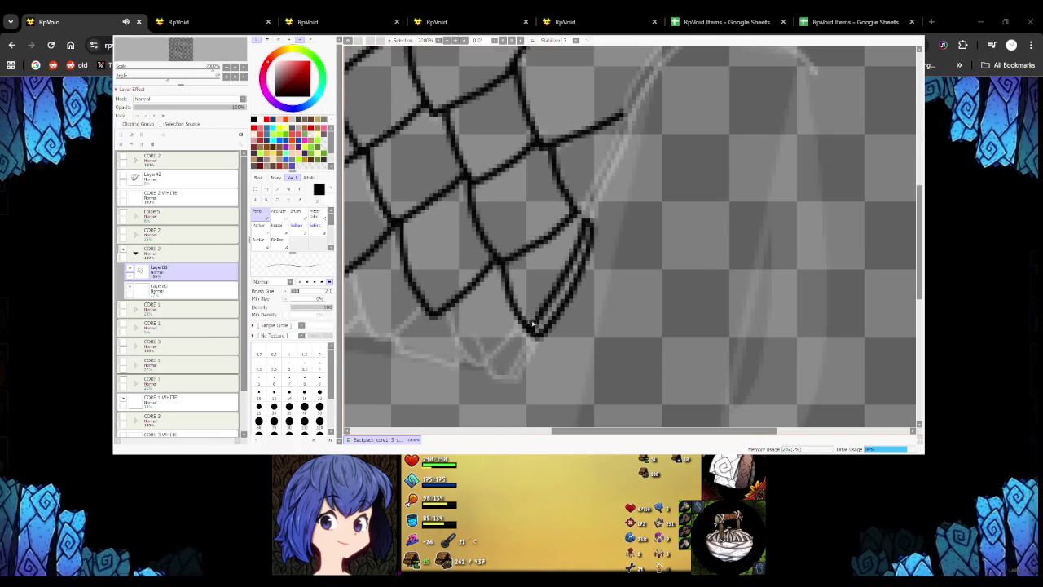
scroll(531, 326, "down", 3)
scroll(531, 326, "up", 4)
mouse_move(521, 308)
left_mouse_down()
mouse_move(569, 168)
mouse_move(505, 301)
left_mouse_up()
Add two parallel strands toward the right, undoing their curving end
scroll(521, 277, "down", 3)
scroll(554, 197, "up", 2)
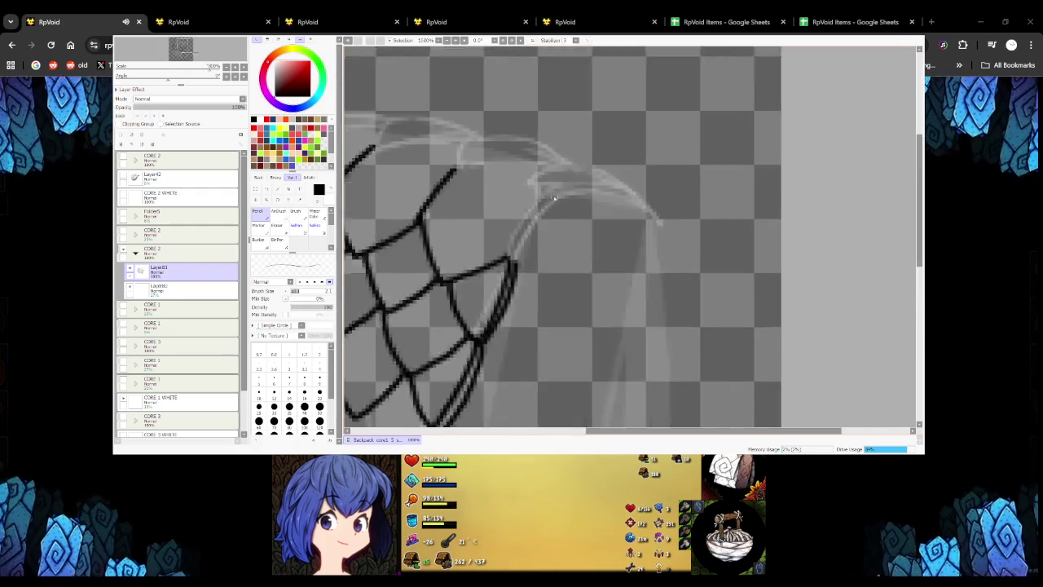
scroll(554, 197, "up", 1)
mouse_move(490, 303)
left_mouse_down()
mouse_move(542, 215)
mouse_move(607, 181)
mouse_move(505, 241)
mouse_move(588, 178)
mouse_move(619, 181)
mouse_move(692, 222)
left_mouse_up()
scroll(692, 221, "down", 2)
scroll(619, 196, "up", 2)
key("ctrl+z")
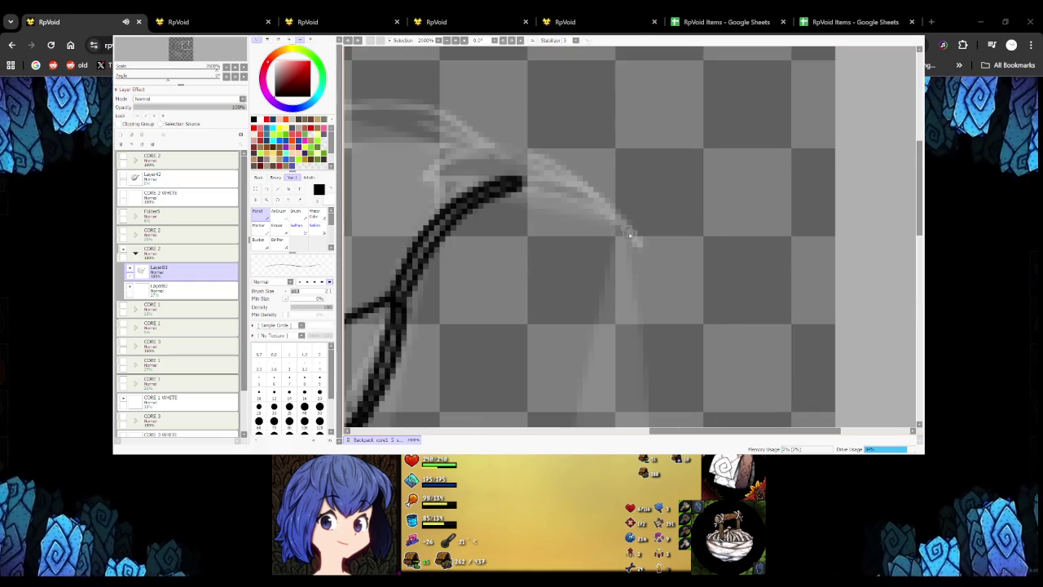
key("ctrl+z")
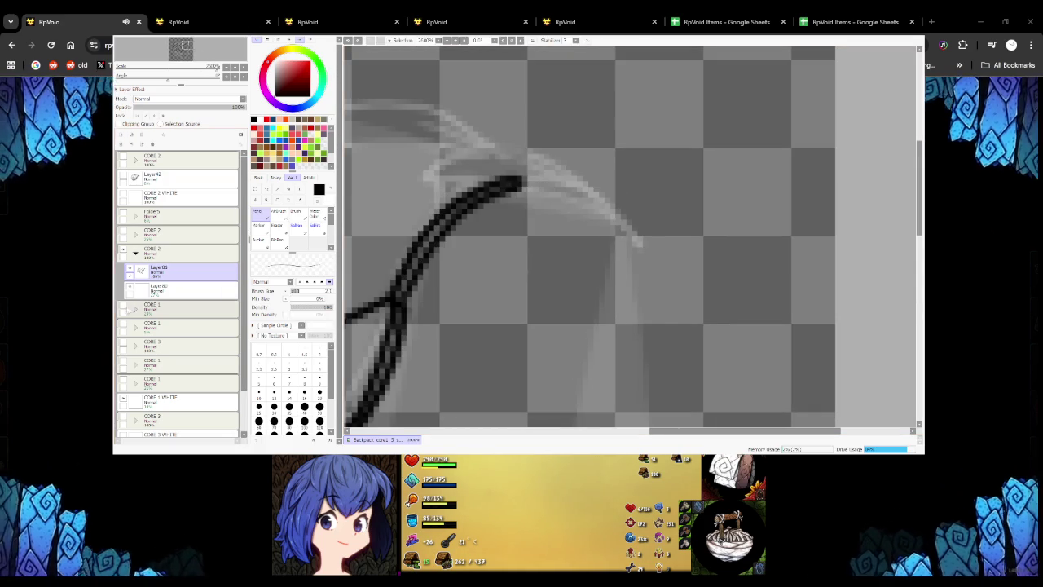
Briefly show the reddish sketch layer, then ink the net's upper arc
left_click(124, 233)
left_click(124, 233)
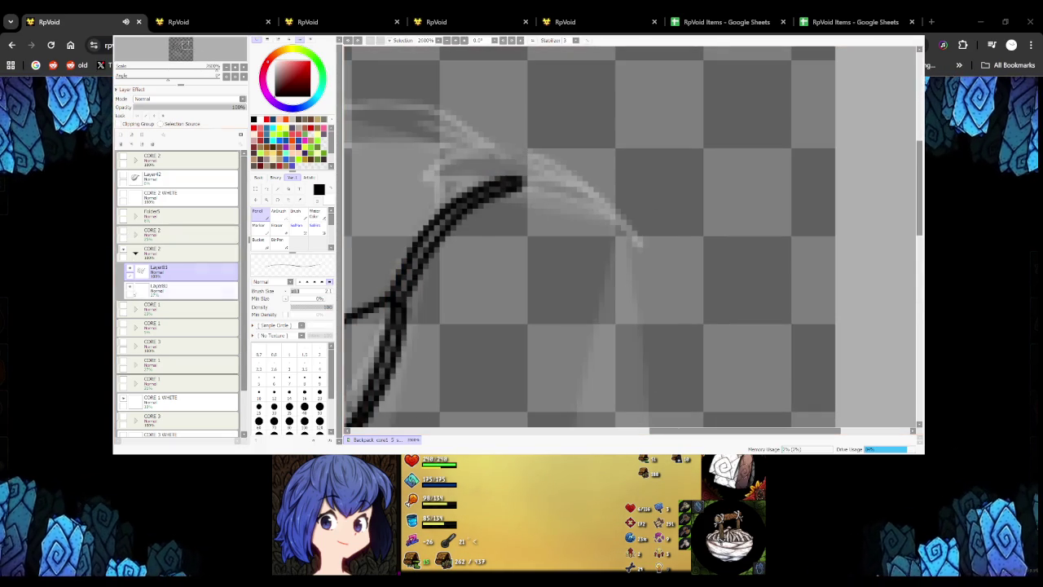
scroll(481, 172, "down", 5)
scroll(481, 172, "up", 5)
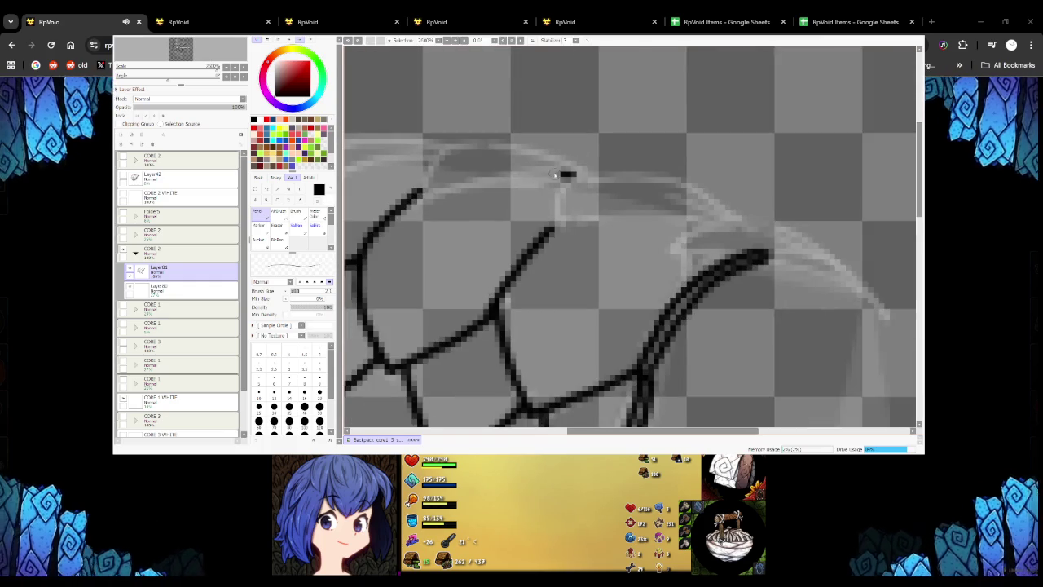
left_click_drag(557, 174, 422, 195)
mouse_move(457, 143)
left_mouse_down()
mouse_move(585, 174)
mouse_move(530, 151)
mouse_move(442, 151)
left_mouse_up()
key("ctrl+z")
scroll(442, 151, "down", 5)
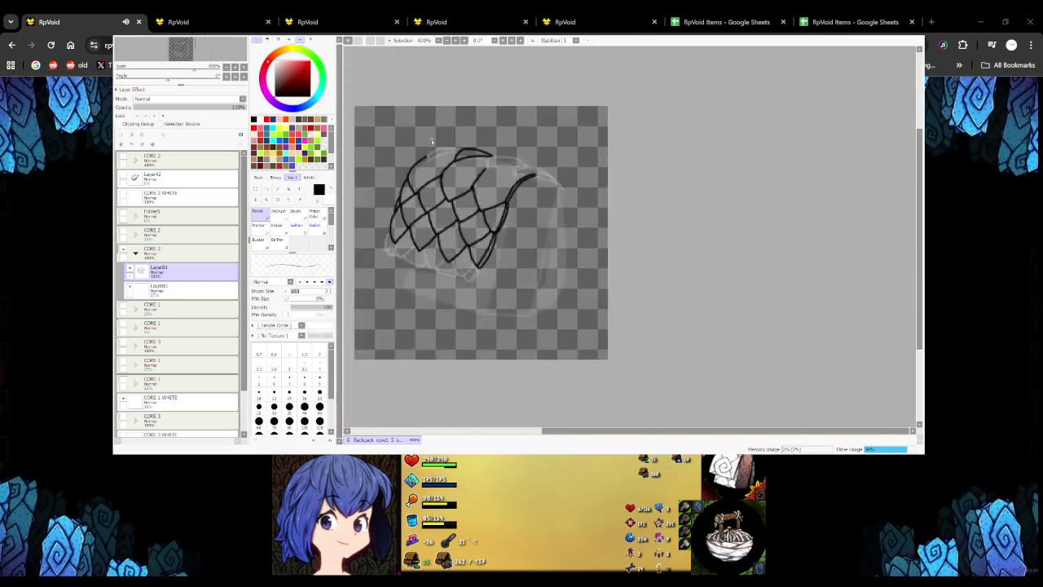
Ink the net's top edge over the upper arc, removing a stray short strand
scroll(504, 165, "up", 5)
left_click_drag(396, 198, 554, 150)
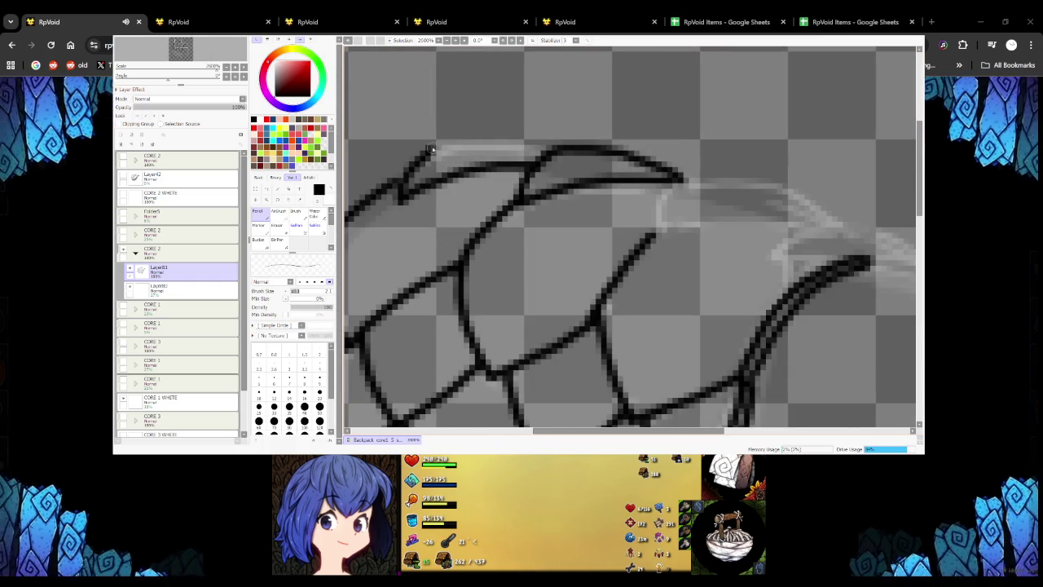
scroll(400, 183, "down", 5)
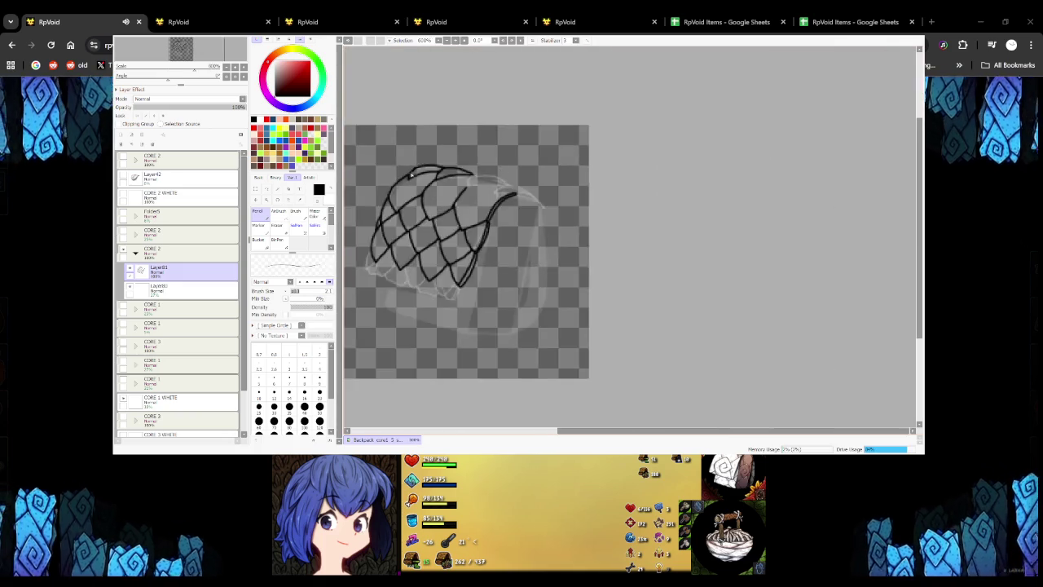
scroll(453, 168, "up", 5)
mouse_move(428, 140)
left_mouse_down()
mouse_move(400, 192)
mouse_move(401, 163)
mouse_move(497, 186)
mouse_move(567, 186)
mouse_move(488, 140)
mouse_move(440, 136)
mouse_move(413, 146)
left_mouse_up()
key("ctrl+z")
Extend the upper arc stroke out to its pointed tip
scroll(469, 167, "down", 5)
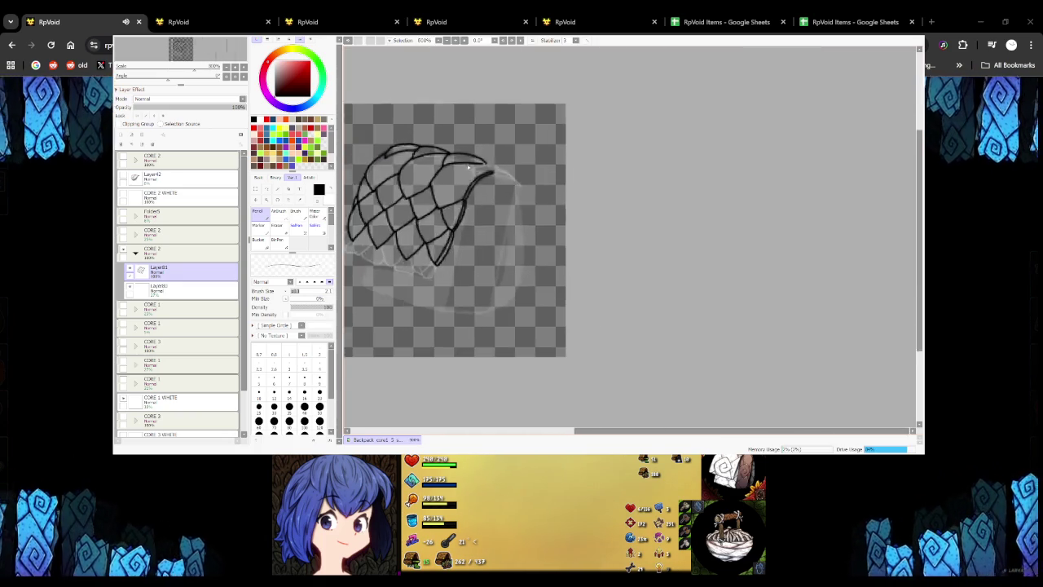
scroll(468, 167, "up", 5)
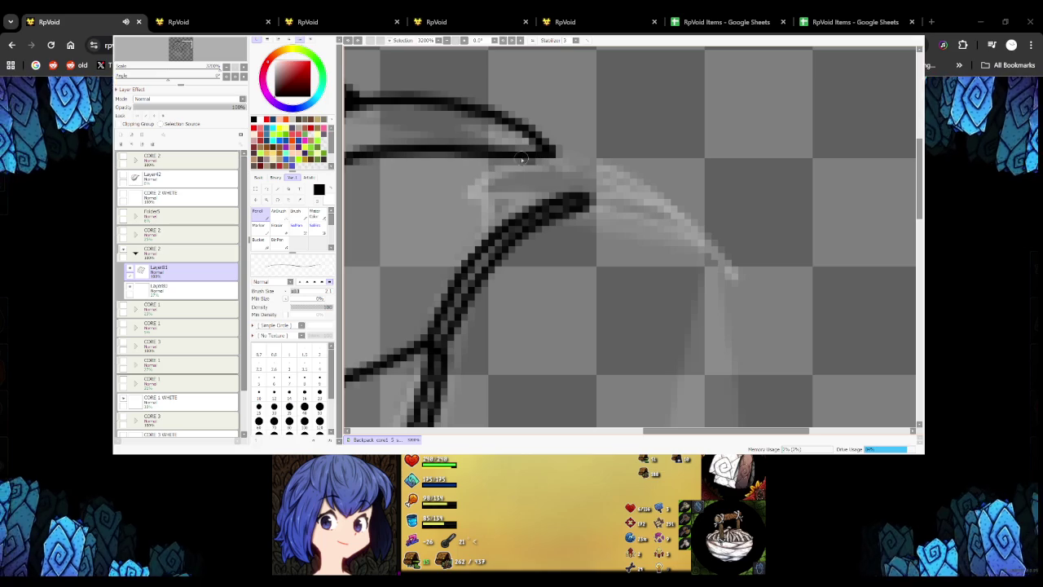
scroll(571, 191, "down", 5)
scroll(531, 168, "up", 5)
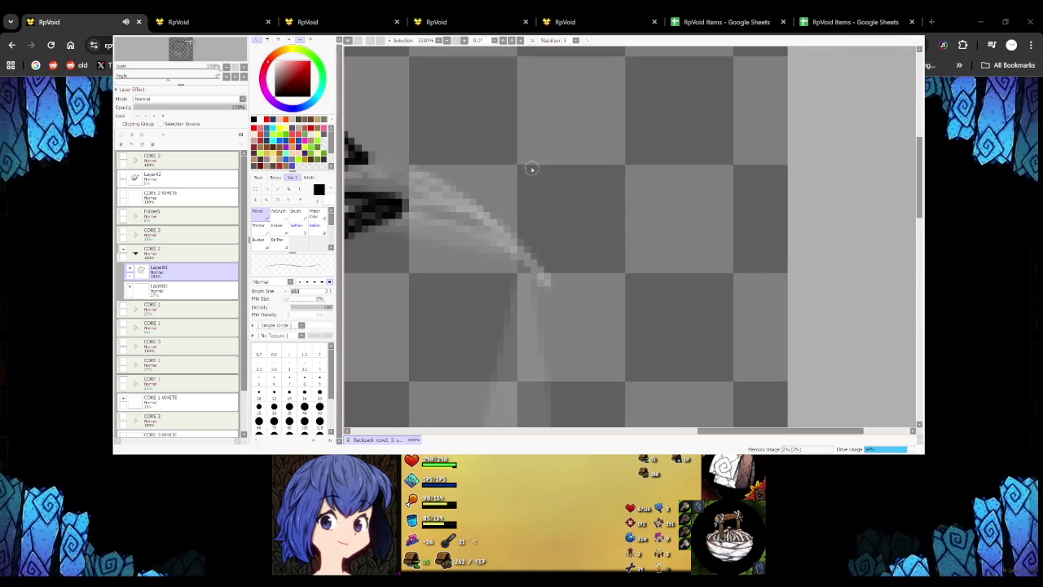
mouse_move(359, 159)
left_mouse_down()
mouse_move(432, 176)
mouse_move(498, 217)
left_mouse_up()
scroll(499, 217, "down", 2)
scroll(535, 225, "down", 1)
scroll(535, 225, "down", 3)
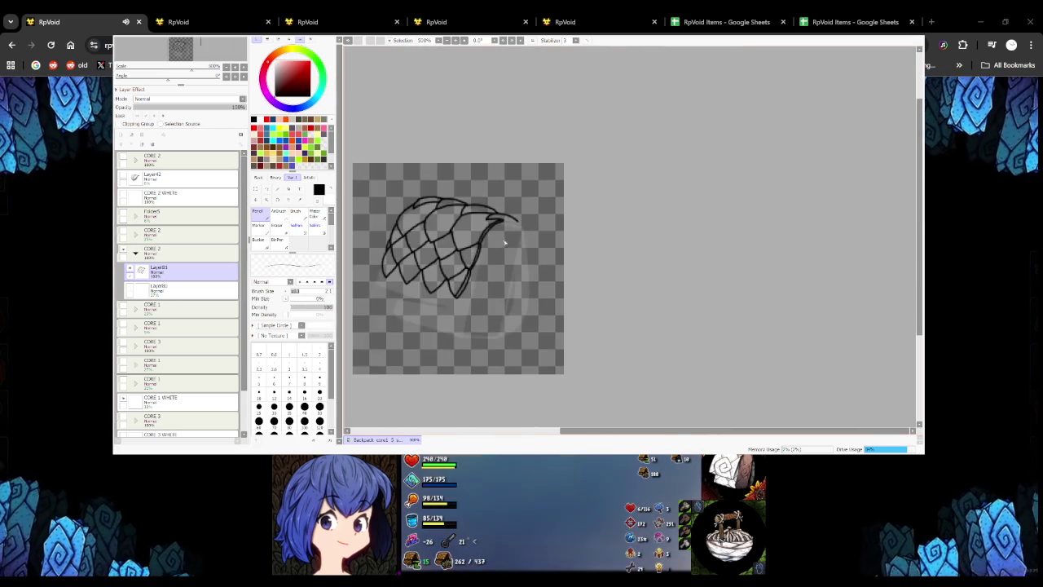
scroll(489, 245, "up", 3)
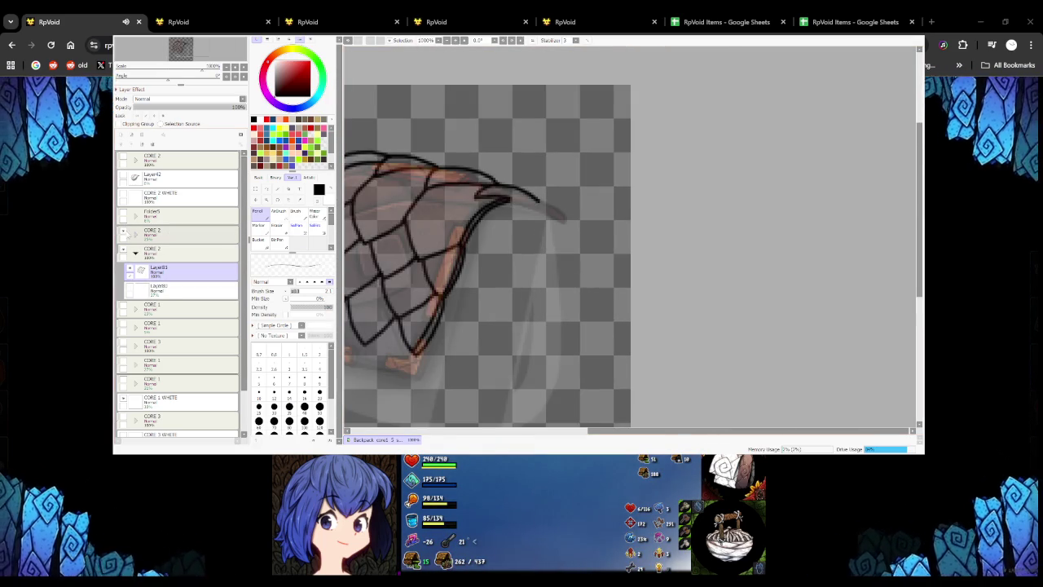
Toggle the backpack sketch layer's visibility to check the net against it
left_click(123, 308)
left_click(123, 308)
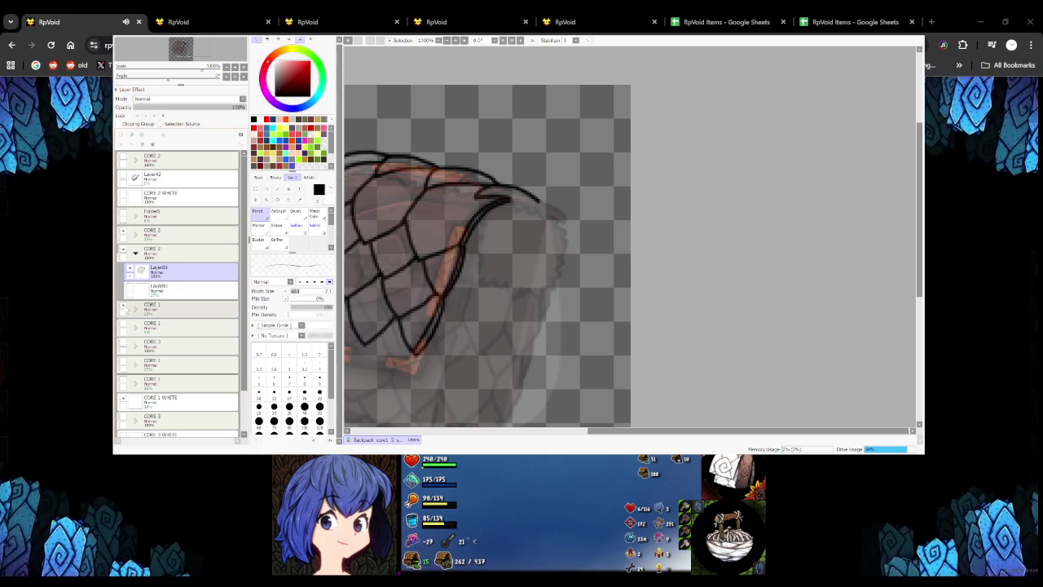
scroll(508, 267, "down", 2)
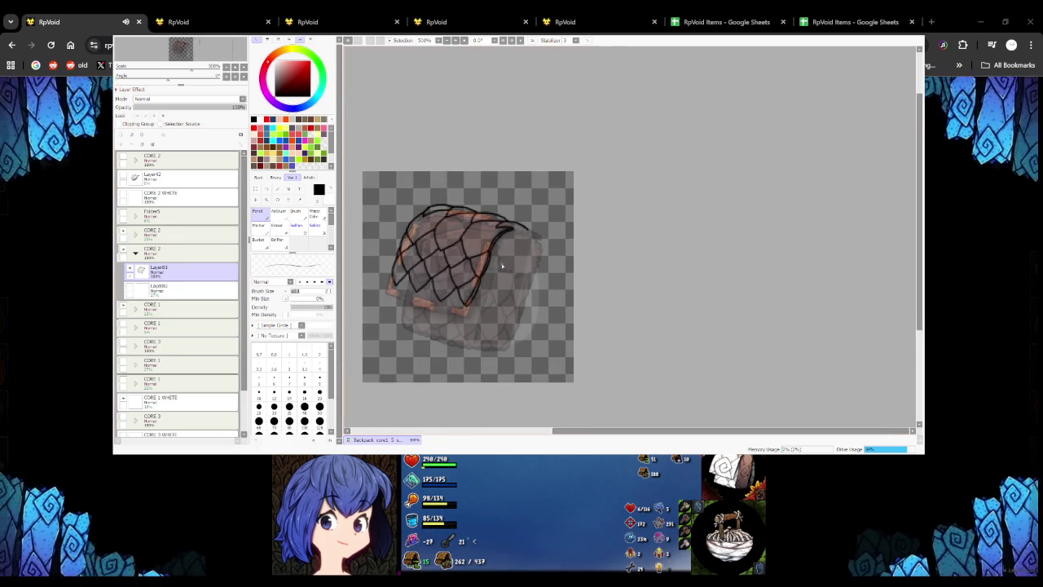
scroll(499, 257, "up", 1)
scroll(522, 245, "up", 1)
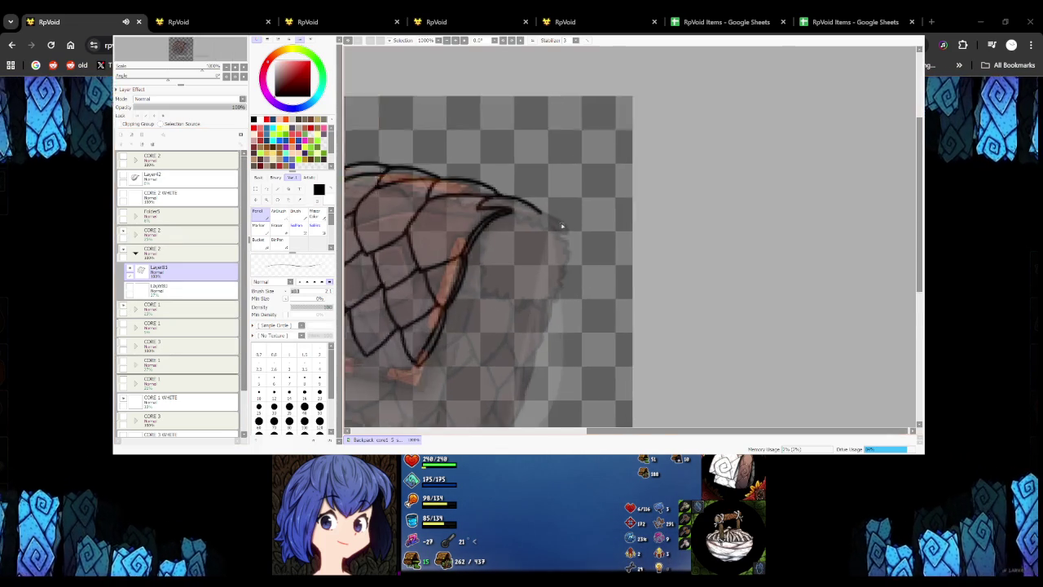
scroll(538, 228, "up", 1)
scroll(549, 215, "up", 1)
scroll(549, 216, "down", 2)
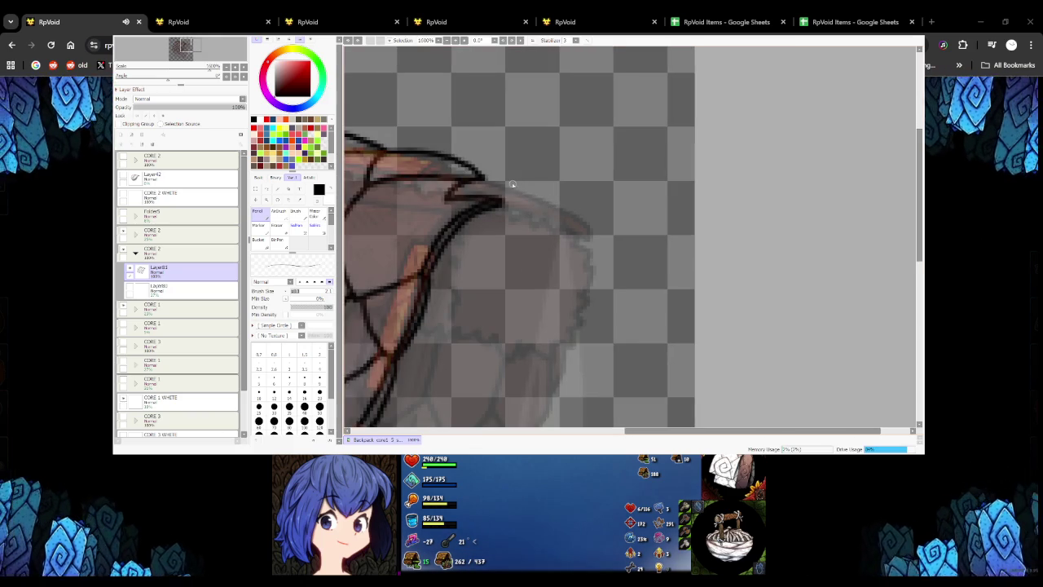
Draw the doubled curve along the net's tip, redoing it until well placed
left_click_drag(485, 176, 577, 218)
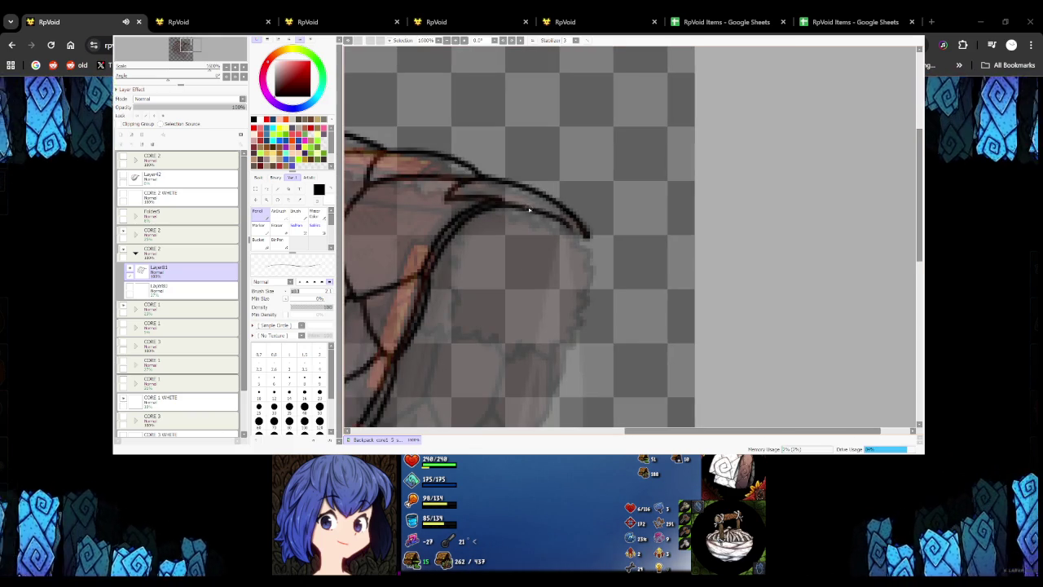
key("ctrl+z")
left_click_drag(498, 200, 582, 233)
key("ctrl+z")
left_click_drag(497, 202, 573, 234)
key("ctrl+z")
left_click_drag(495, 202, 582, 234)
scroll(584, 236, "down", 3)
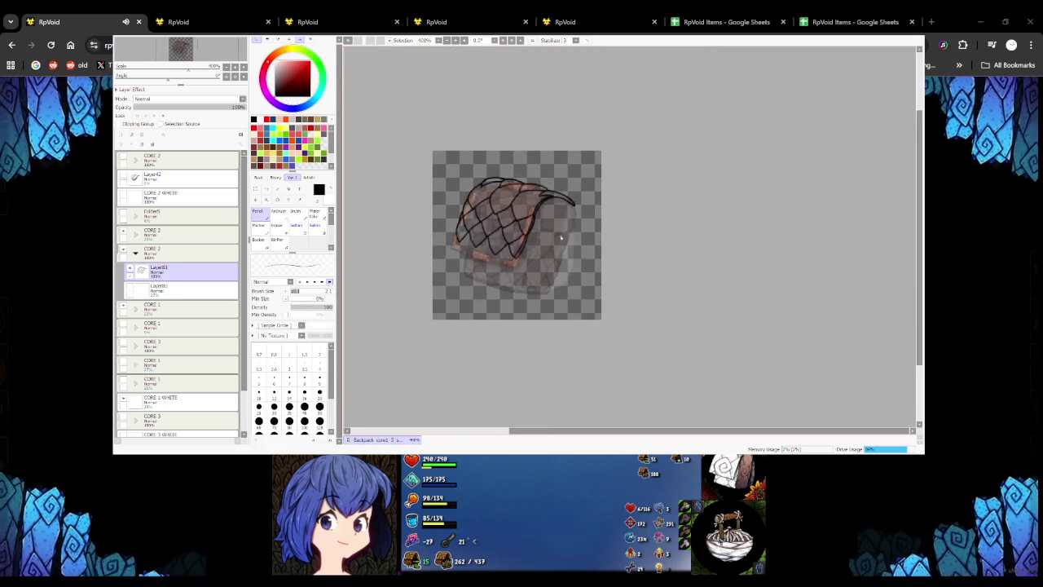
scroll(586, 214, "up", 2)
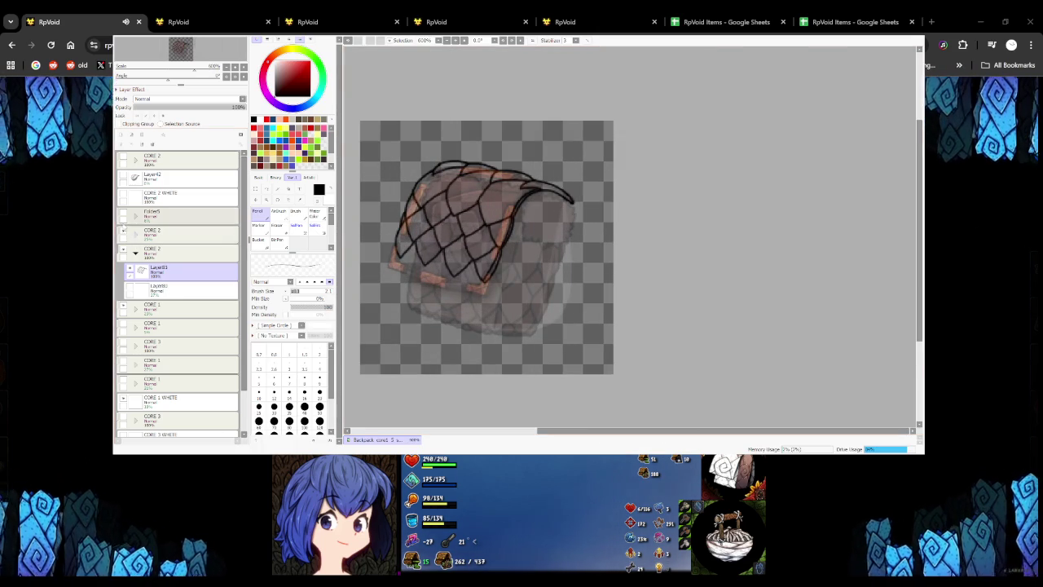
Compare with the net line art removed, then nudge it slightly up and left
key("Delete")
key("ctrl+z")
key("ctrl+y")
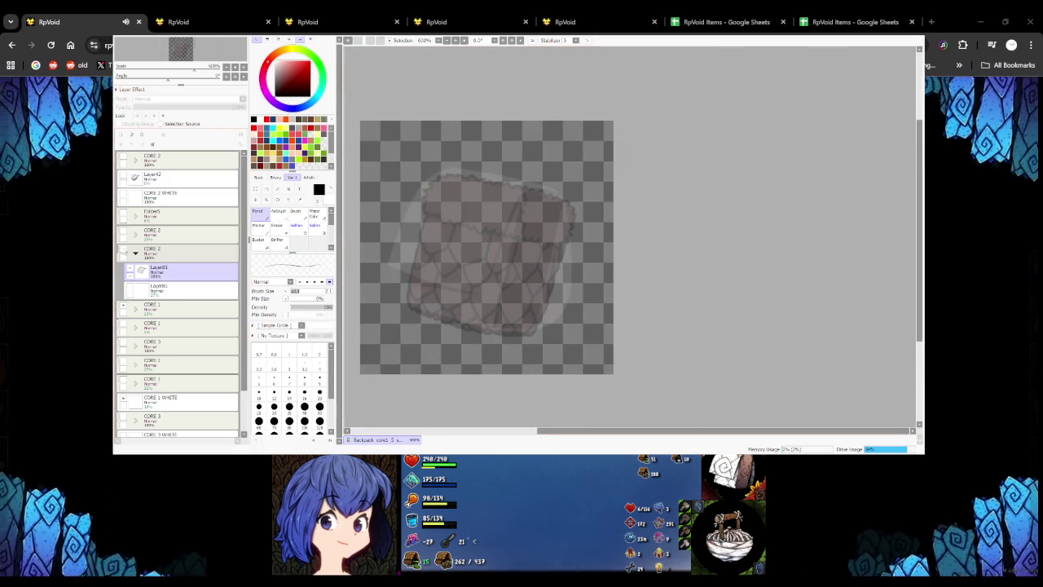
scroll(563, 228, "up", 2)
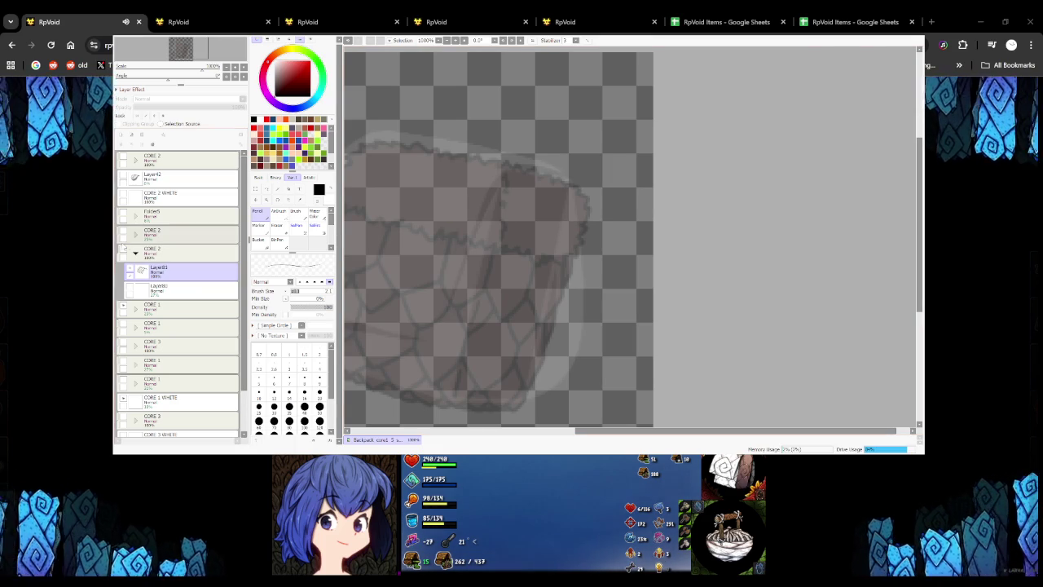
key("ctrl+z")
scroll(540, 218, "down", 2)
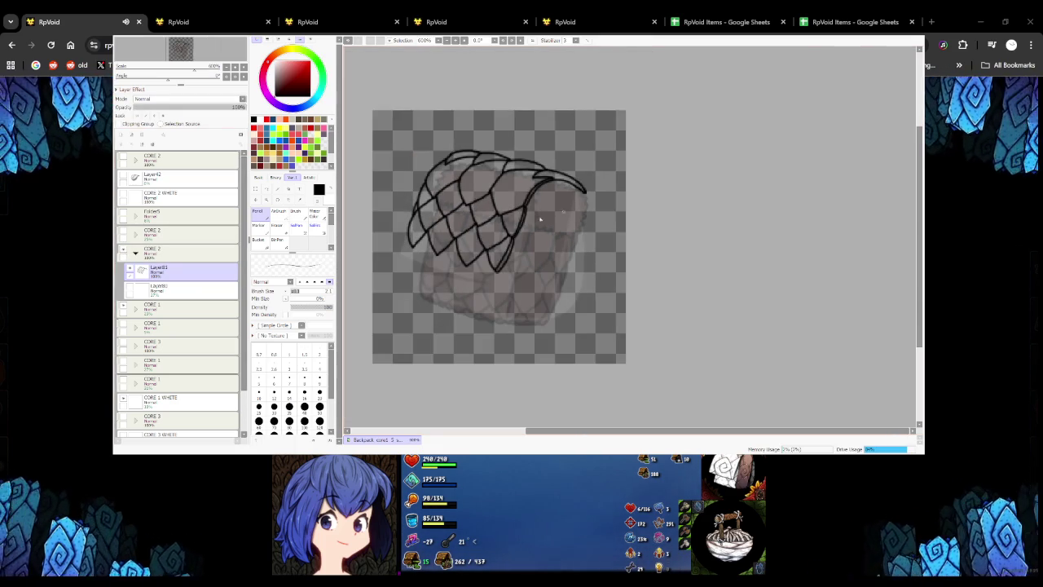
left_click_drag(529, 240, 527, 240)
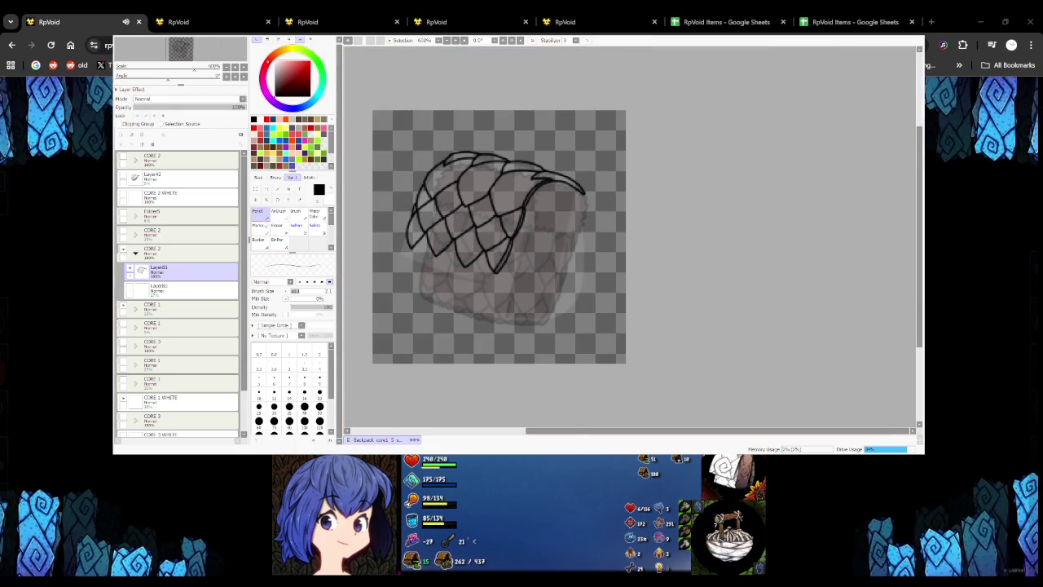
scroll(414, 245, "up", 3)
left_click_drag(446, 251, 422, 261)
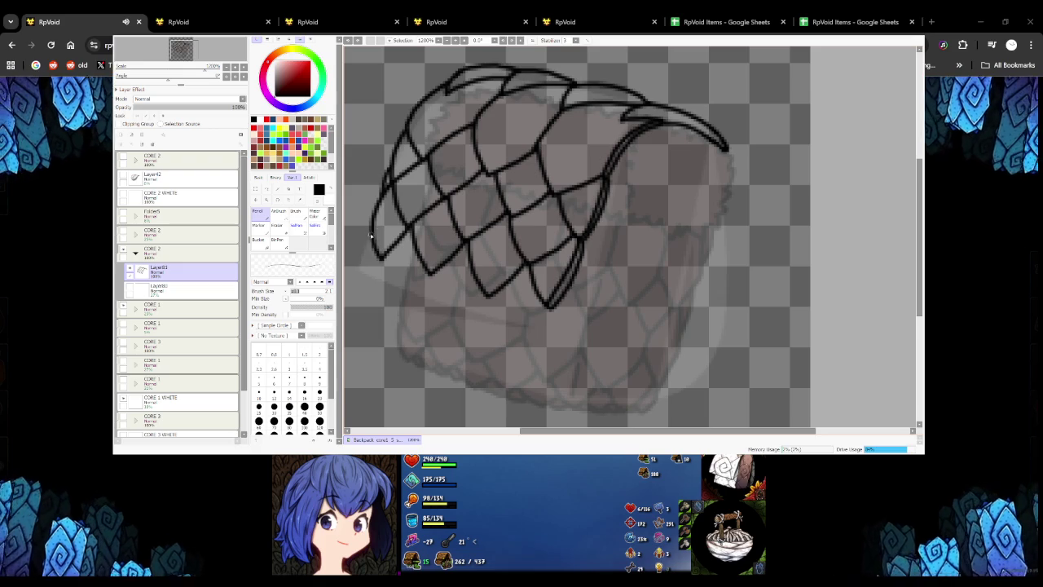
Ink a mesh line across the net's lower scales, discarding the lower-left stroke
left_click_drag(371, 235, 366, 265)
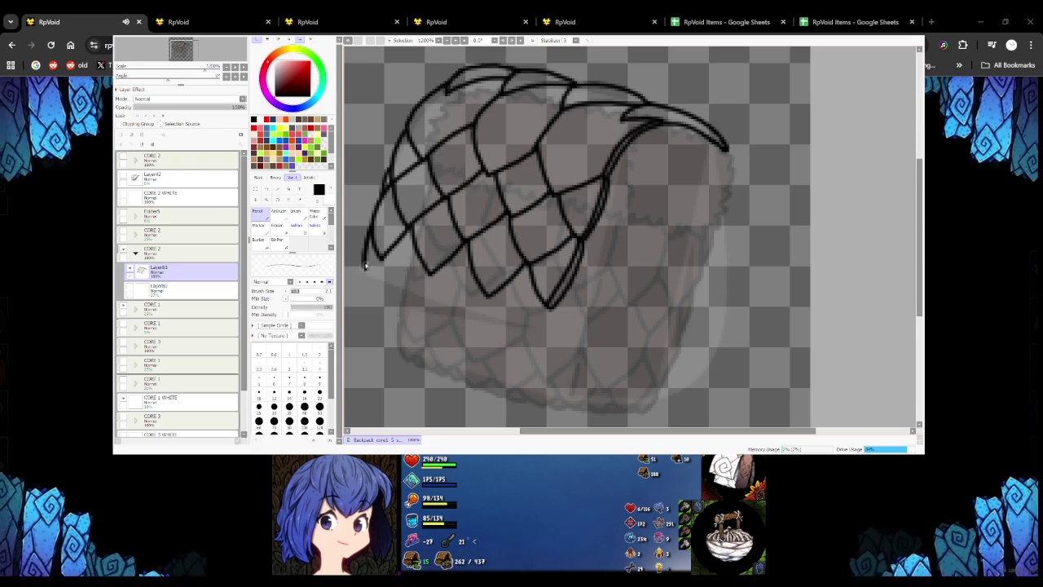
key("ctrl+z")
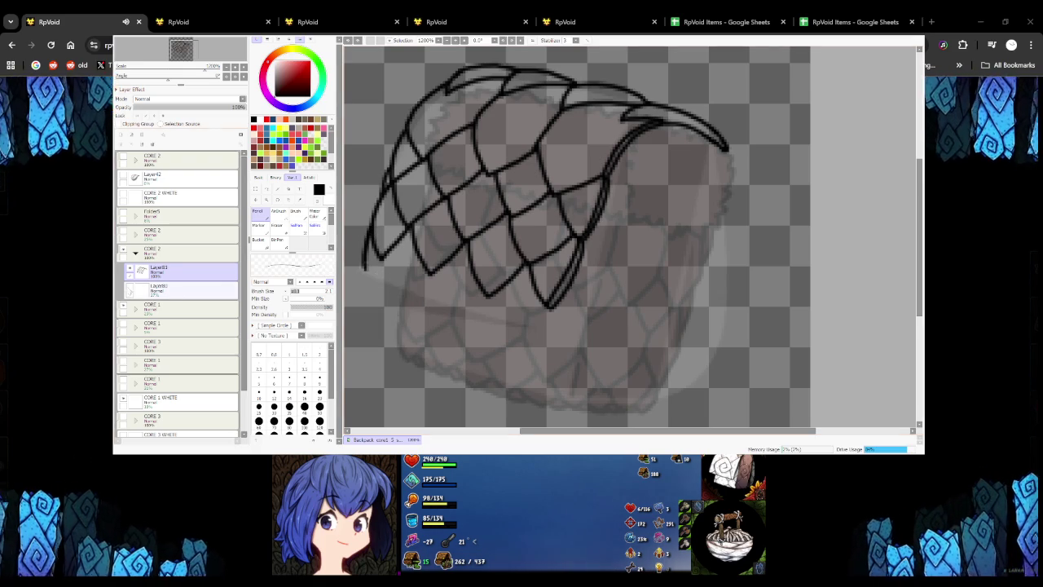
key("ctrl+z")
scroll(430, 269, "up", 1)
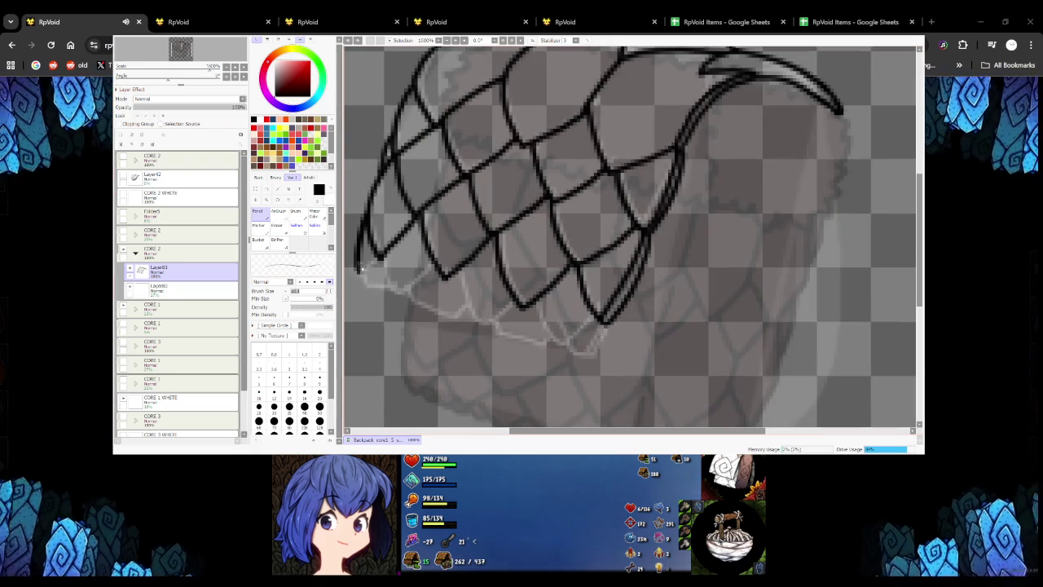
mouse_move(457, 272)
left_mouse_down()
mouse_move(484, 315)
mouse_move(519, 306)
mouse_move(567, 351)
left_mouse_up()
key("ctrl+z")
Darken and thicken the lower mesh edge near the net's bottom tip
key("ctrl+z")
key("ctrl+z")
key("ctrl+y")
mouse_move(541, 300)
left_mouse_down()
mouse_move(565, 351)
mouse_move(546, 323)
mouse_move(580, 350)
left_mouse_up()
key("ctrl+z")
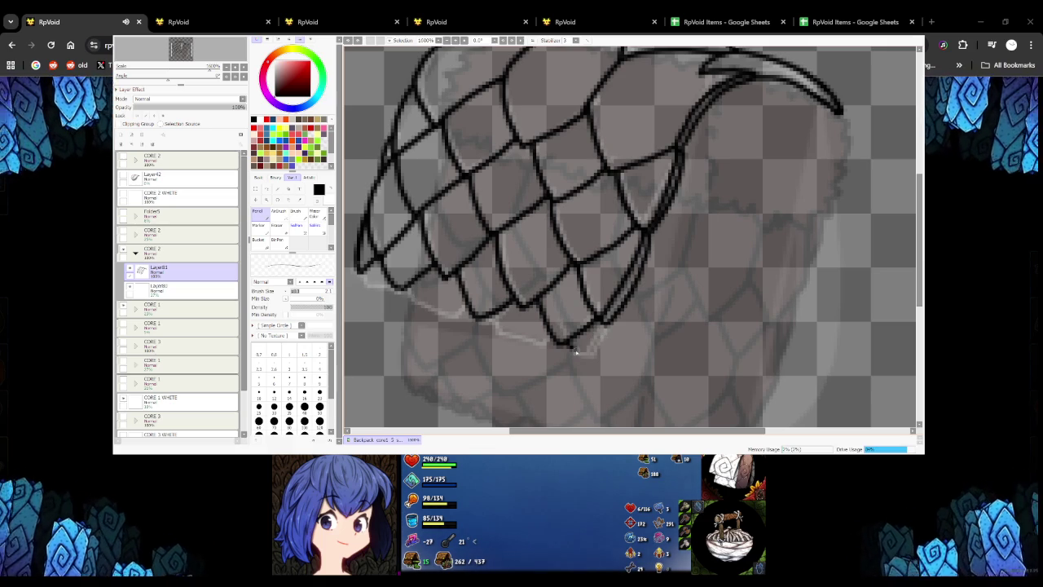
left_click_drag(582, 352, 604, 335)
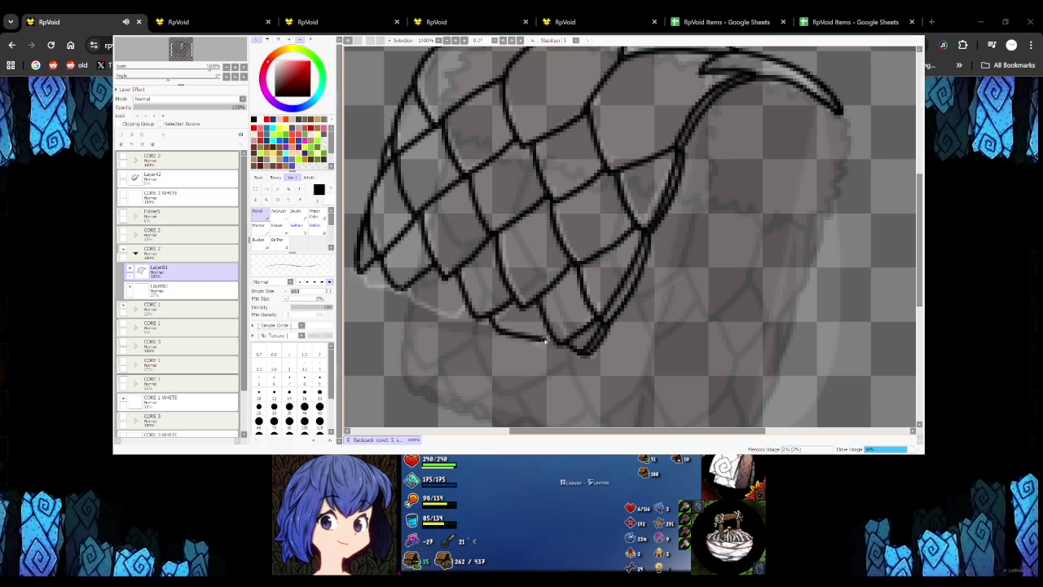
key("ctrl+z")
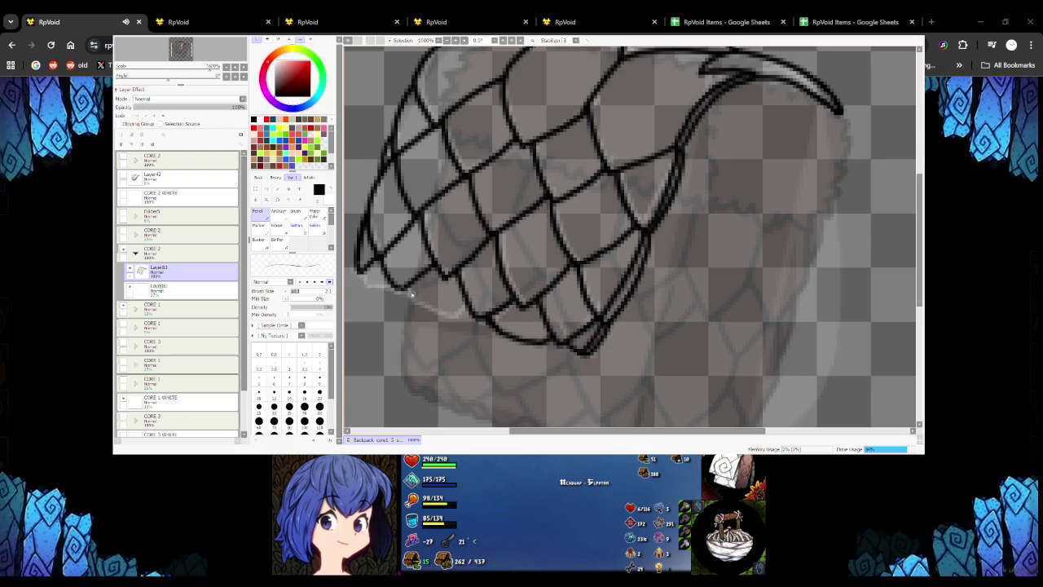
left_click_drag(458, 312, 483, 320)
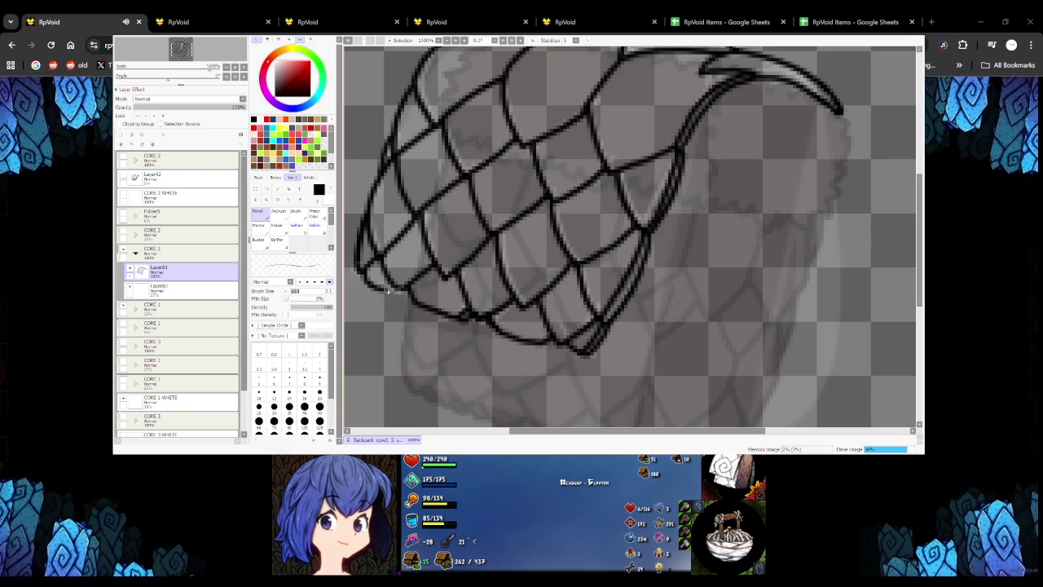
scroll(358, 277, "down", 2)
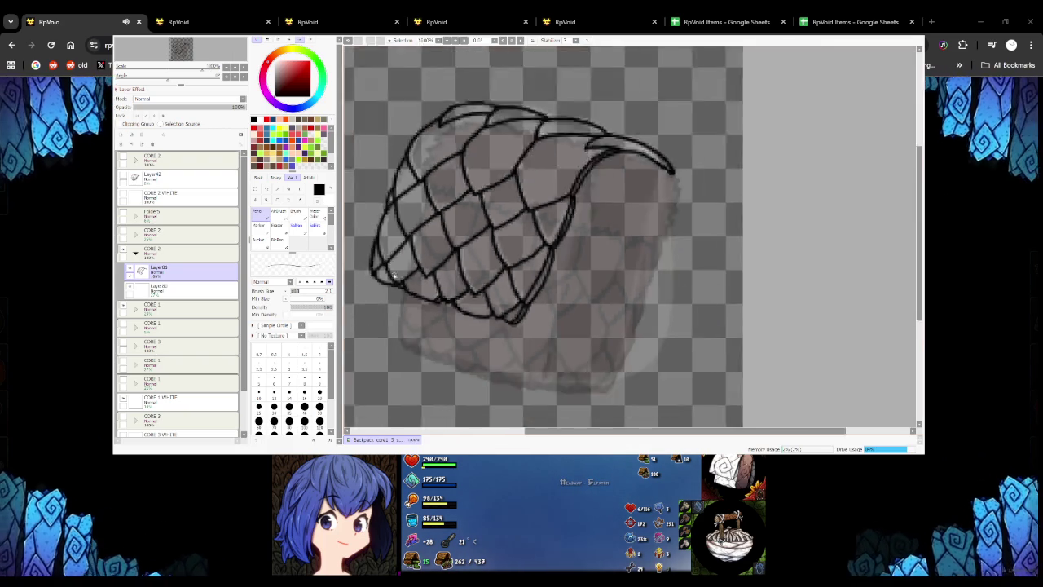
scroll(359, 277, "down", 2)
scroll(383, 274, "up", 3)
scroll(410, 271, "up", 2)
left_click_drag(407, 269, 436, 277)
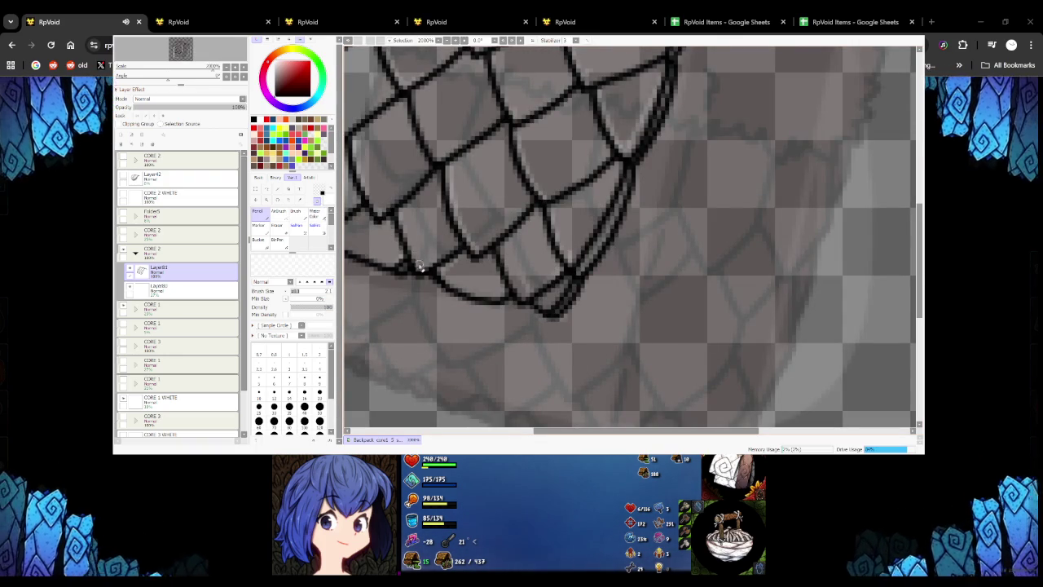
Zoom in, erase the doubled lines at the lower tip, then return to black
scroll(420, 267, "down", 2)
scroll(427, 245, "down", 2)
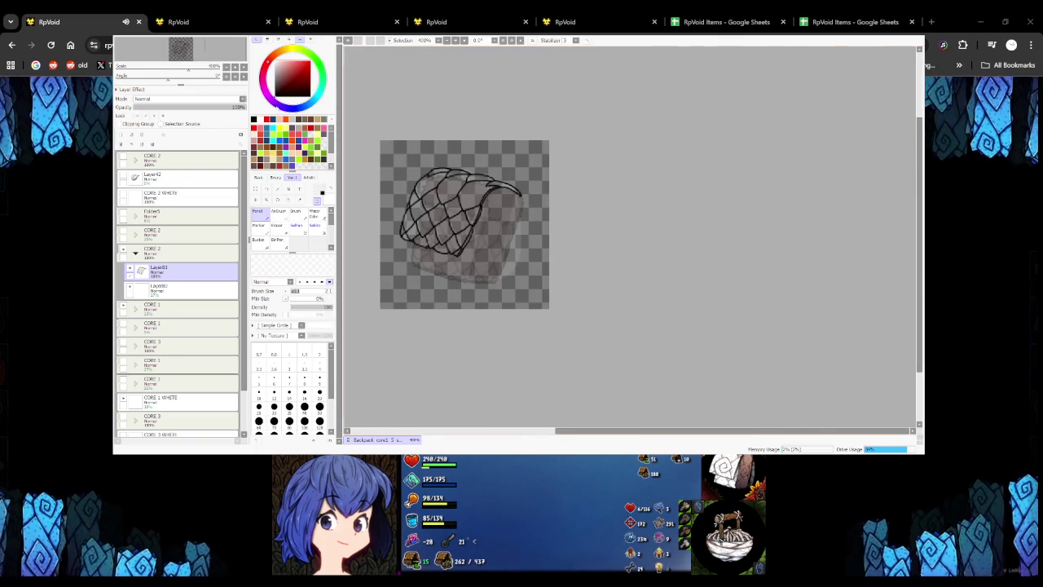
scroll(458, 257, "up", 2)
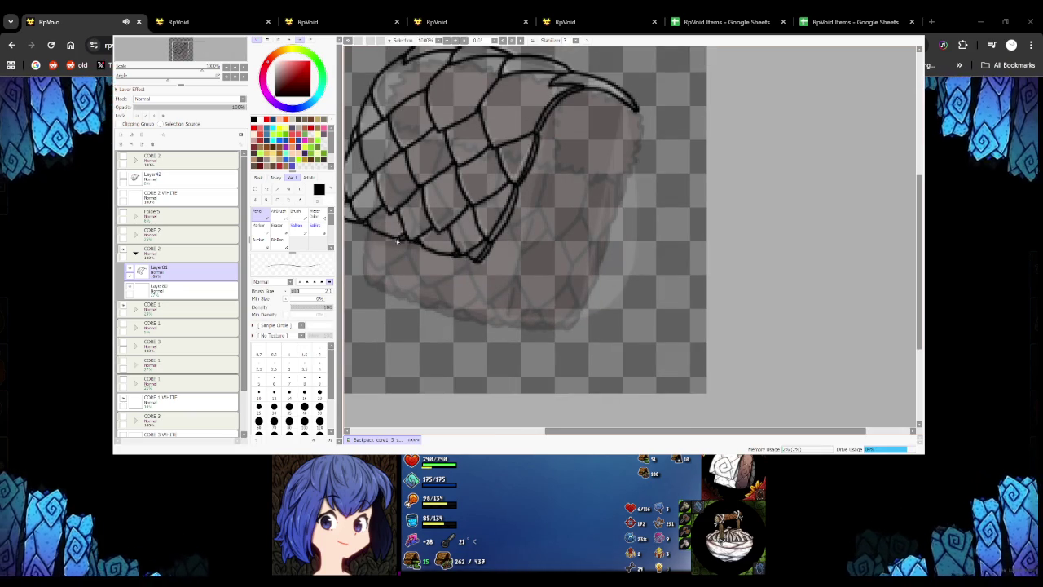
scroll(403, 241, "down", 3)
scroll(489, 237, "up", 2)
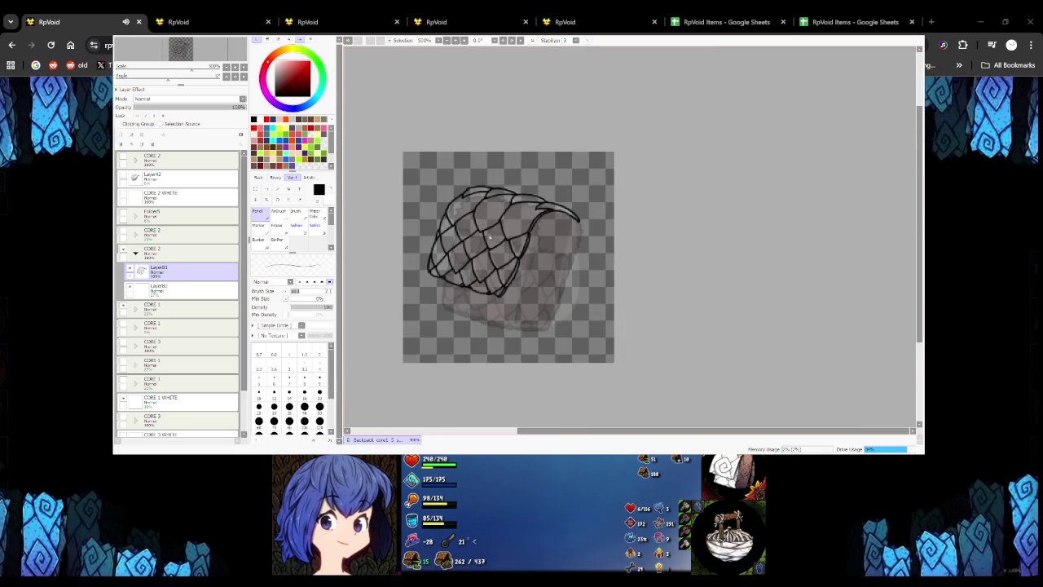
scroll(489, 237, "down", 2)
scroll(522, 283, "up", 3)
scroll(521, 283, "up", 1)
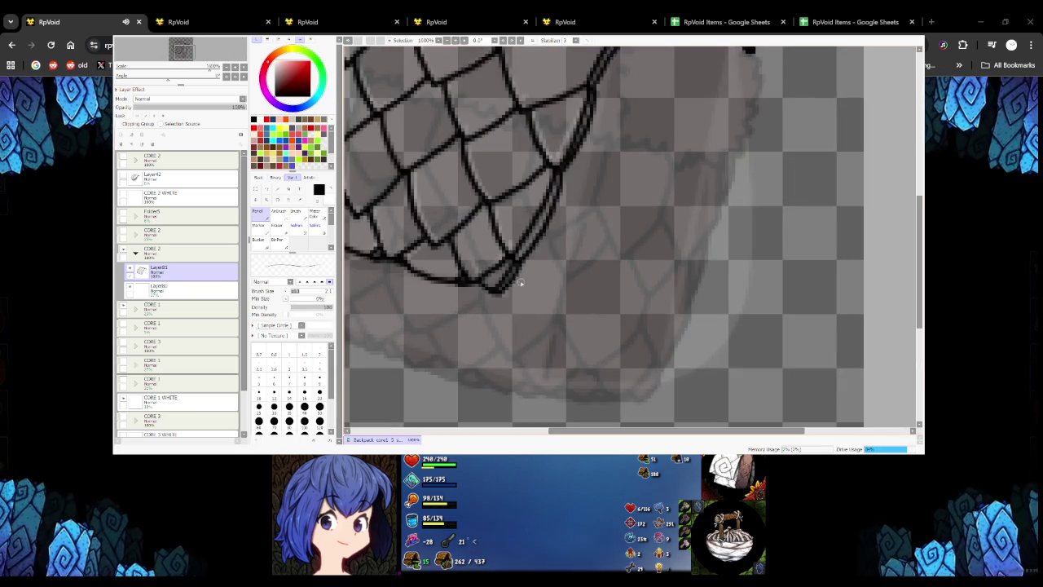
left_click_drag(528, 261, 502, 296)
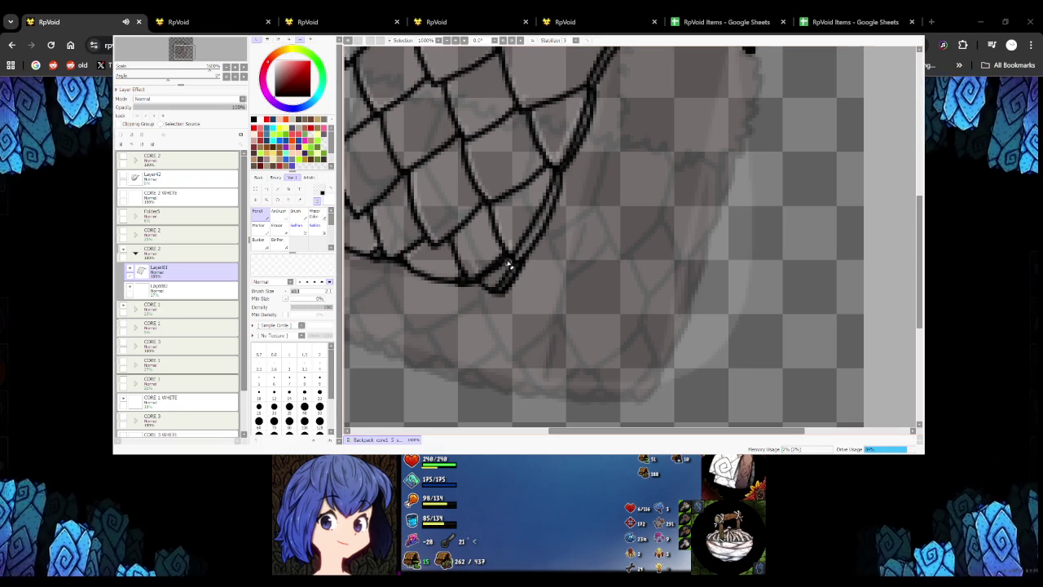
key("x")
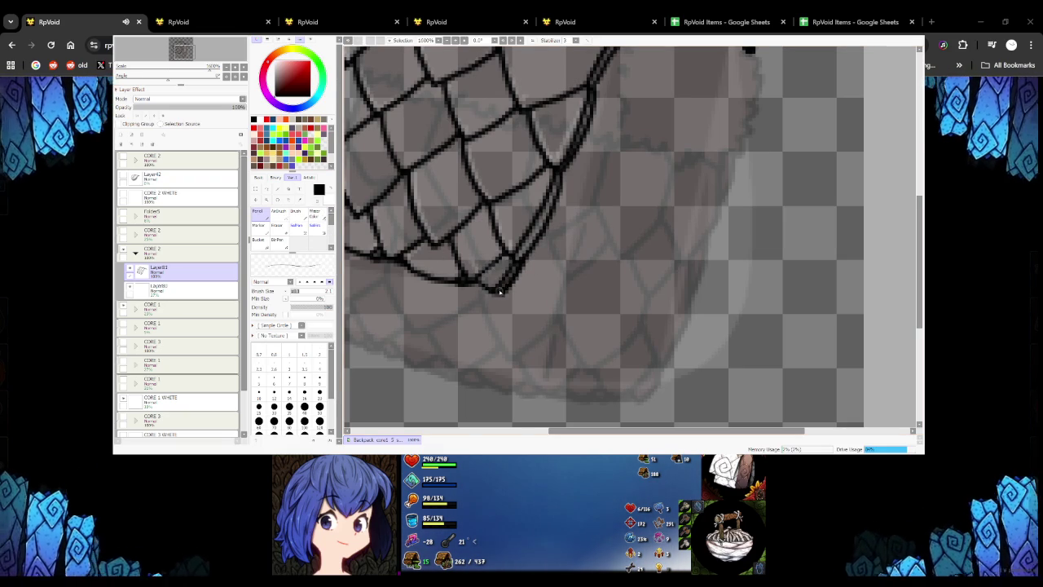
scroll(501, 252, "down", 8)
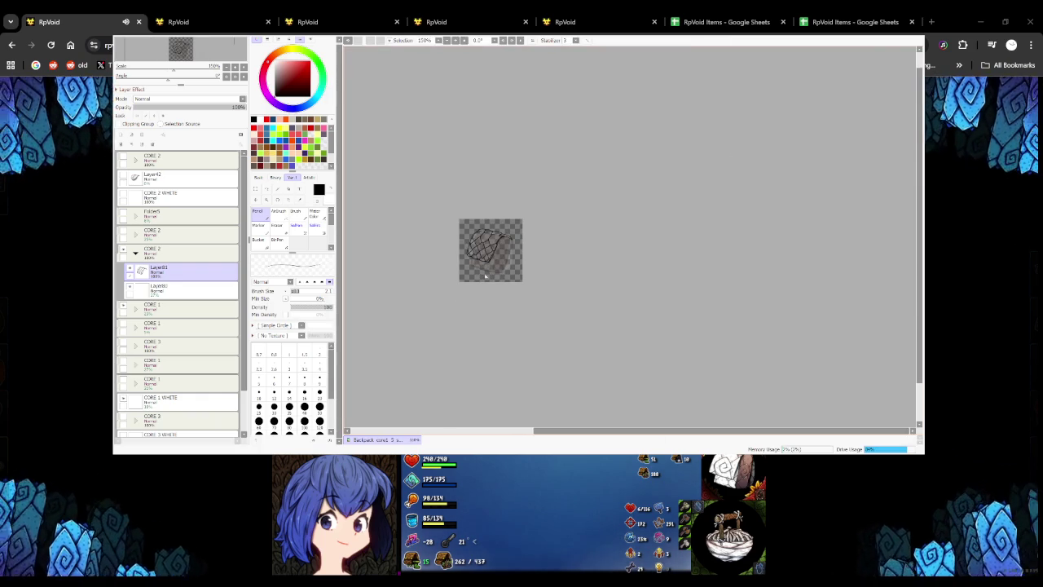
Select the net shape by wand-selecting the empty background around it and inverting
scroll(485, 276, "up", 5)
scroll(432, 234, "up", 1)
left_click(278, 188)
left_click(375, 154)
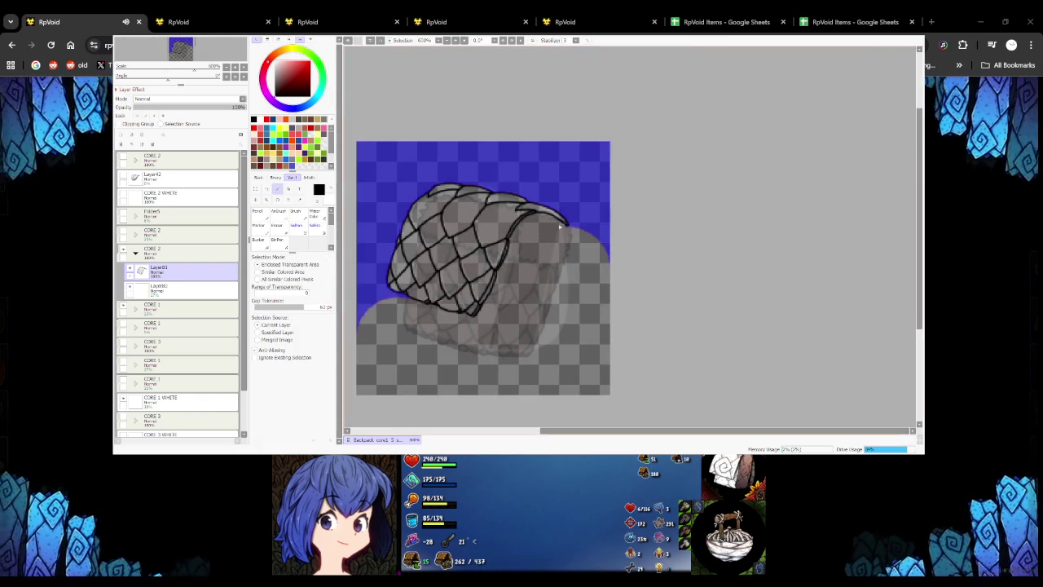
key("ctrl+i")
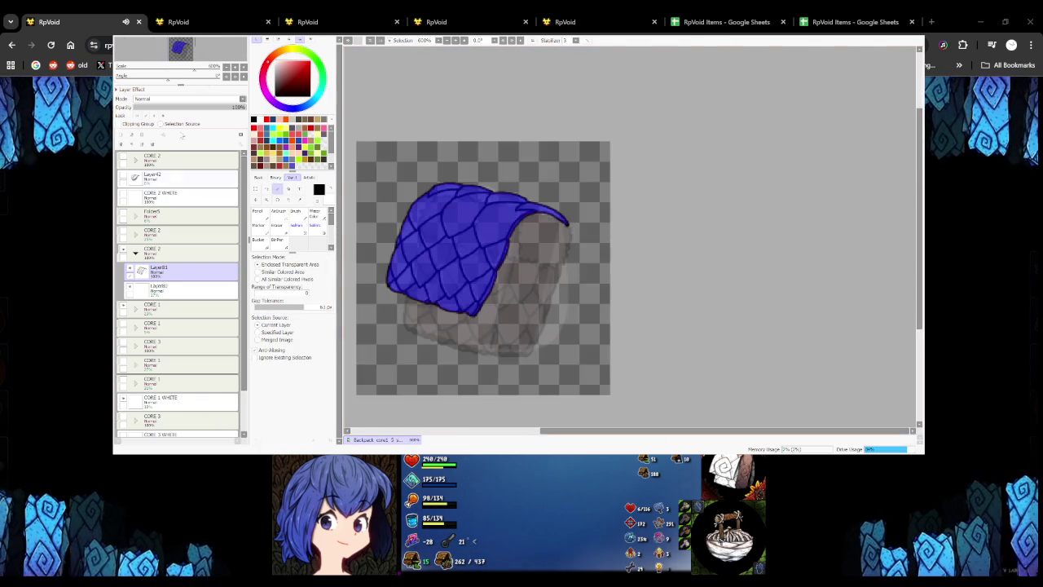
Fill the net shape dark brown on a new layer below its outlines
key("ctrl+shift+n")
left_click(256, 150)
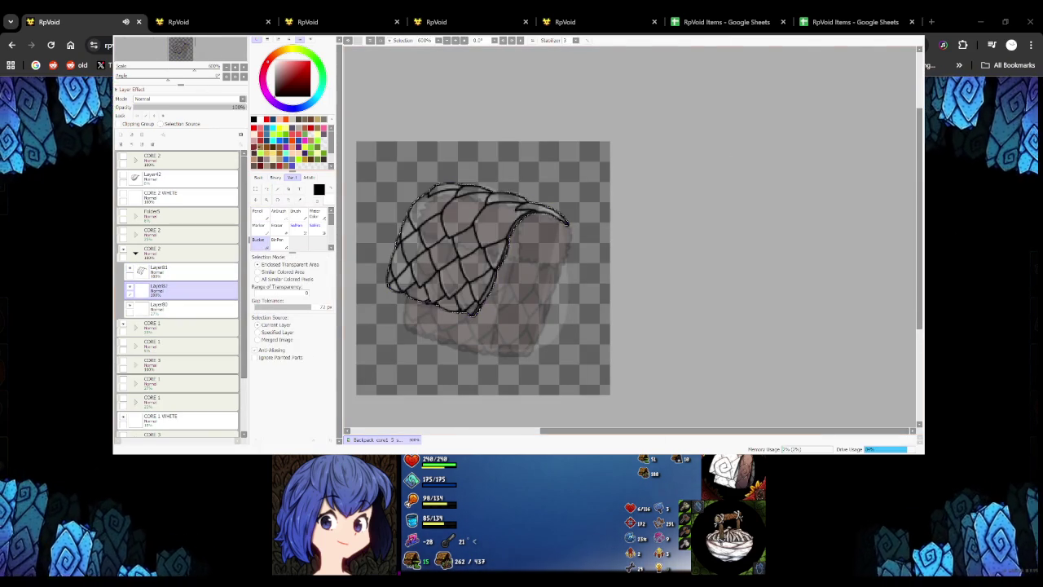
left_click(479, 239)
scroll(478, 239, "down", 3)
scroll(478, 238, "up", 3)
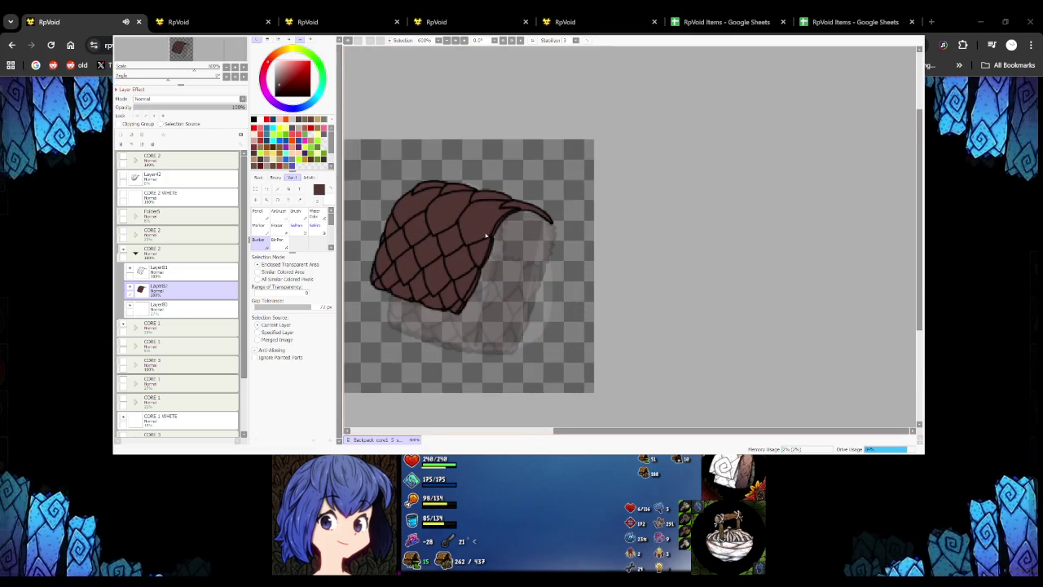
scroll(482, 235, "up", 1)
Collapse CORE 2, open CORE 1, toggle Layer78 and set CORE 1 to full opacity
left_click(135, 253)
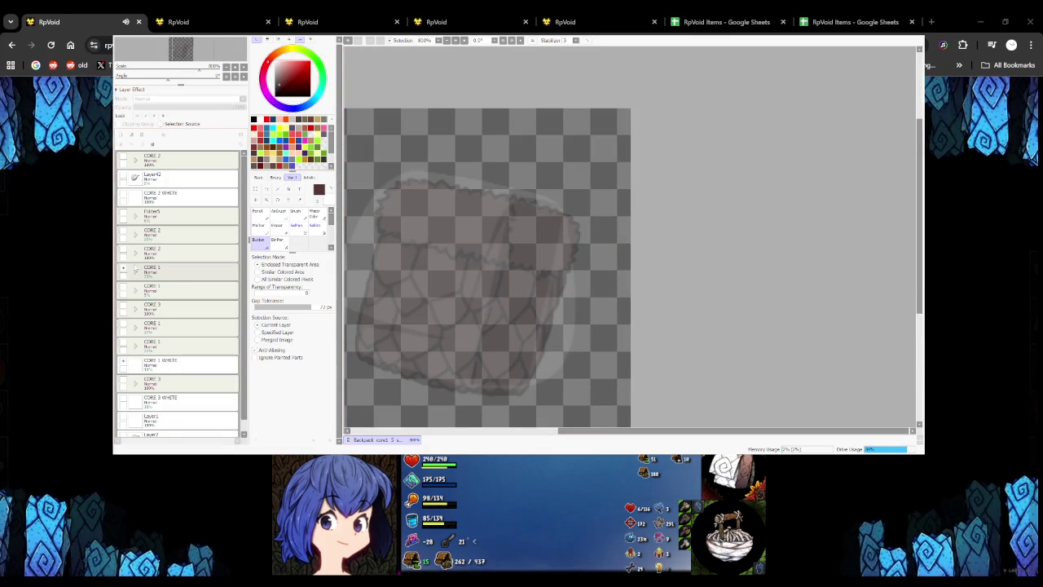
left_click(136, 269)
left_click(159, 290)
left_click(130, 290)
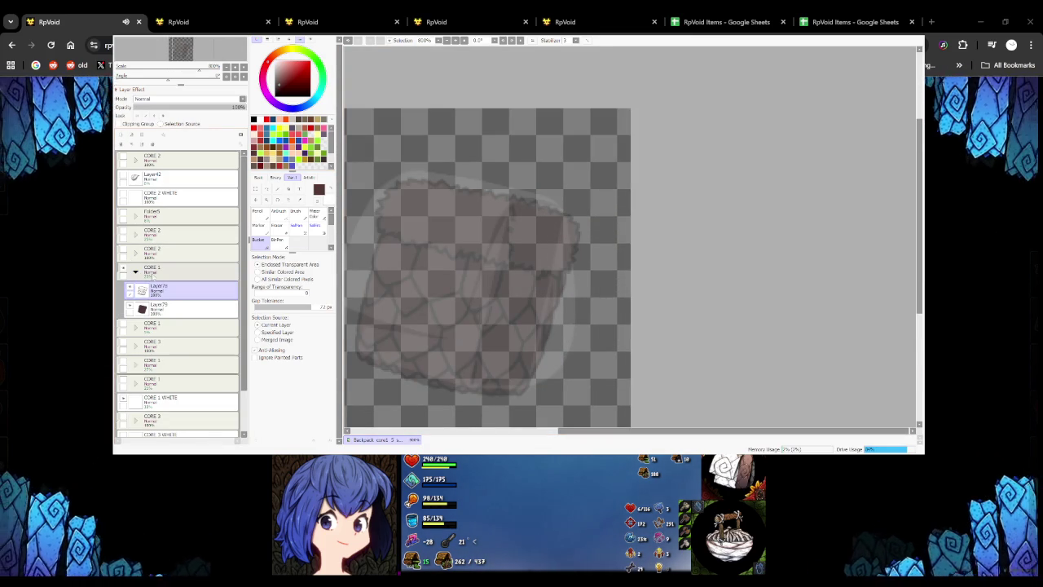
left_click(179, 268)
left_click(245, 107)
Toggle the backpack drawing on and off to compare, then show CORE 2's backpack
left_click(133, 106)
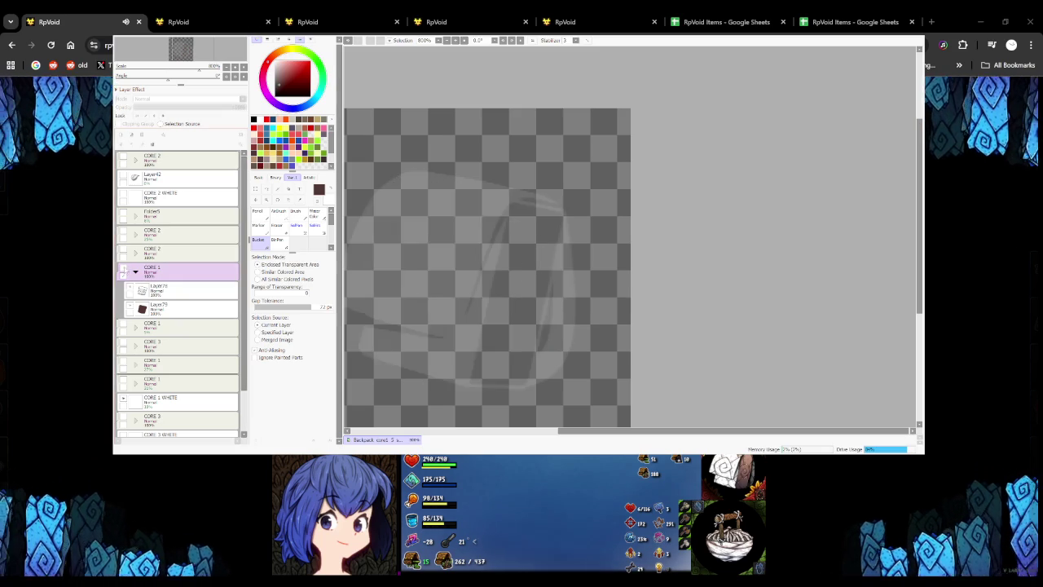
left_click(245, 107)
left_click(132, 107)
left_click(244, 107)
left_click(123, 251)
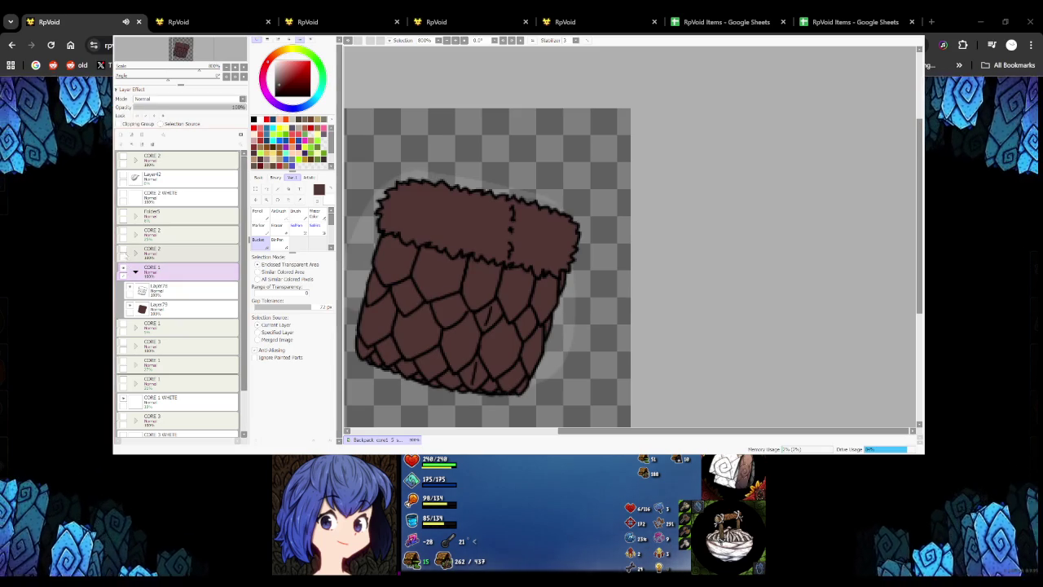
scroll(515, 258, "down", 2)
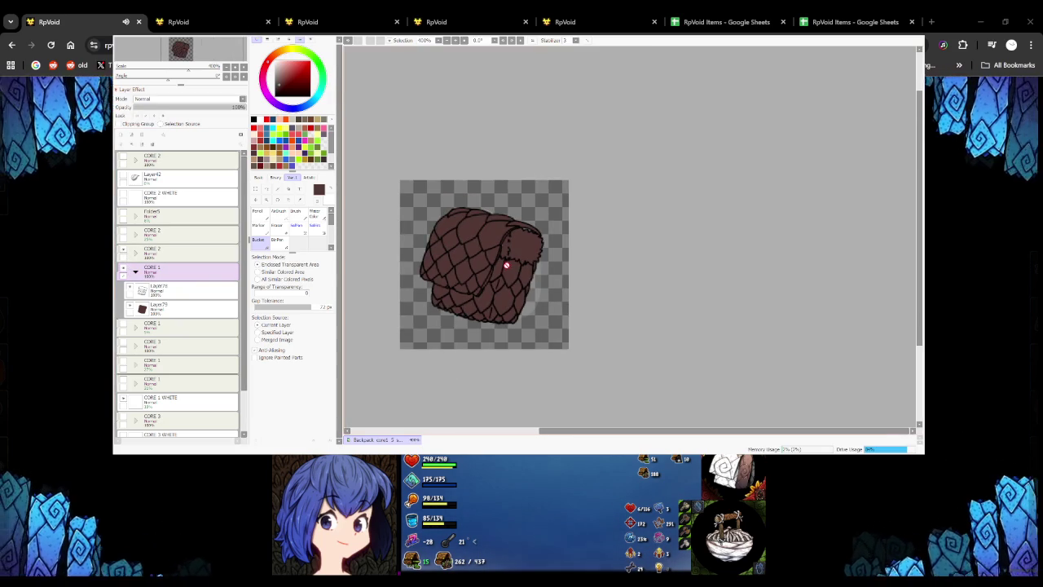
scroll(505, 265, "up", 1)
scroll(508, 249, "up", 2)
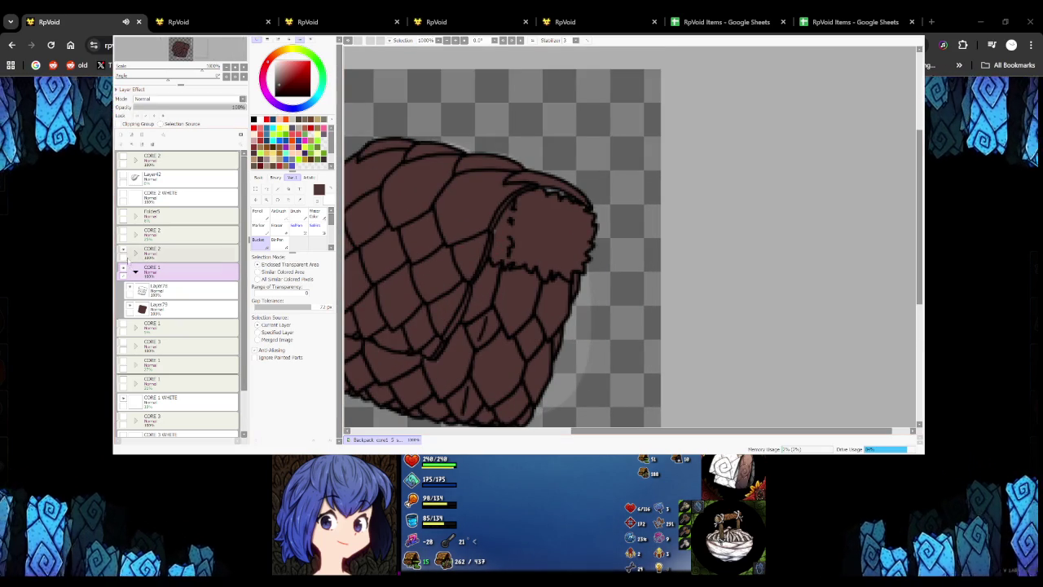
Expand and collapse the CORE 2 group to check its layers
left_click(135, 251)
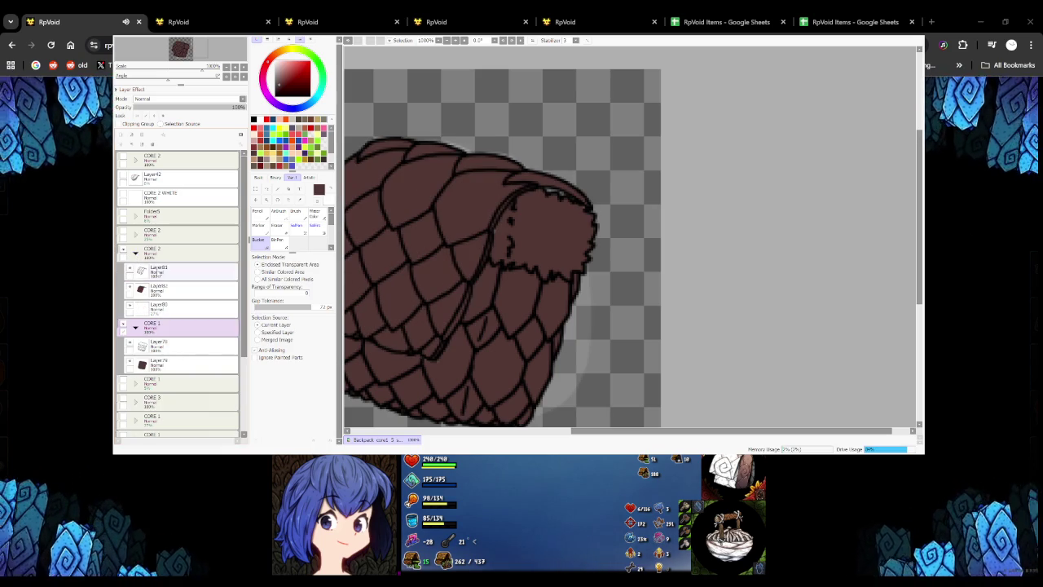
left_click(135, 251)
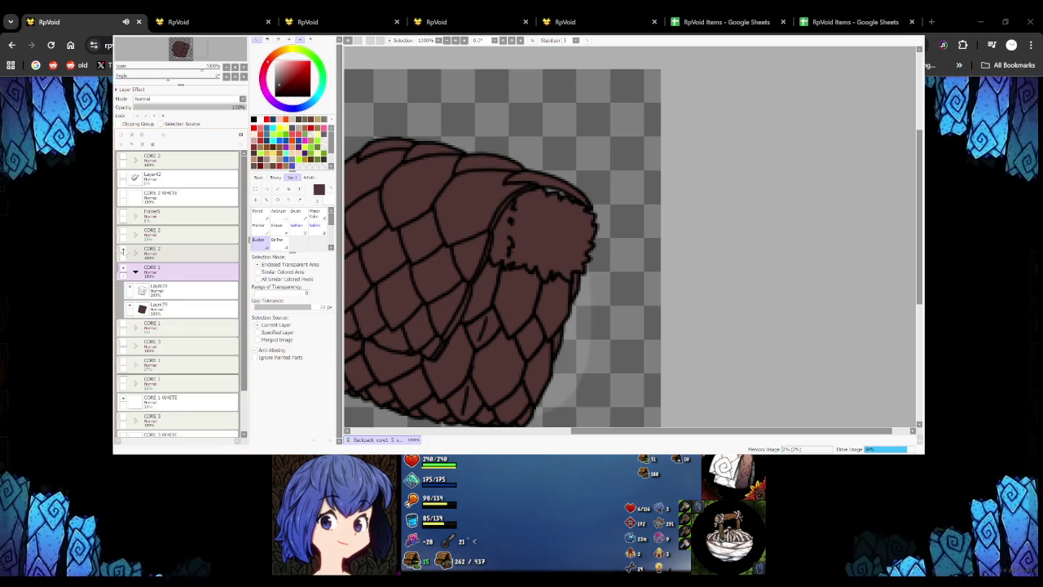
scroll(525, 233, "down", 2)
scroll(525, 233, "down", 5)
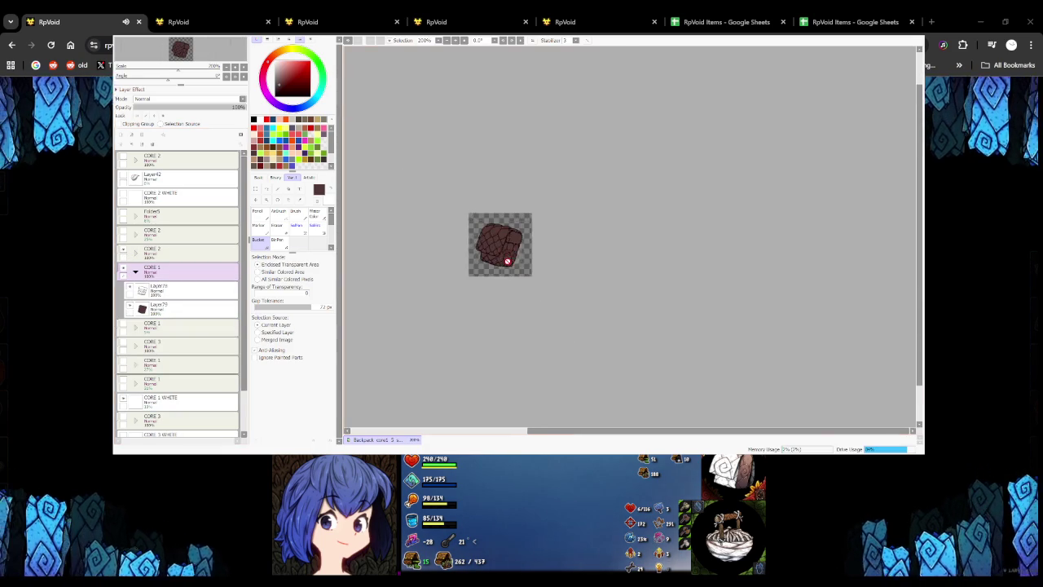
scroll(500, 224, "up", 2)
scroll(500, 216, "up", 2)
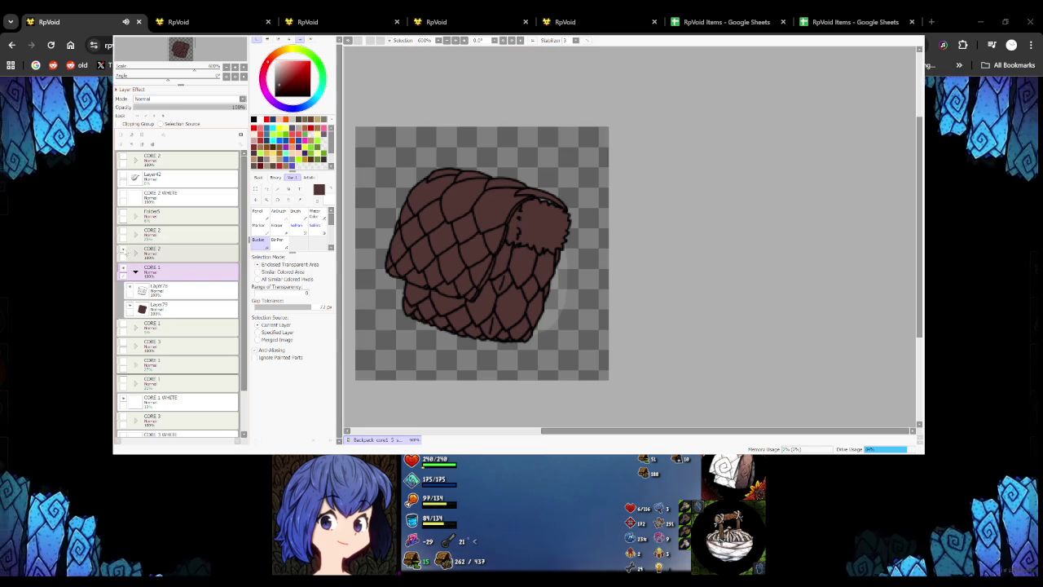
Show the orange-framed cube reference sprite and hide the scaly backpack part beneath it
left_click(123, 250)
left_click(179, 232)
left_click(123, 232)
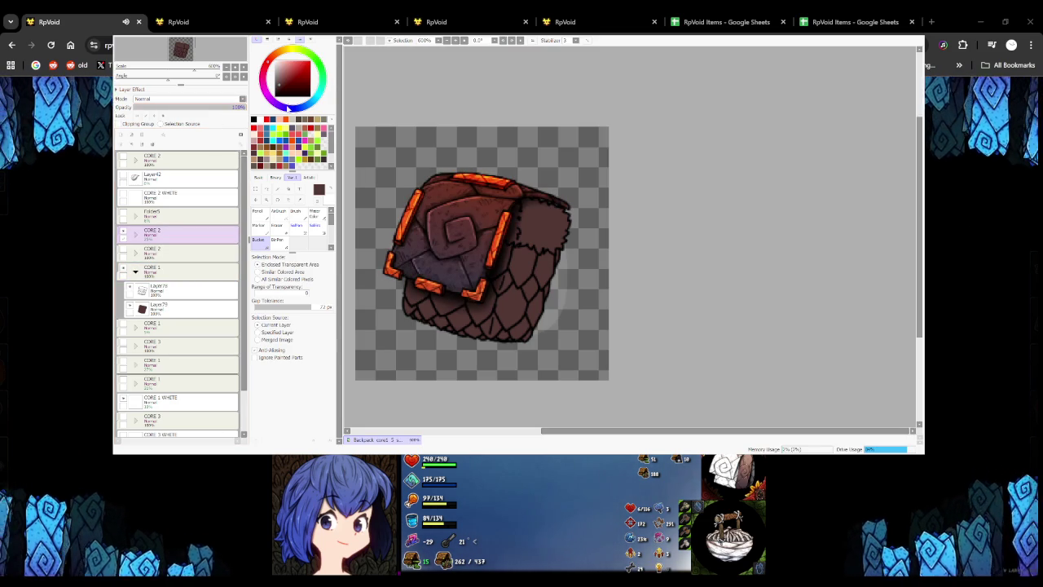
left_click(135, 271)
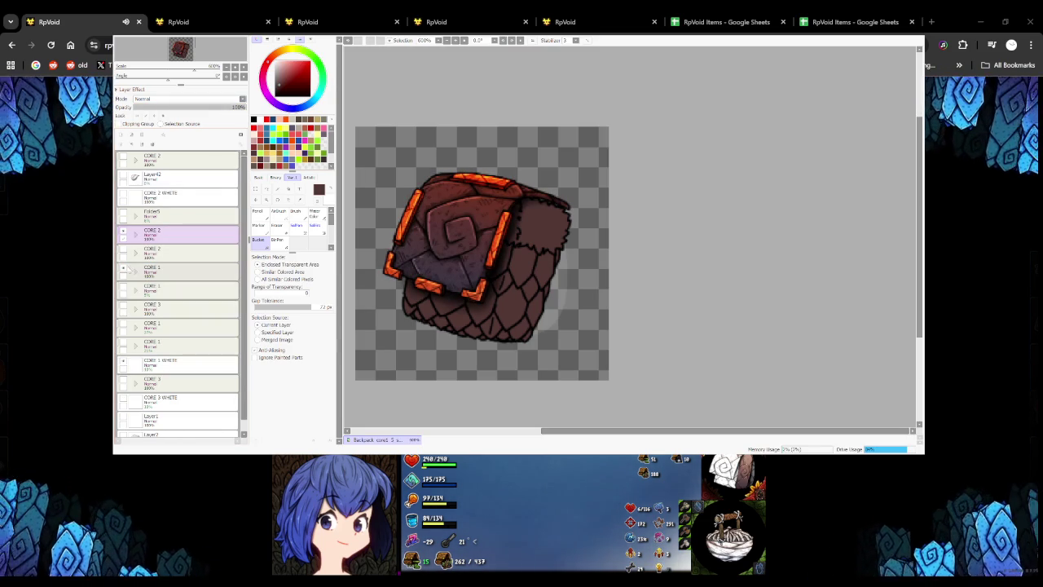
left_click(123, 253)
left_click(179, 289)
Fade the cube's lower half to about 28% opacity and hide its dark red top face
left_click(123, 289)
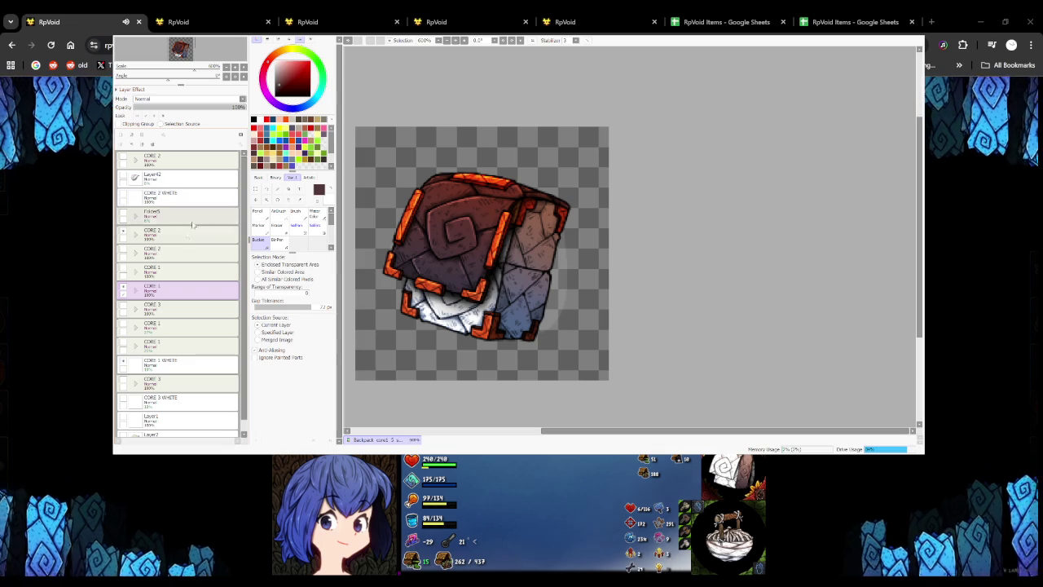
left_click(123, 289)
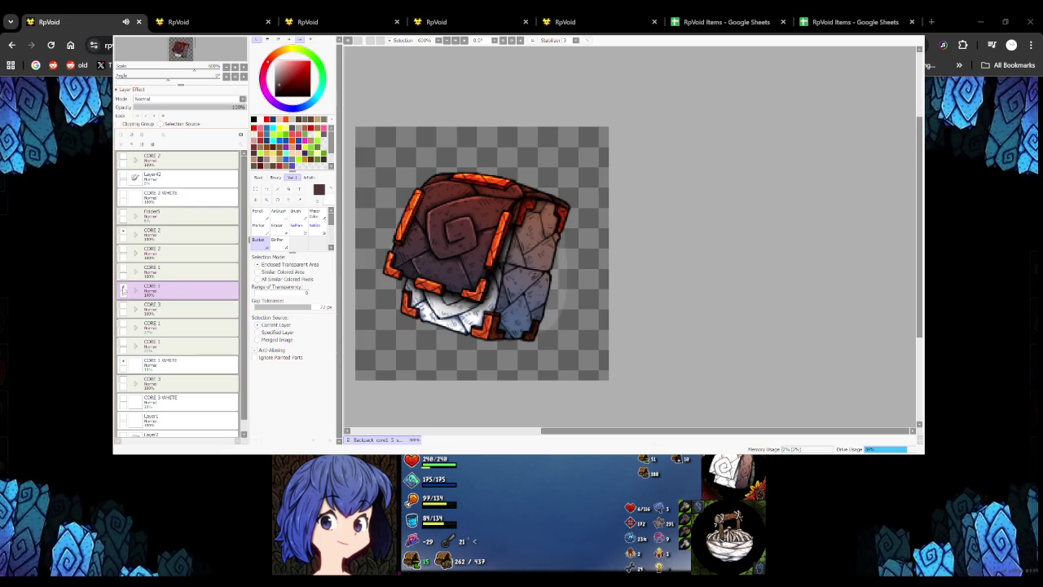
left_click(163, 108)
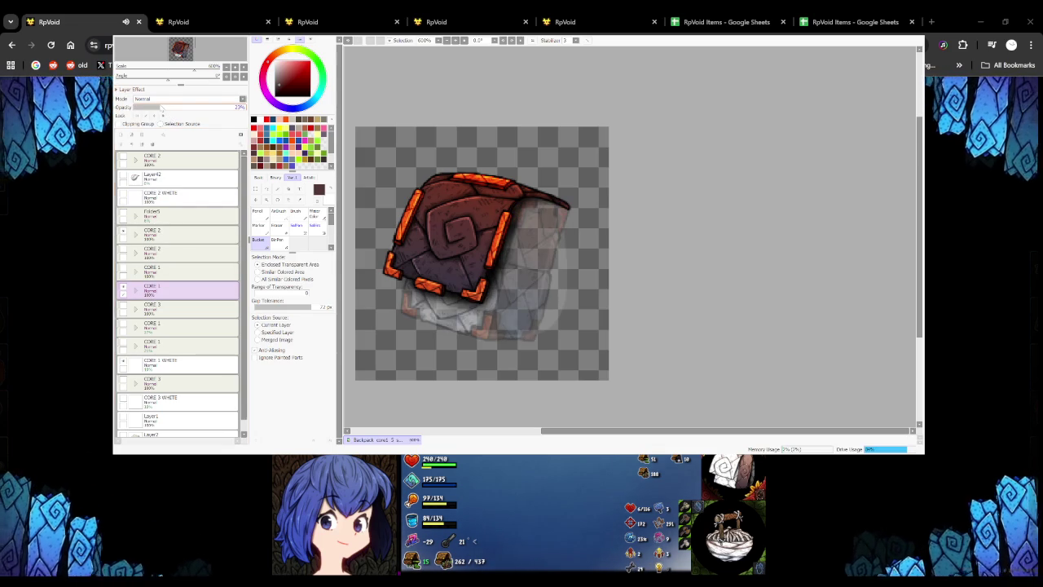
left_click(164, 108)
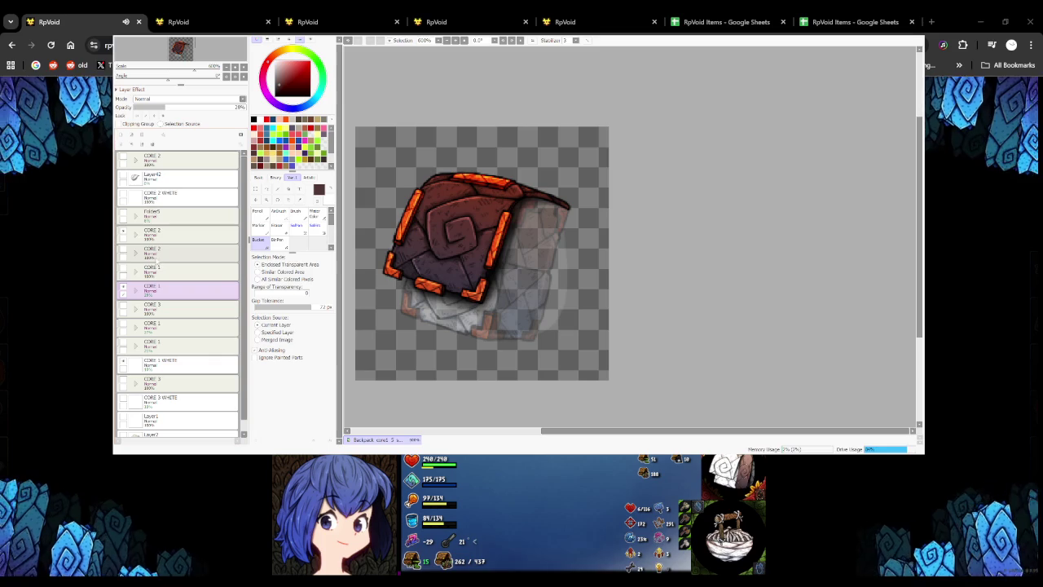
left_click(126, 235)
left_click(125, 235)
left_click(126, 234)
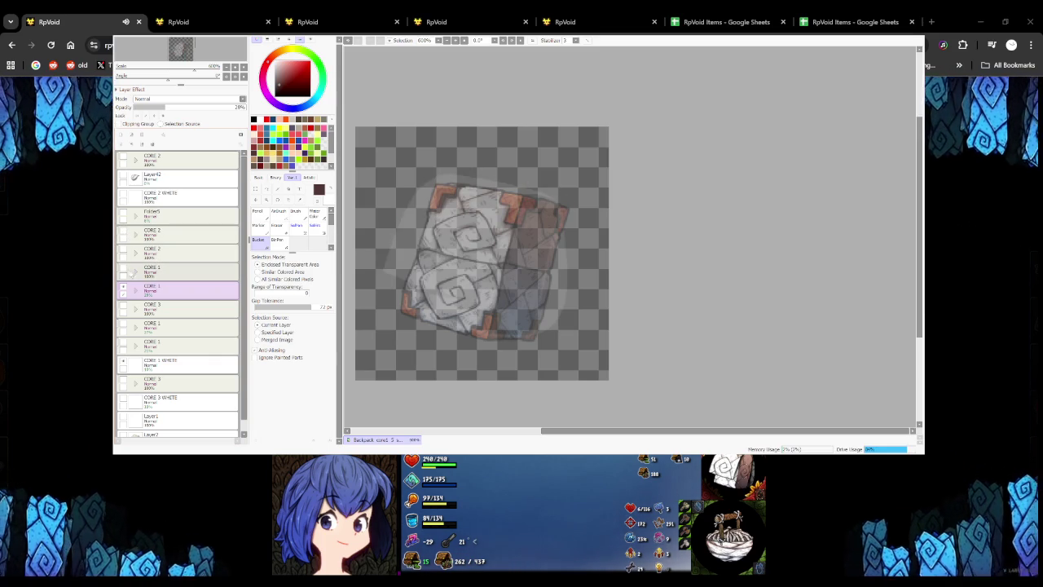
Show the CORE 1 backpack group and lower its opacity to about 36%
left_click(124, 269)
left_click(162, 275)
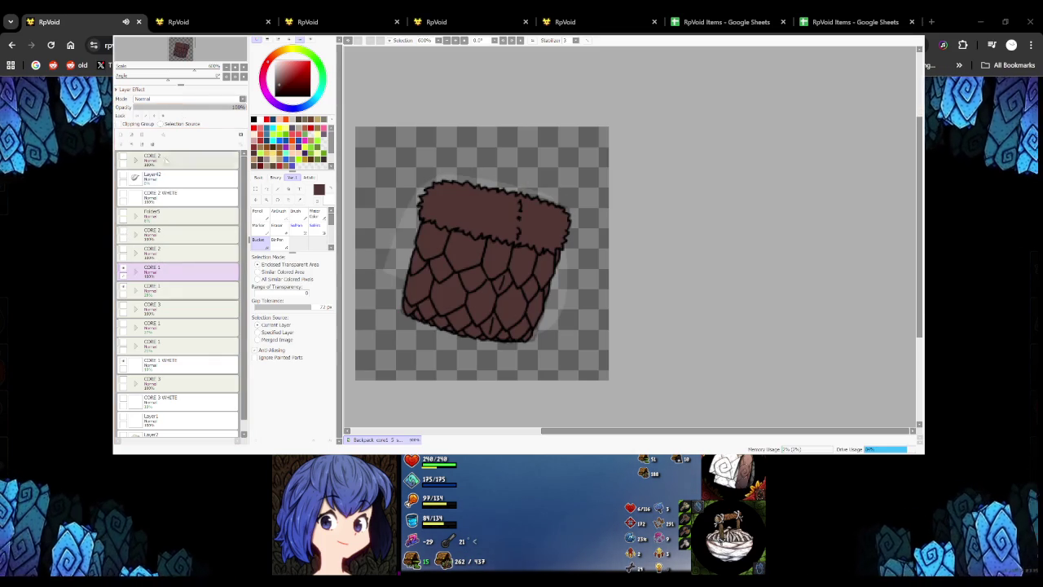
mouse_move(146, 107)
left_mouse_down()
mouse_move(246, 108)
mouse_move(145, 107)
mouse_move(197, 123)
left_mouse_up()
left_click(135, 269)
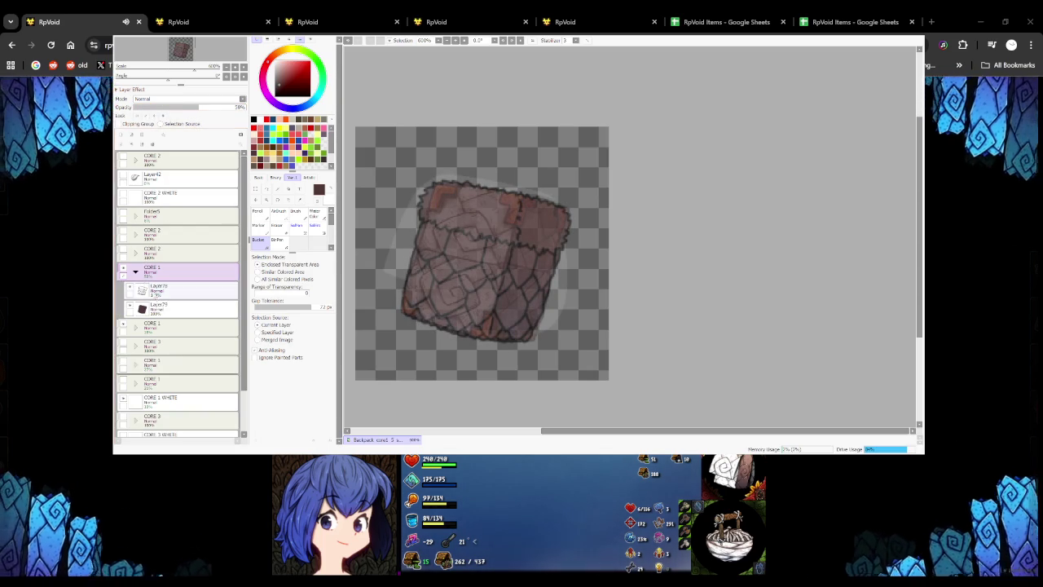
Redraw the dark pencil outline along the basket's upper-right edge on Layer78
left_click(184, 290)
left_click(258, 211)
scroll(541, 209, "up", 5)
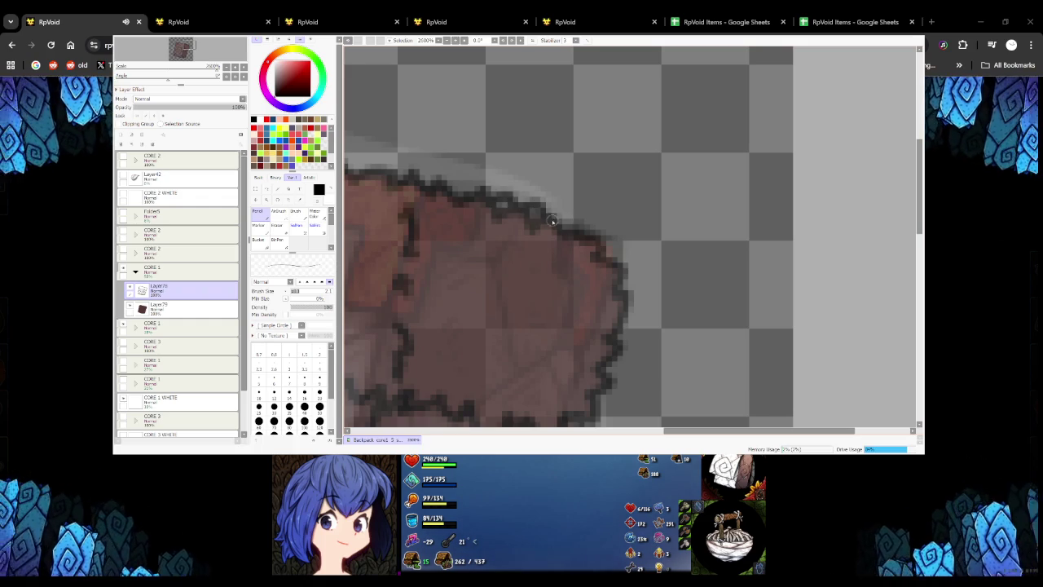
left_click_drag(603, 246, 617, 262)
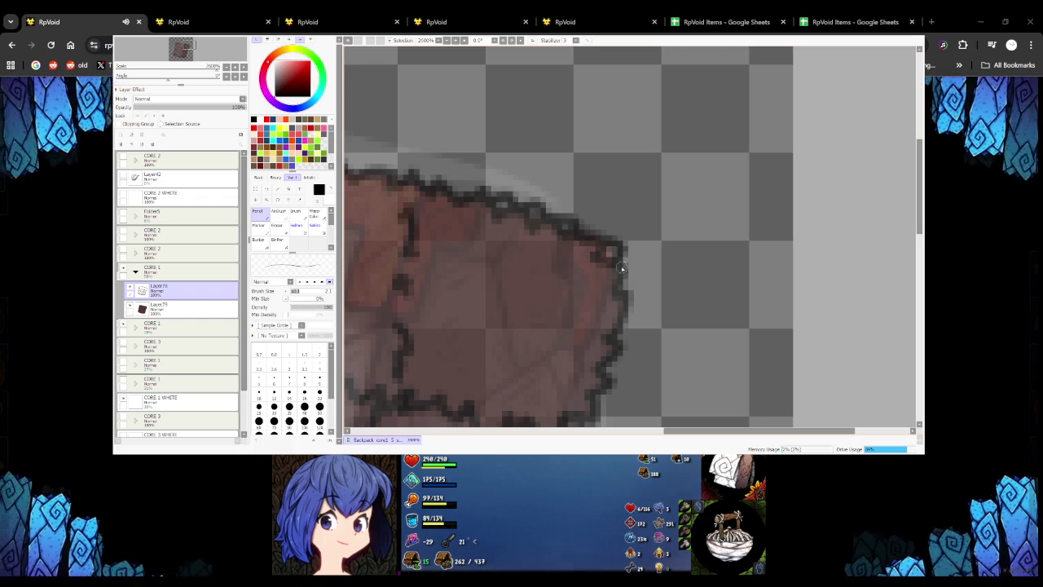
scroll(619, 253, "down", 4)
scroll(473, 205, "up", 3)
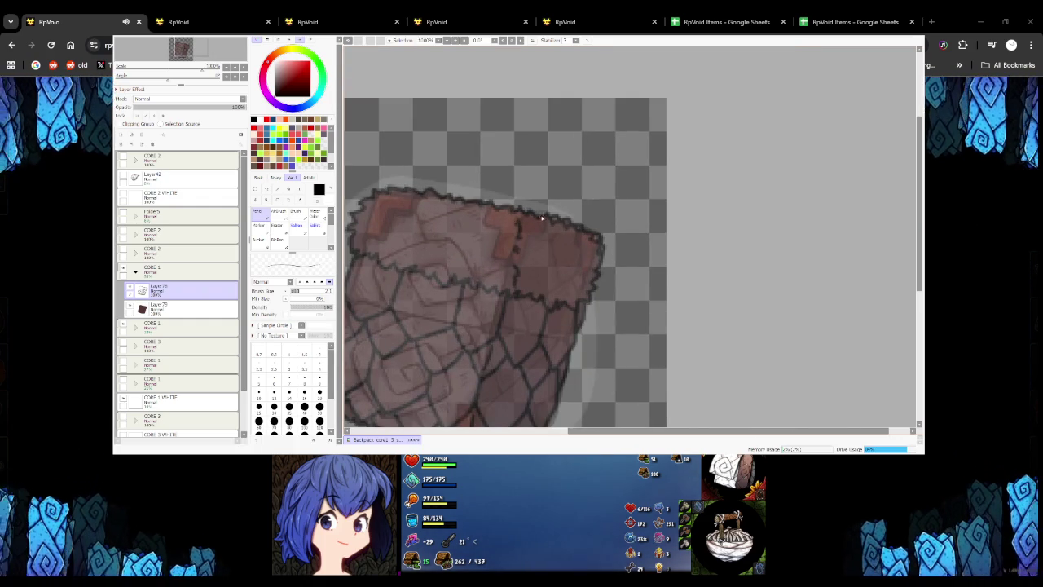
scroll(472, 204, "up", 2)
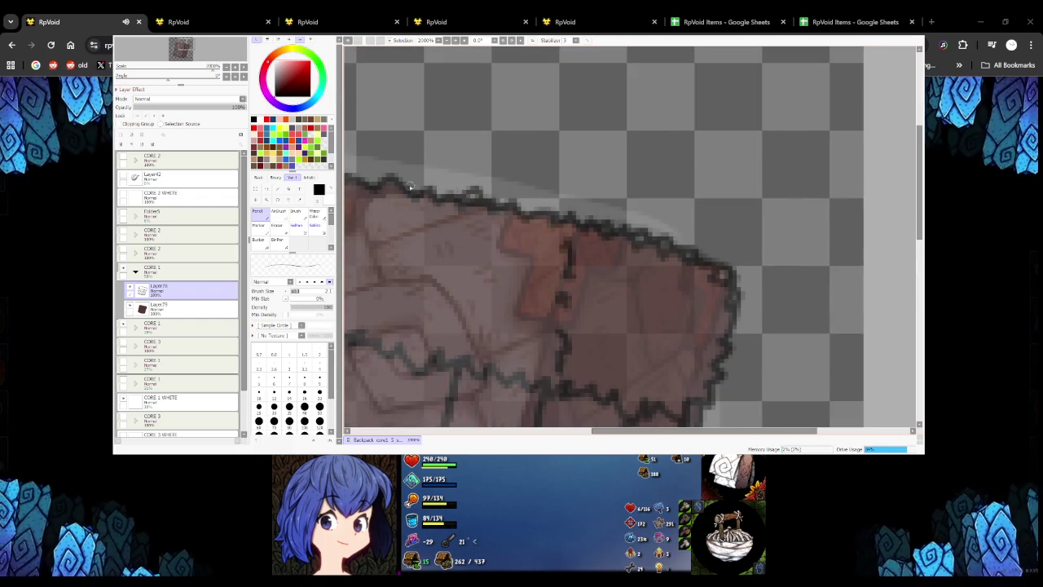
scroll(405, 184, "down", 4)
scroll(399, 189, "up", 2)
scroll(393, 196, "up", 1)
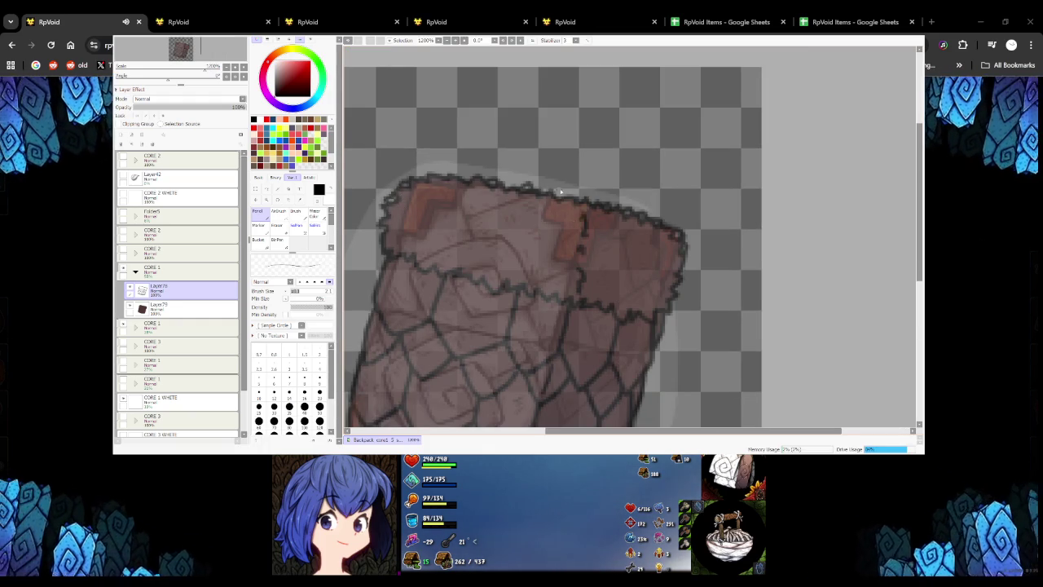
scroll(561, 192, "up", 2)
scroll(551, 193, "down", 3)
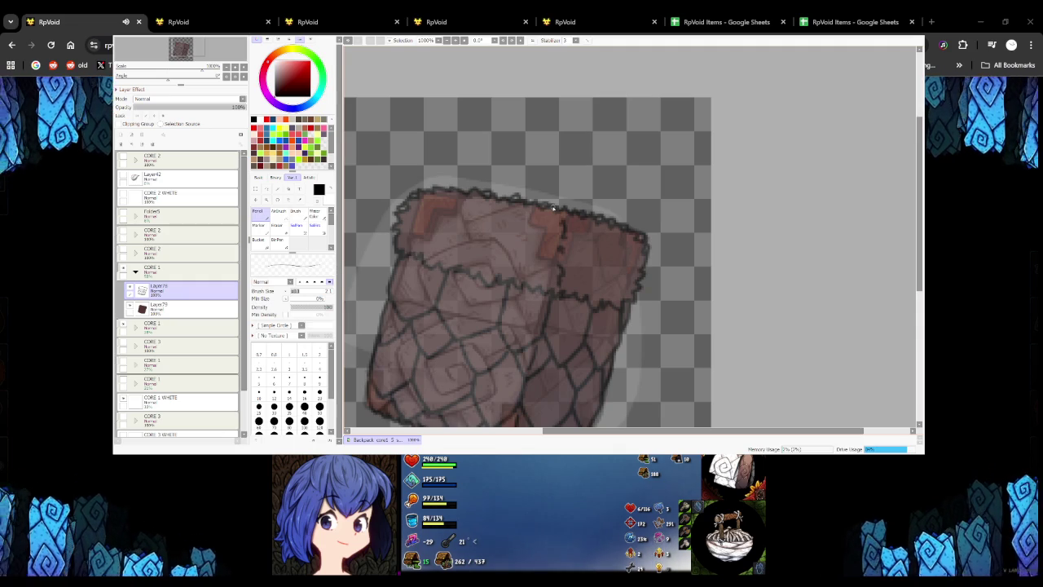
scroll(385, 229, "up", 1)
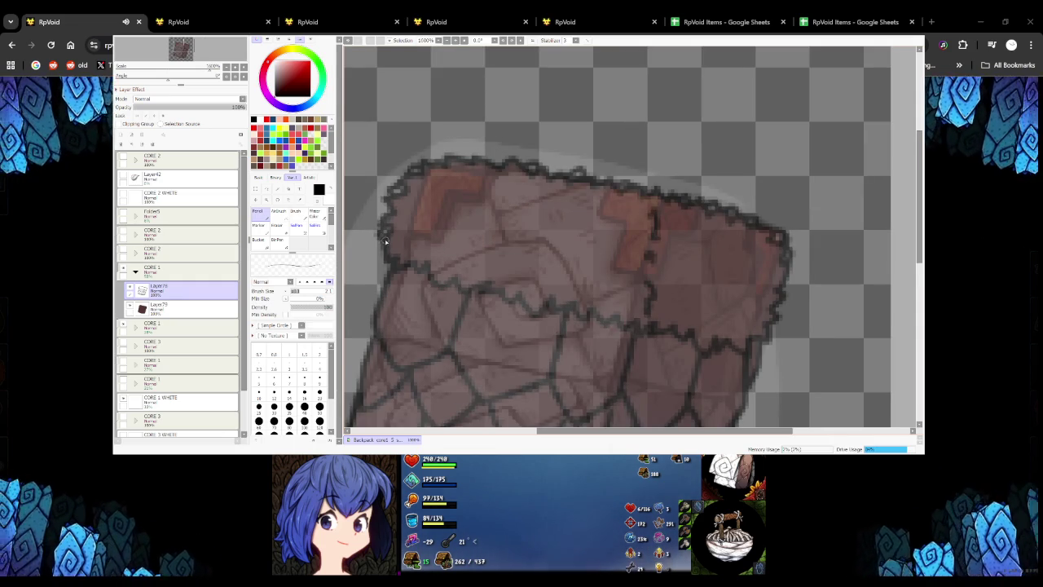
Restore CORE 1 to 100% opacity and pick up the basket's brown from its fill layer
left_click(179, 269)
left_click(241, 107)
left_click(179, 308)
left_click(387, 235, "alt")
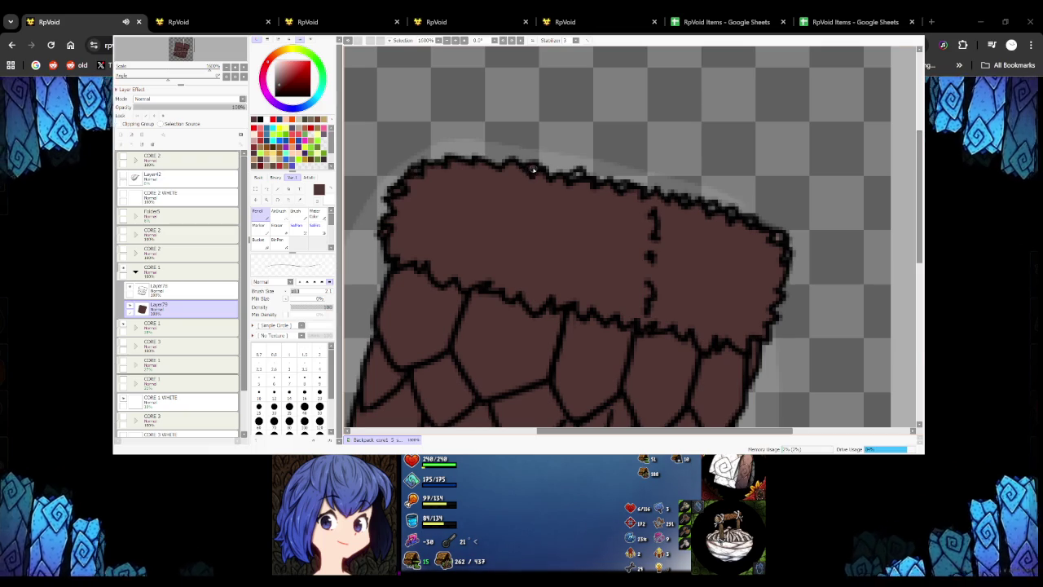
Extend the dark outline down the basket's right edge
scroll(534, 169, "down", 3)
scroll(538, 175, "up", 5)
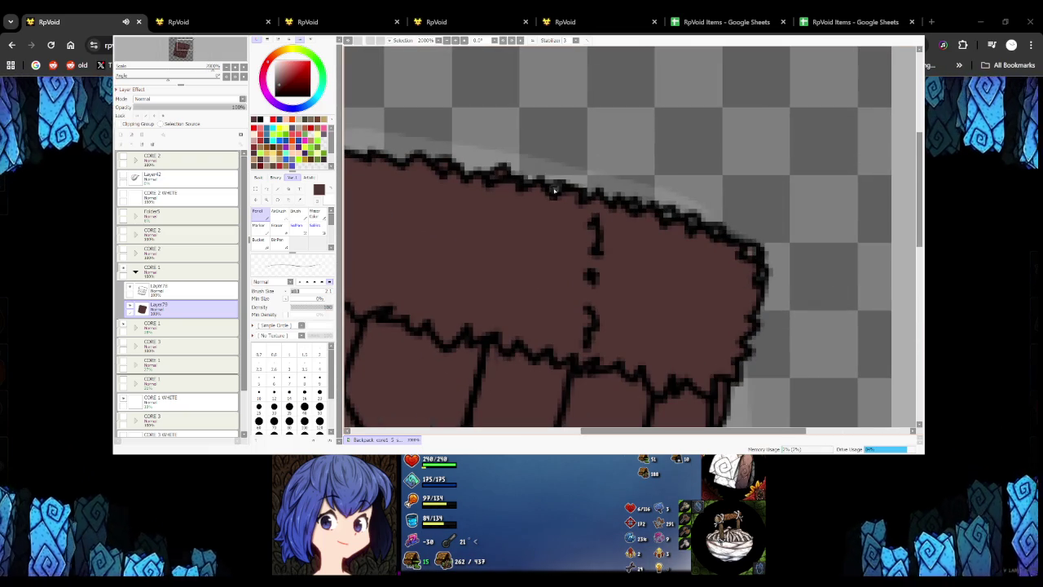
scroll(554, 190, "down", 1)
scroll(562, 195, "down", 3)
scroll(565, 189, "up", 5)
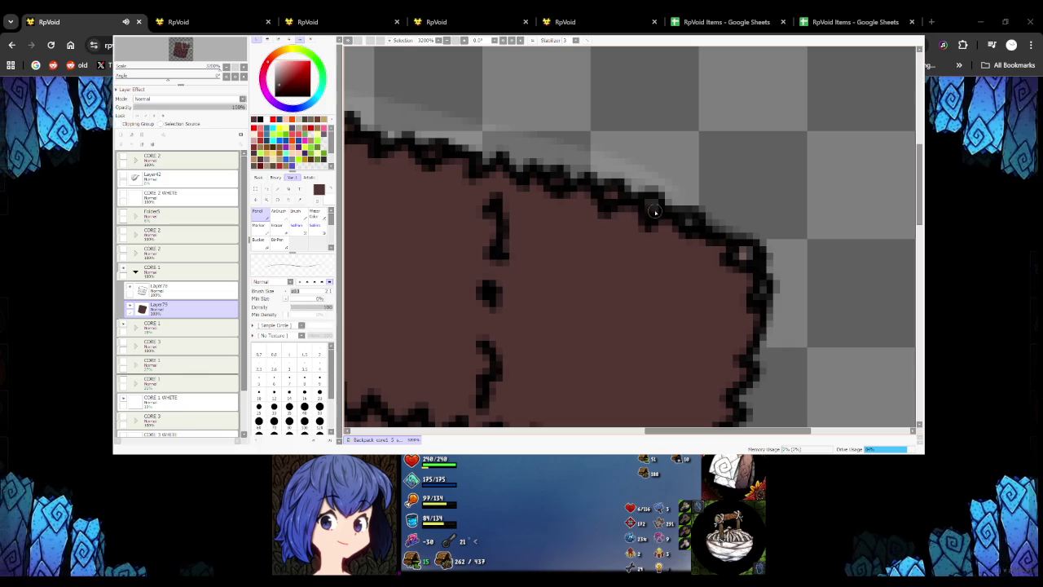
scroll(695, 227, "down", 1)
scroll(684, 224, "down", 3)
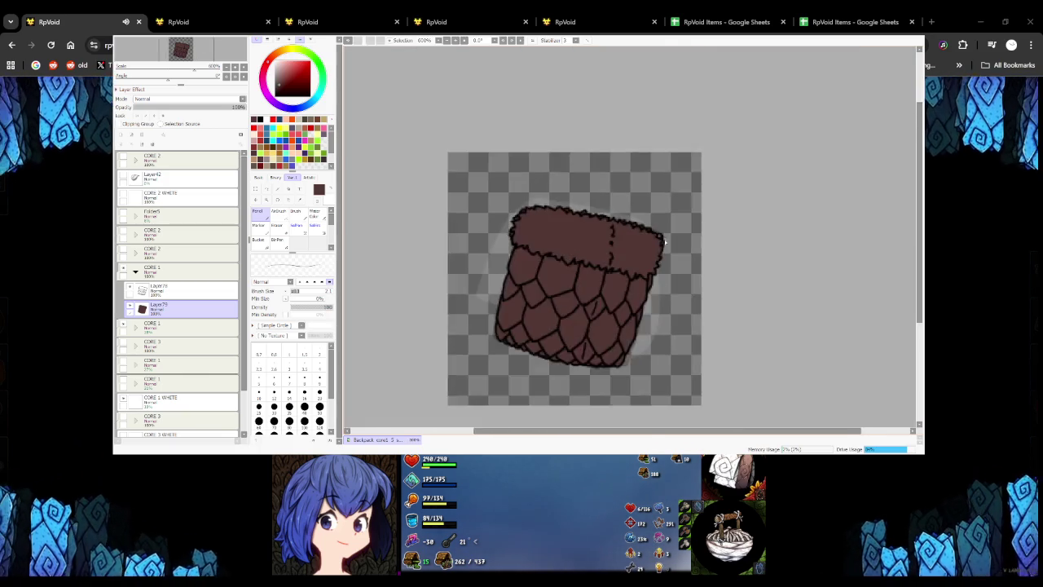
scroll(652, 221, "up", 2)
scroll(630, 219, "up", 1)
left_click_drag(630, 220, 646, 251)
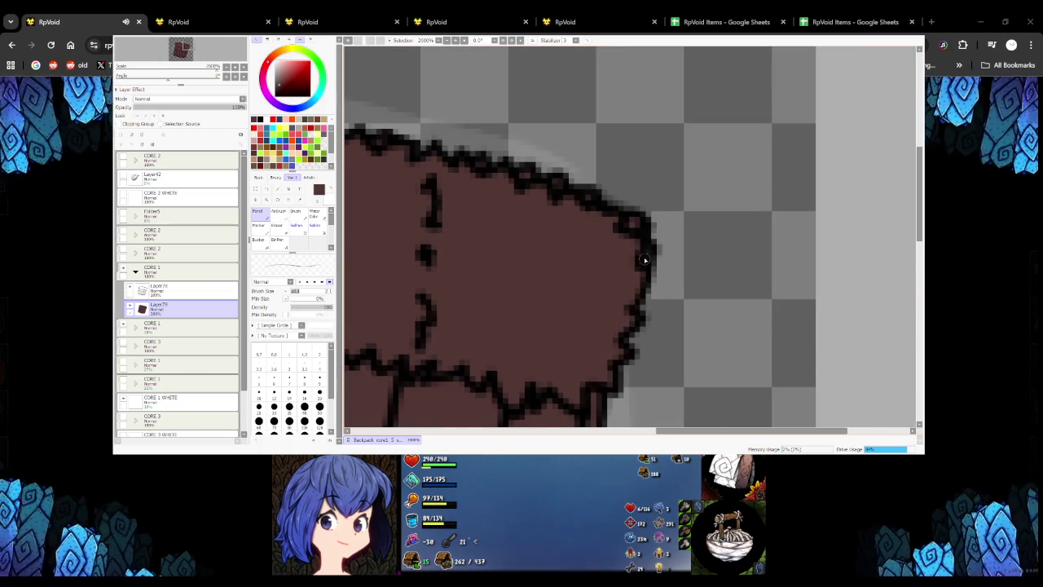
scroll(643, 260, "down", 3)
scroll(643, 273, "down", 1)
scroll(644, 280, "up", 2)
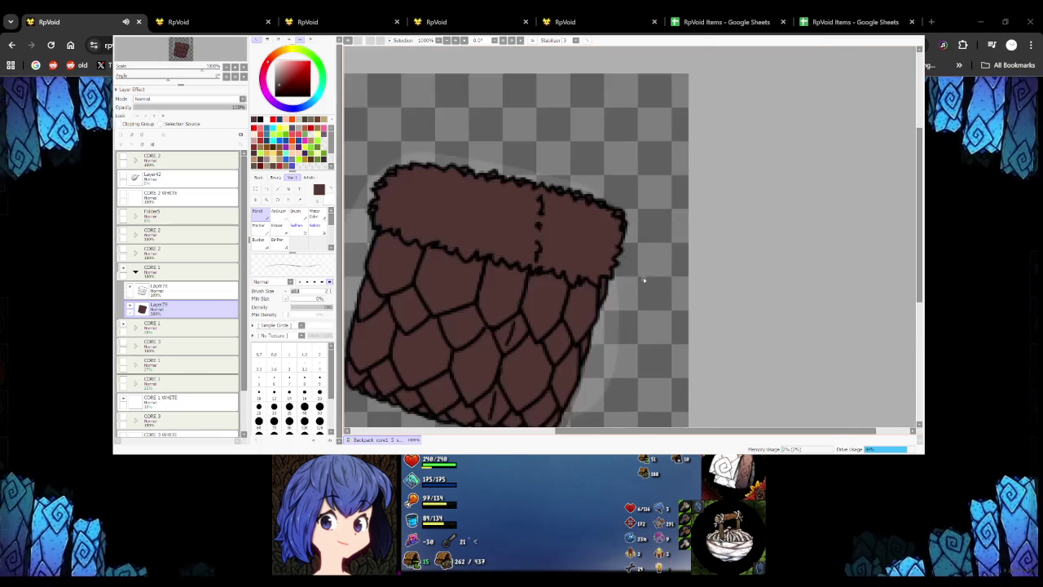
scroll(644, 280, "down", 2)
Toggle the scale and CORE 2 spiral artwork to compare, leaving the scale-net backpack showing
left_click(123, 252)
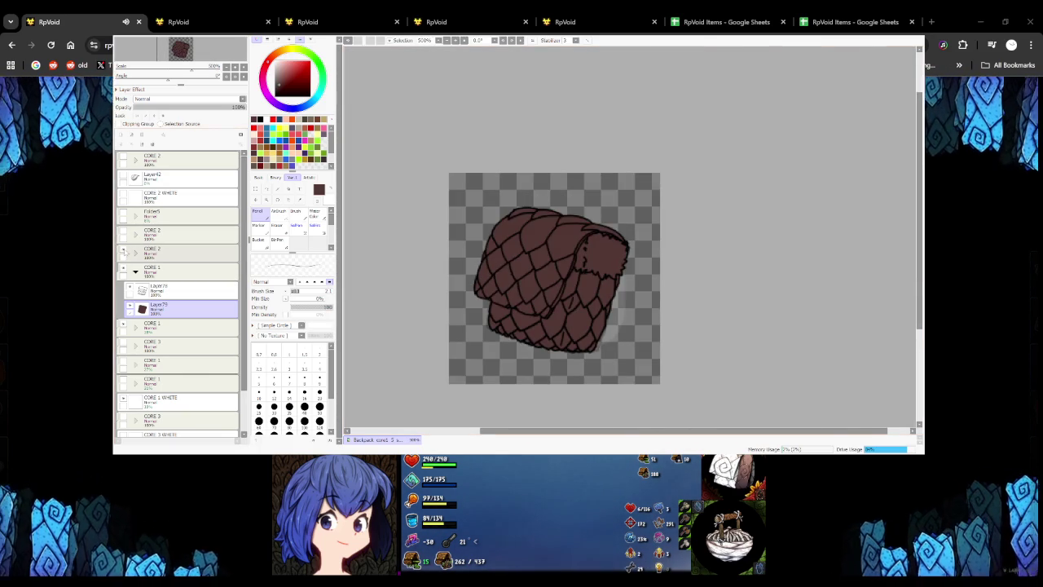
left_click(123, 251)
left_click(124, 252)
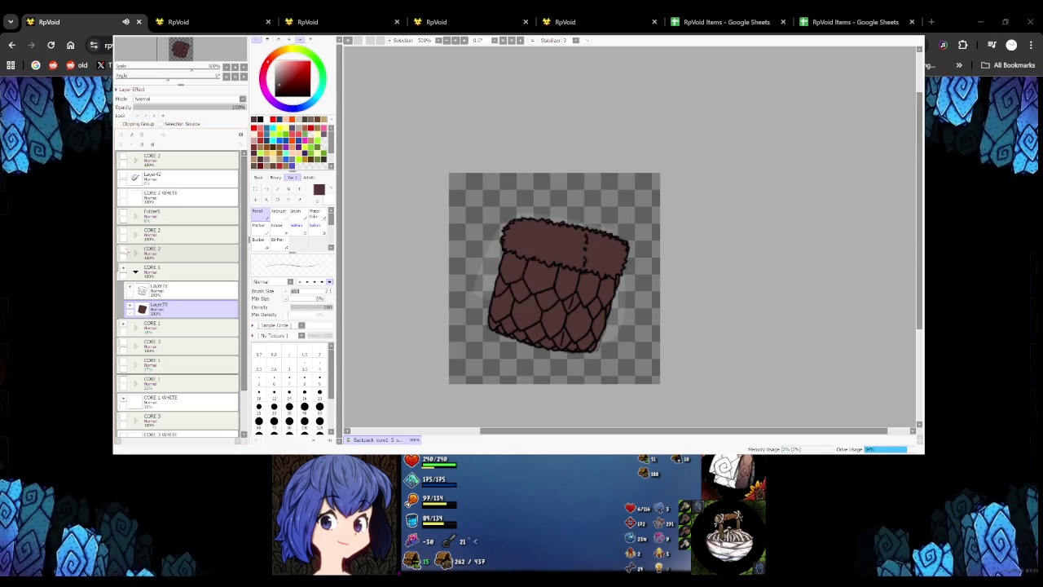
left_click(124, 252)
left_click(124, 233)
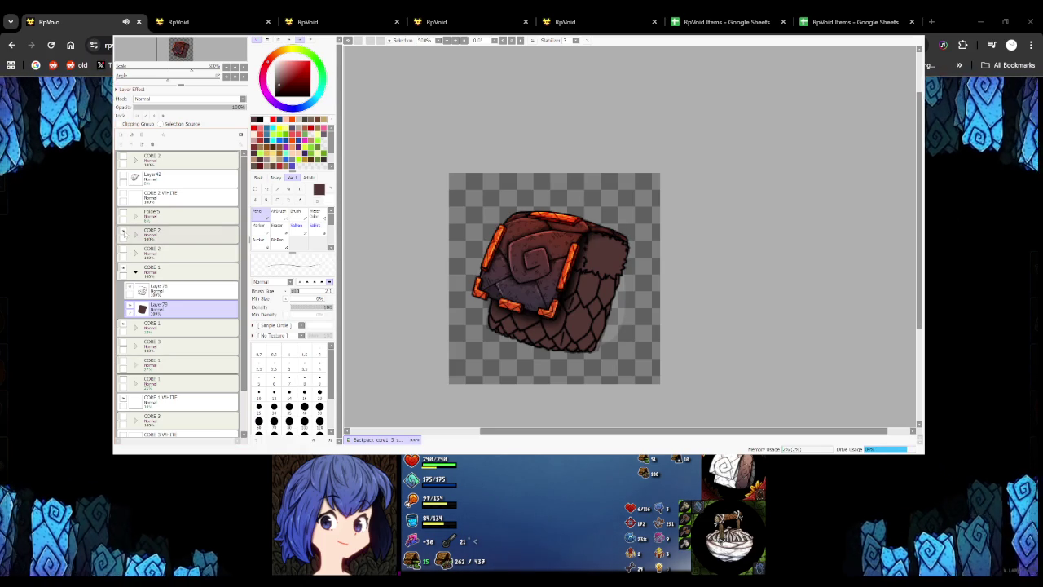
left_click(124, 233)
left_click(124, 233)
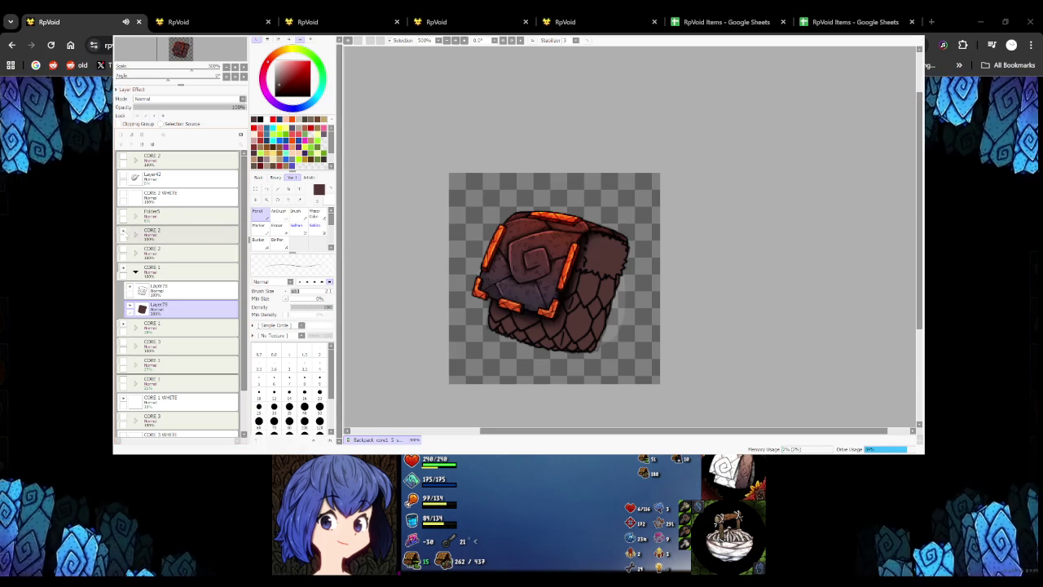
left_click(123, 233)
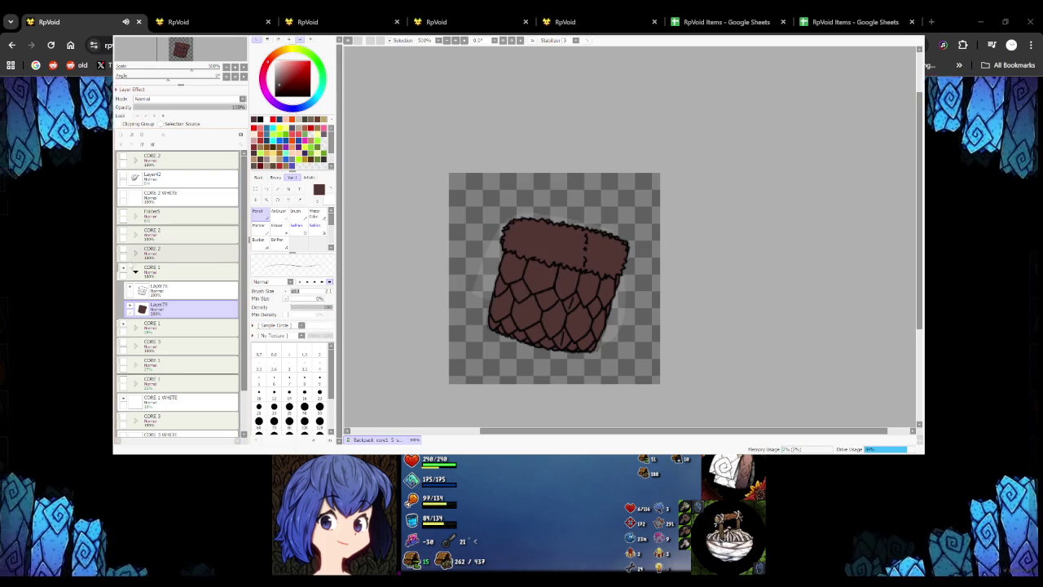
left_click(124, 252)
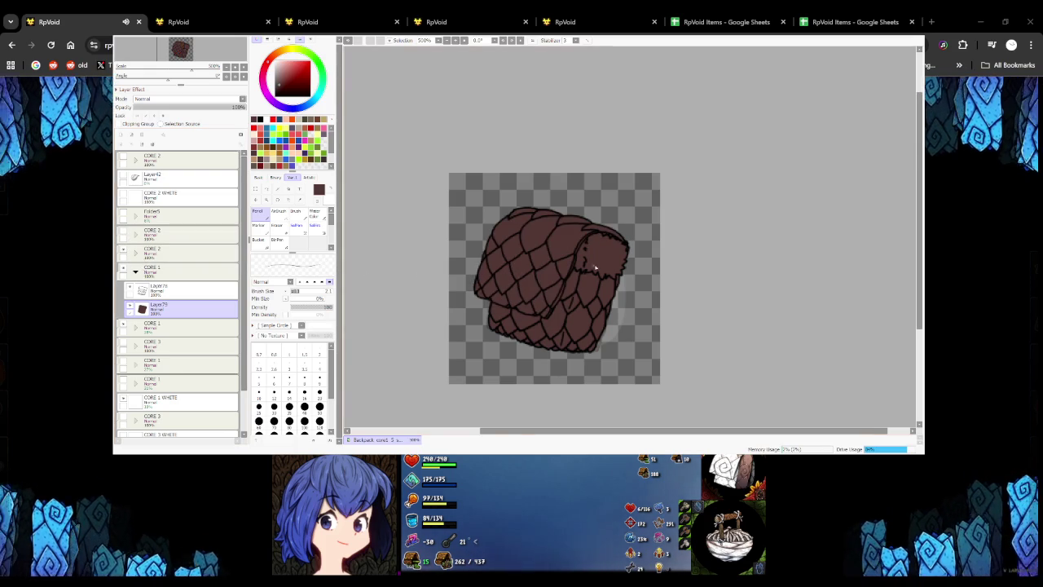
scroll(587, 236, "up", 2)
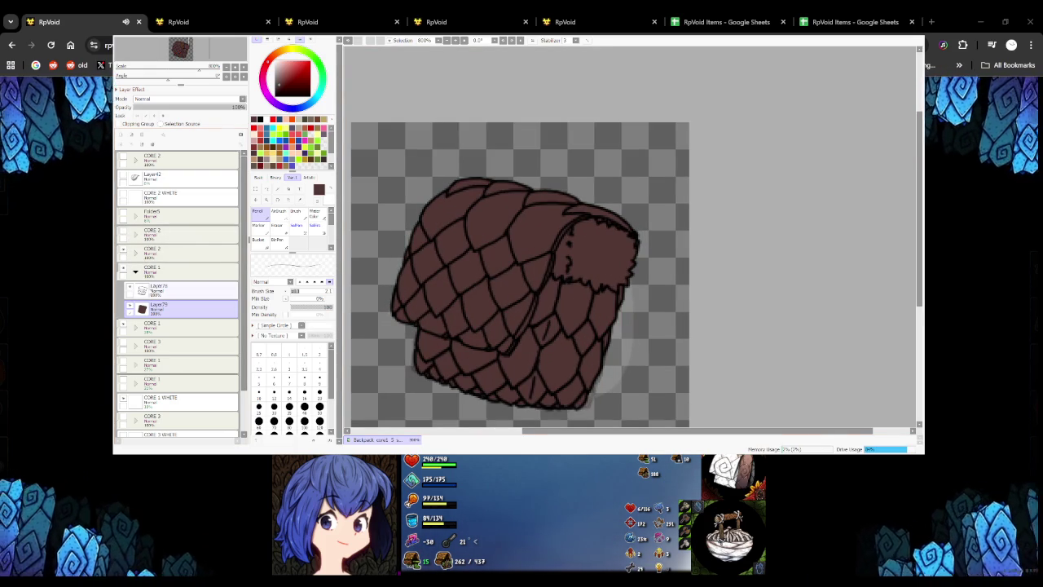
left_click(135, 251)
left_click(167, 270)
left_click_drag(542, 232, 636, 213)
key("ctrl+z")
scroll(559, 207, "up", 1)
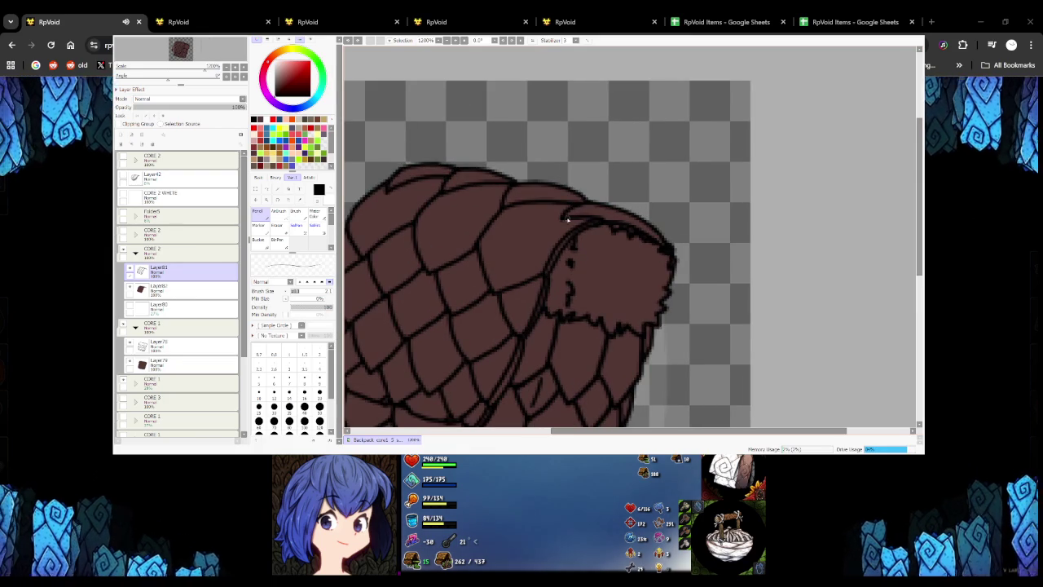
scroll(569, 217, "down", 2)
scroll(572, 218, "up", 1)
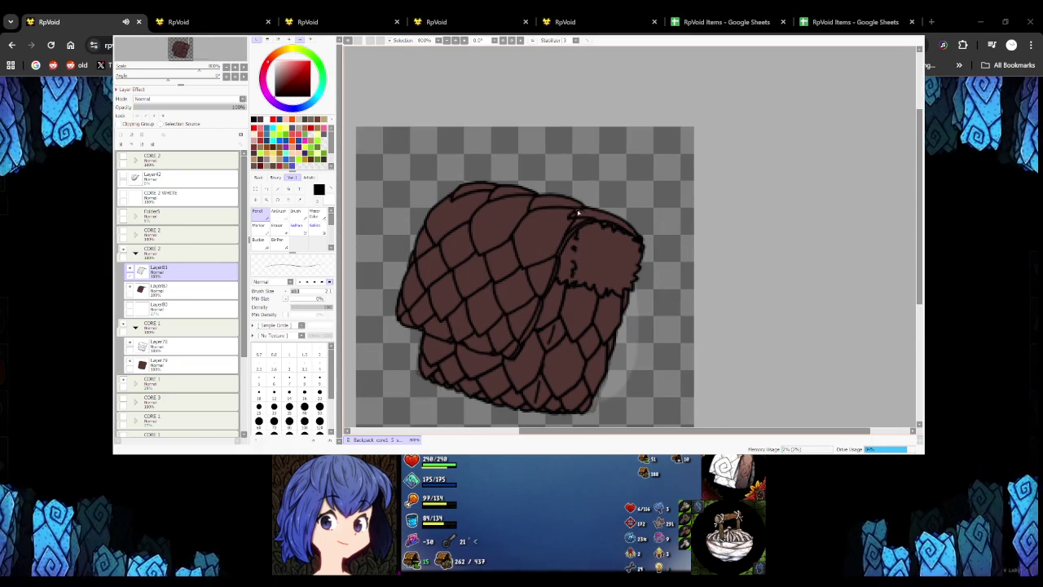
left_click_drag(567, 214, 640, 237)
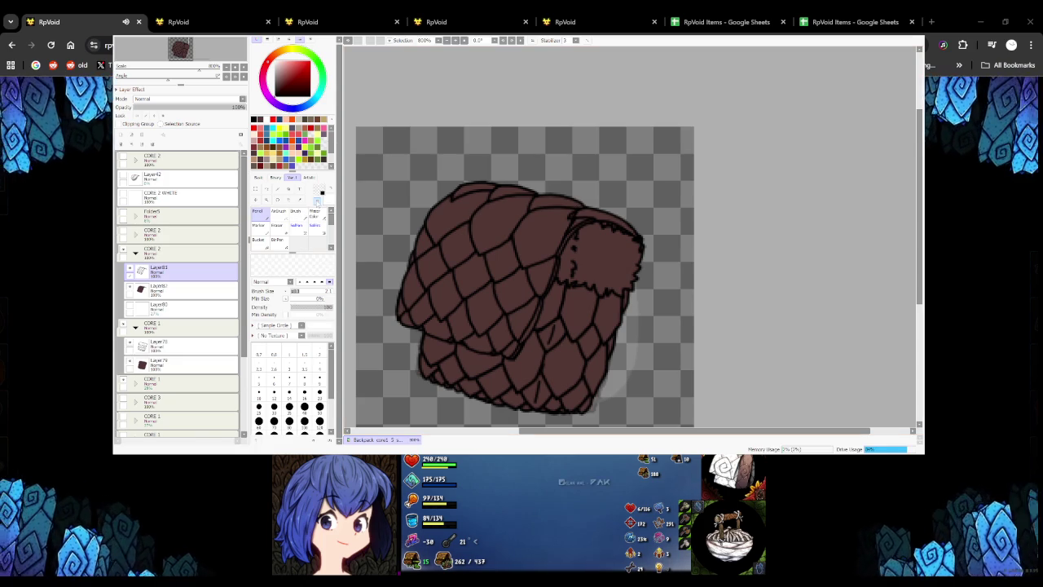
scroll(566, 216, "up", 2)
scroll(564, 211, "up", 1)
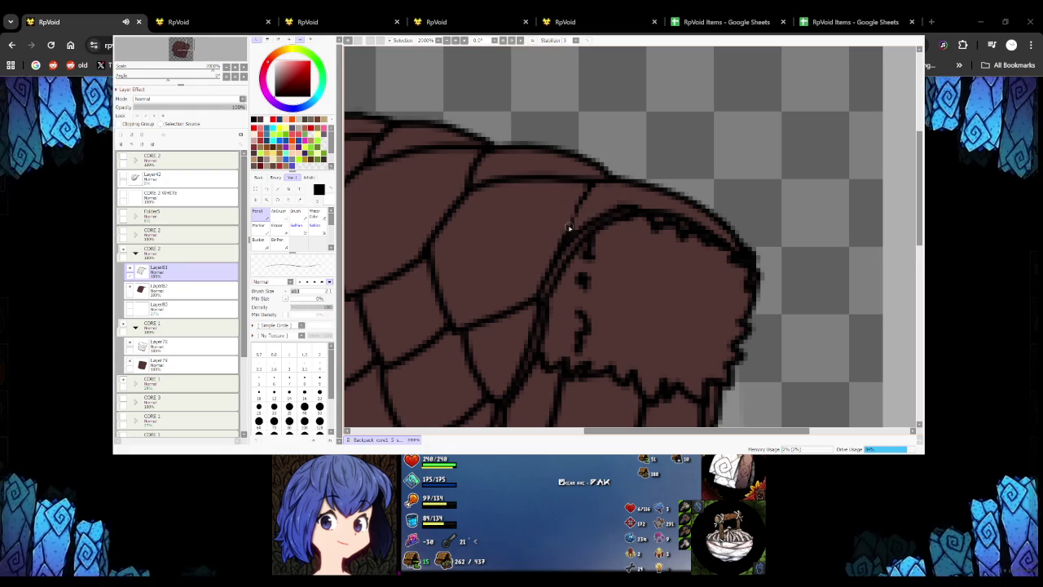
mouse_move(575, 221)
left_mouse_down()
mouse_move(624, 204)
mouse_move(583, 212)
left_mouse_up()
key("ctrl+z")
scroll(584, 212, "down", 3)
scroll(611, 222, "down", 2)
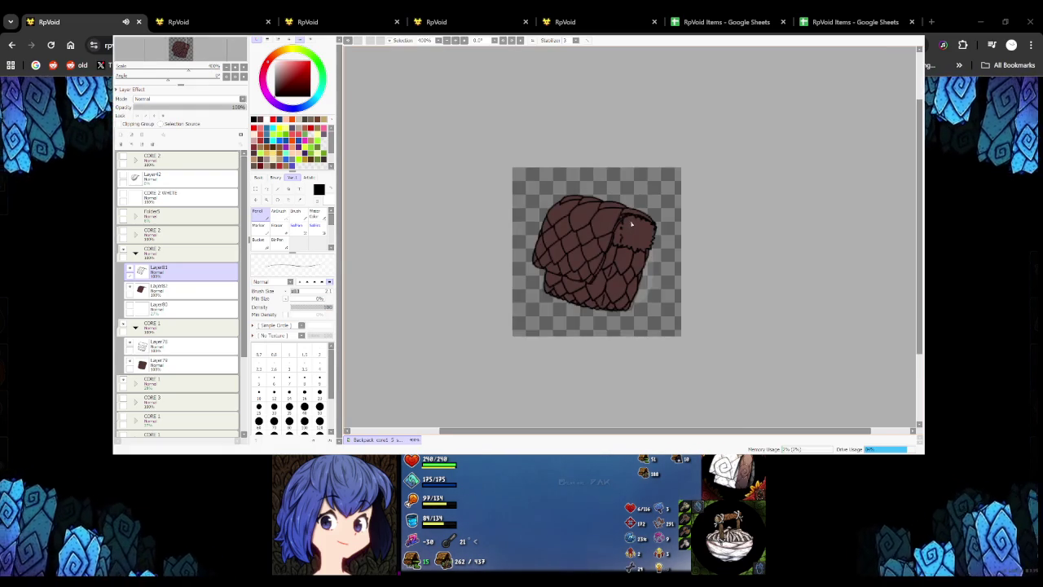
scroll(632, 229, "down", 1)
scroll(629, 236, "up", 1)
scroll(624, 231, "up", 2)
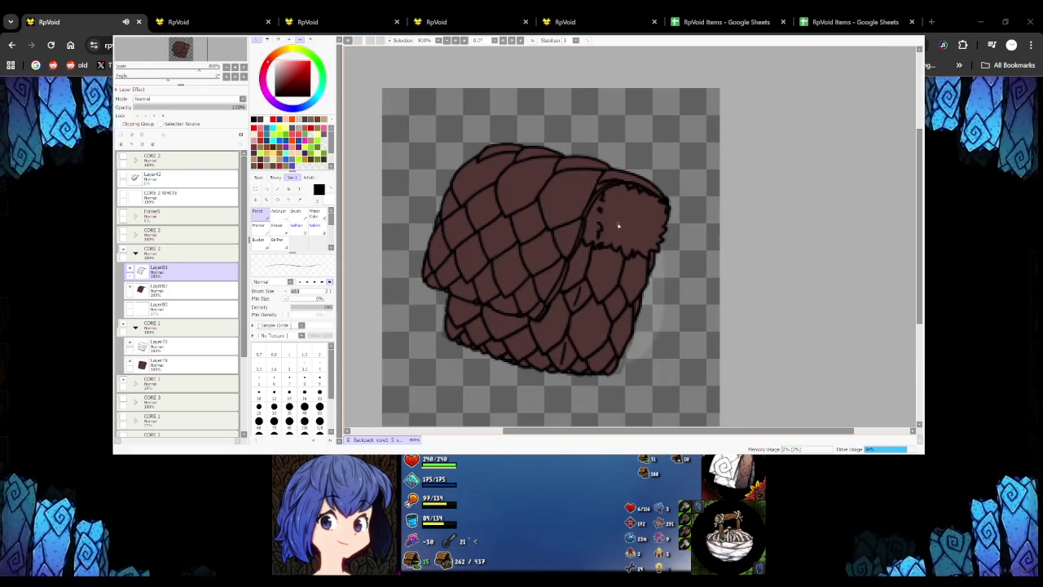
scroll(617, 226, "up", 1)
scroll(603, 195, "up", 1)
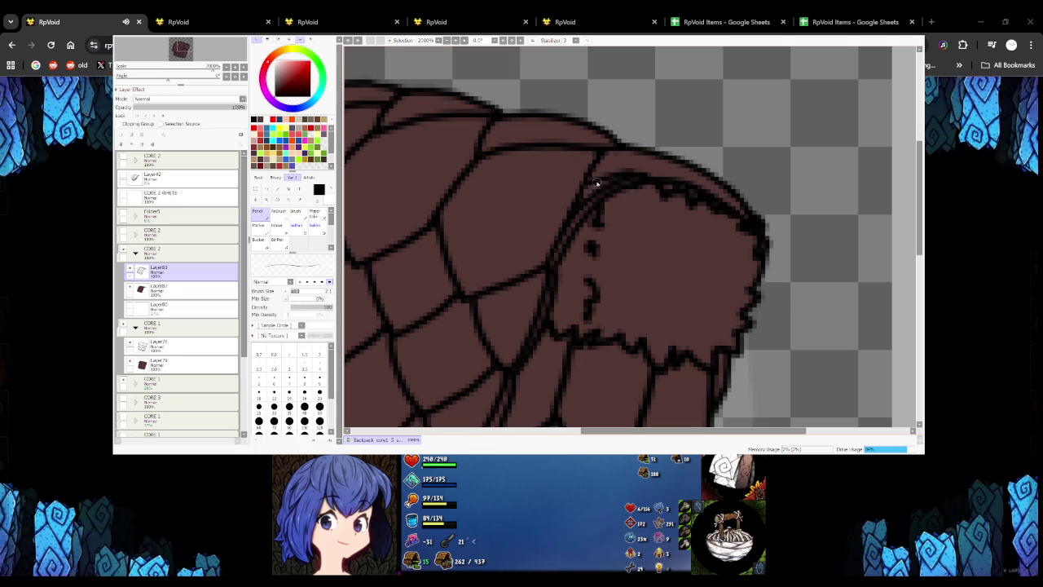
scroll(600, 166, "down", 1)
scroll(601, 165, "down", 2)
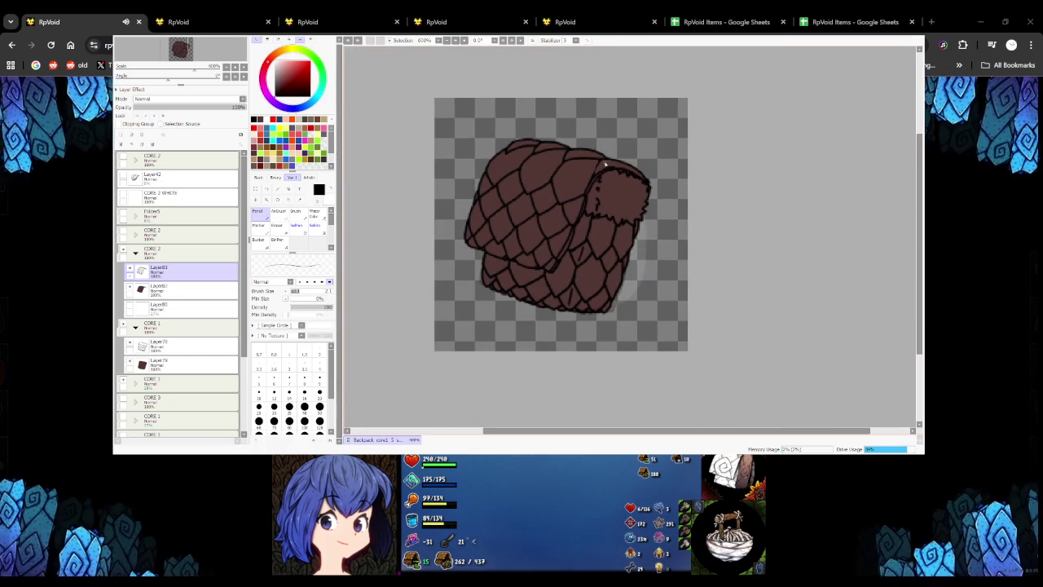
scroll(602, 165, "up", 2)
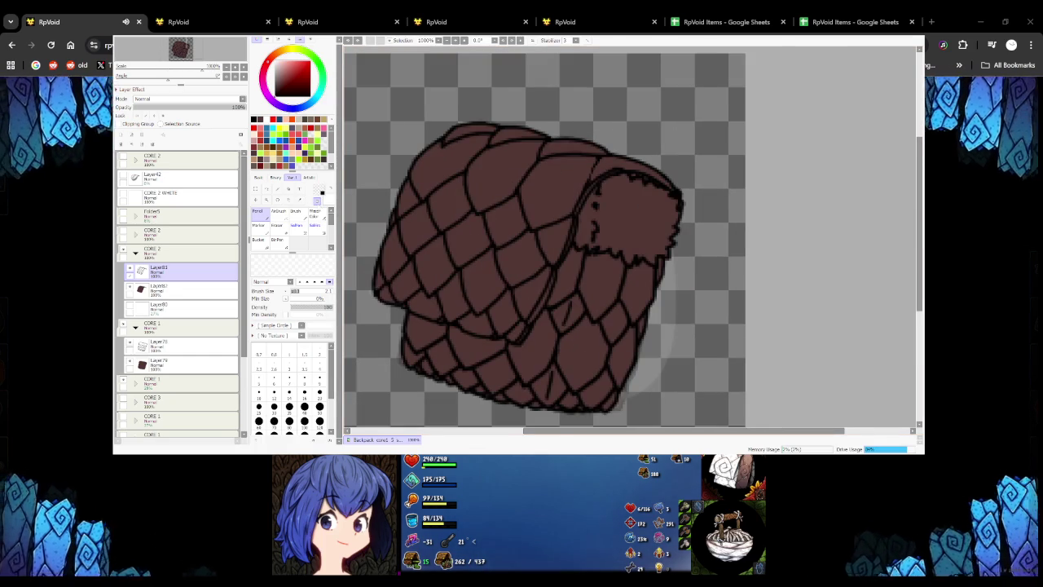
scroll(591, 165, "up", 2)
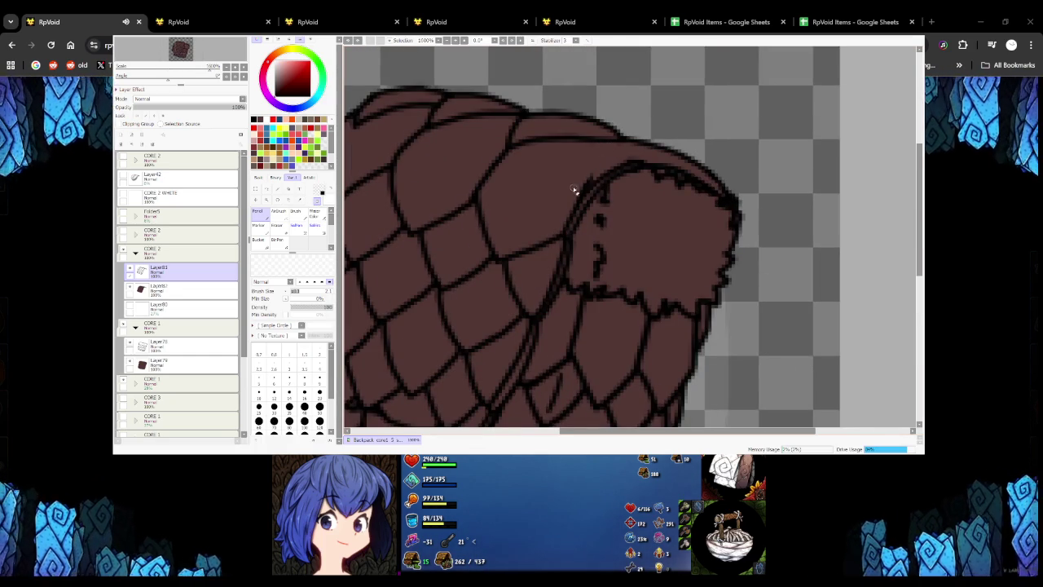
scroll(570, 206, "down", 2)
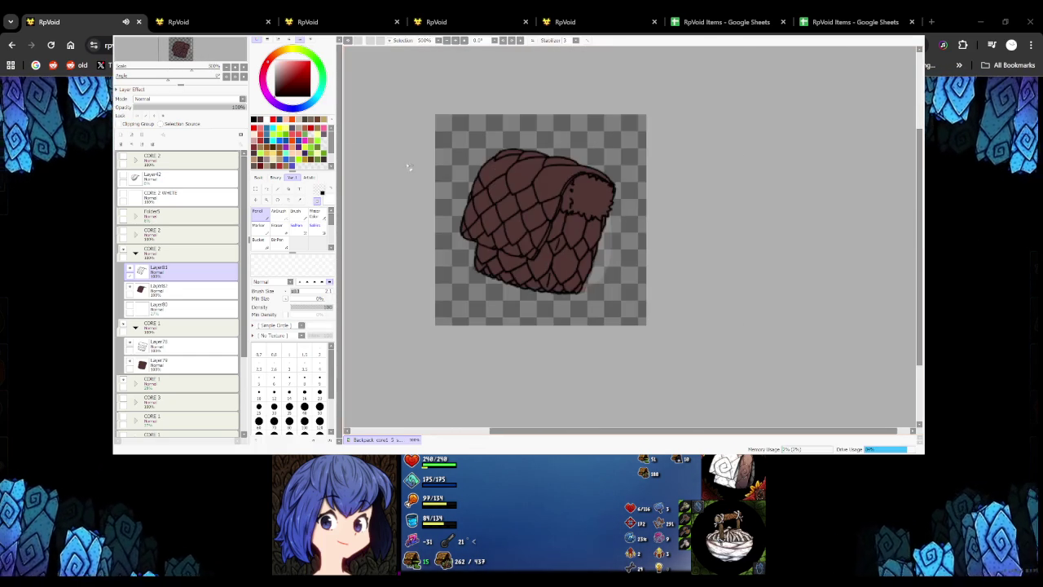
scroll(562, 176, "up", 2)
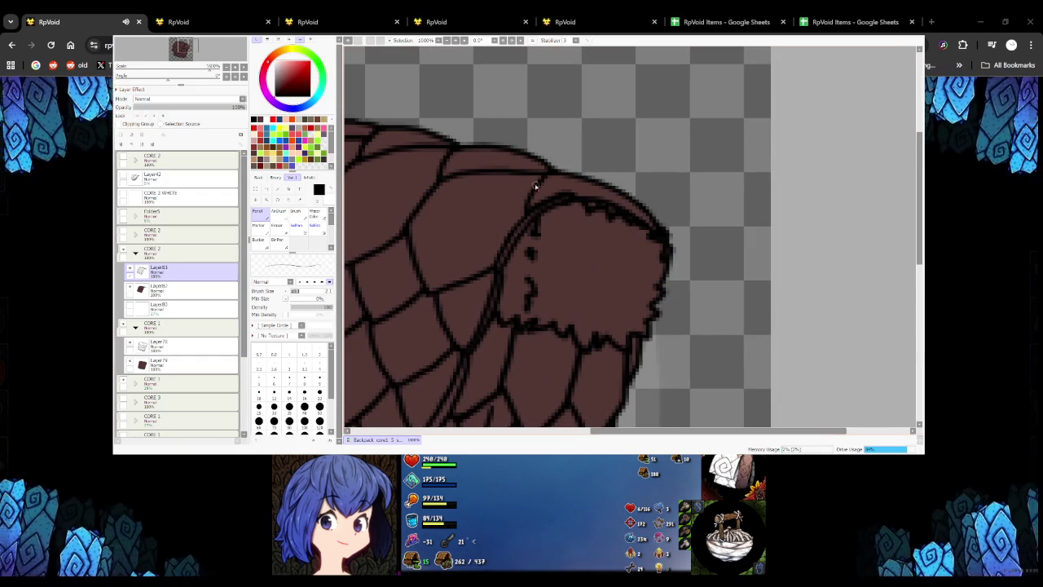
scroll(531, 194, "down", 1)
scroll(582, 174, "down", 2)
scroll(599, 189, "down", 2)
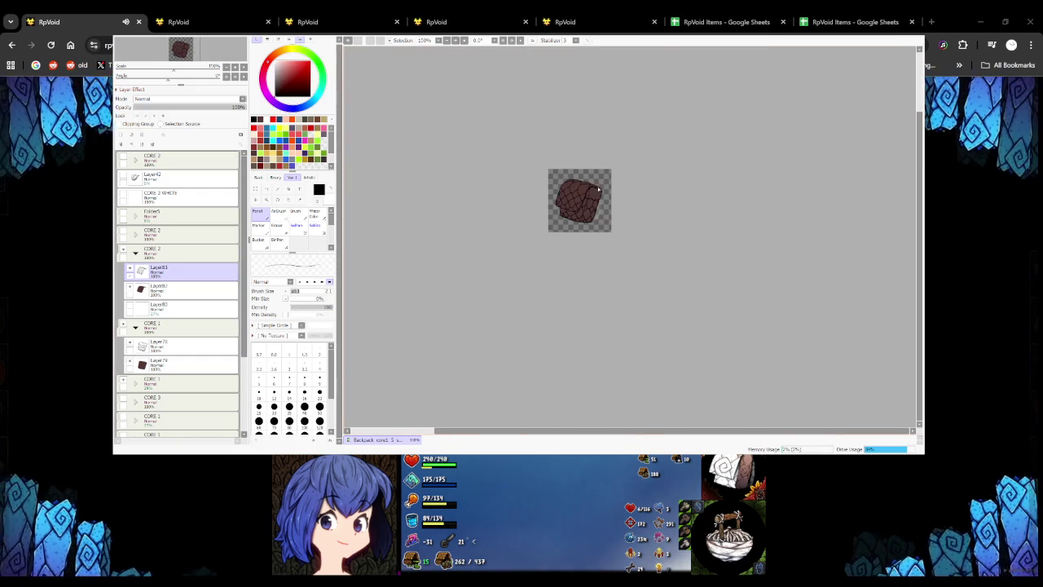
scroll(600, 188, "up", 1)
scroll(595, 186, "up", 2)
scroll(570, 183, "up", 1)
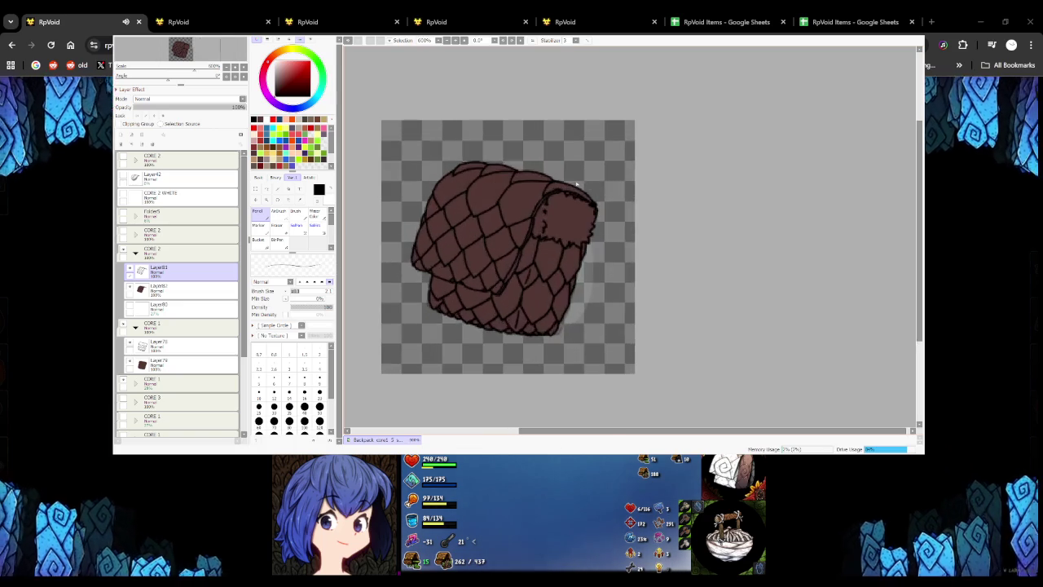
scroll(551, 180, "up", 4)
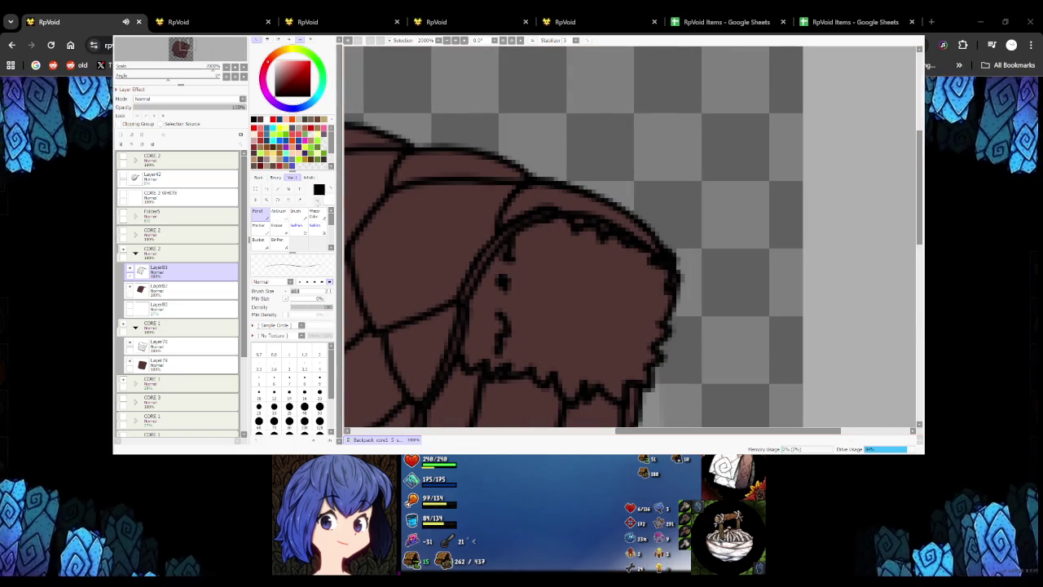
key("x")
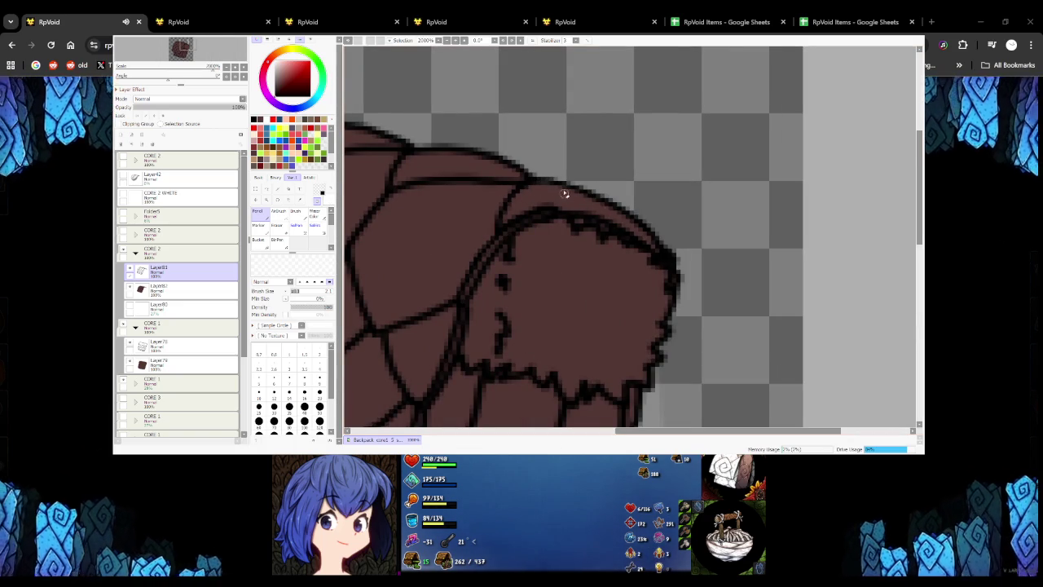
key("x")
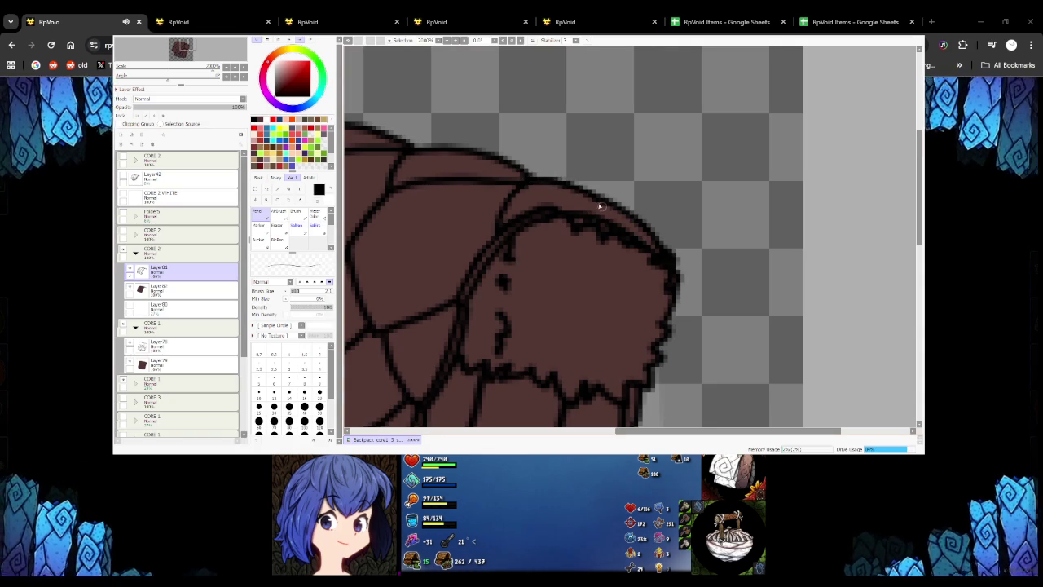
left_click(559, 205, "alt")
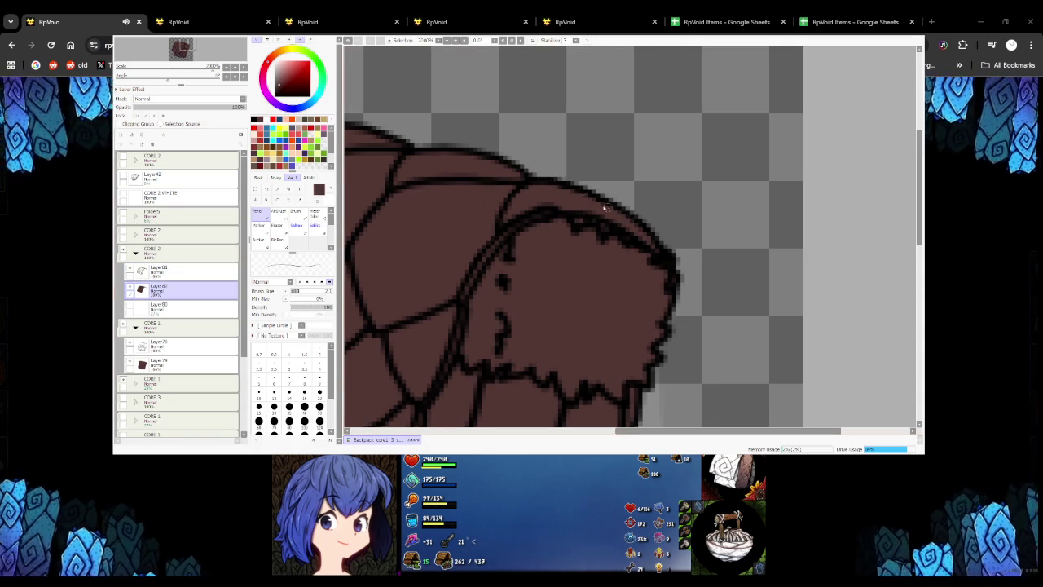
scroll(586, 218, "down", 3)
scroll(521, 245, "up", 2)
left_click(183, 269)
key("x")
scroll(514, 208, "up", 3)
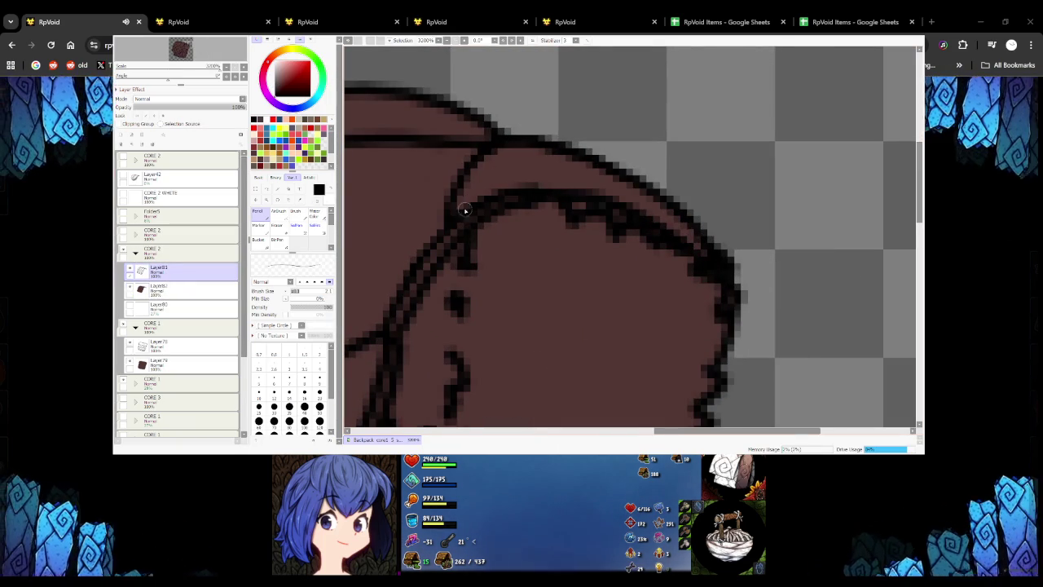
left_click(184, 289)
key("x")
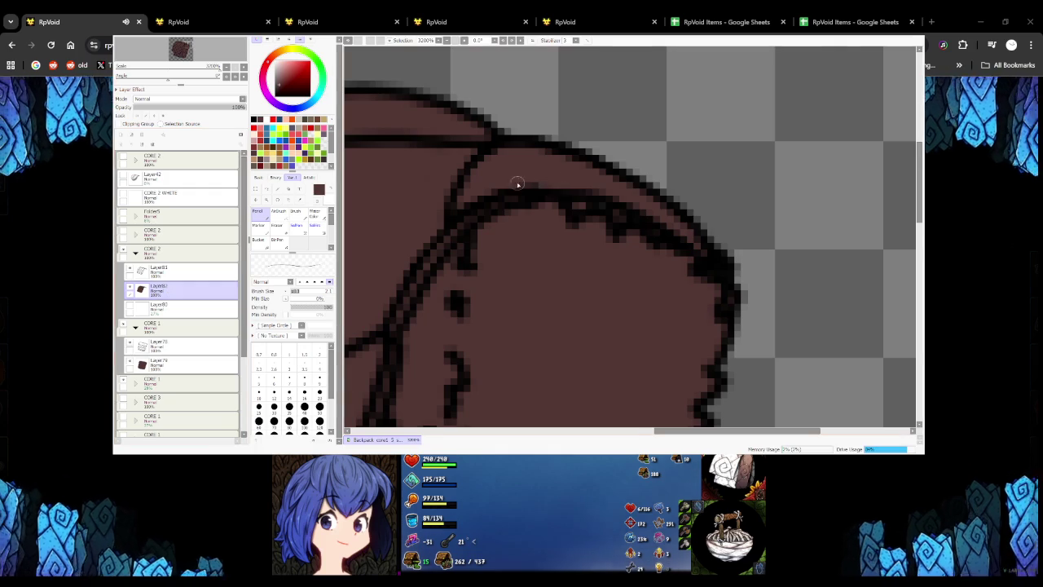
scroll(535, 183, "down", 5)
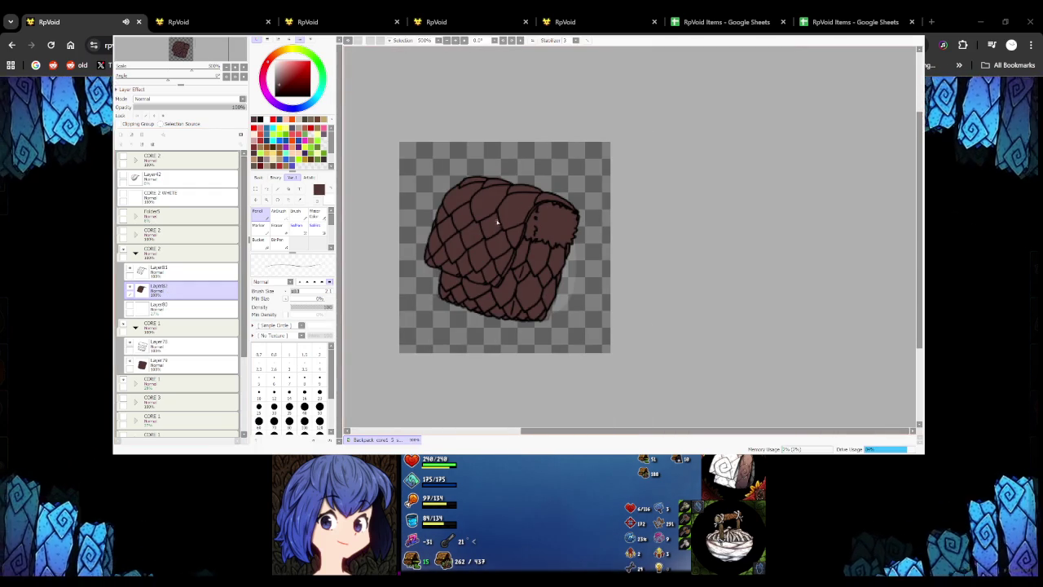
scroll(498, 231, "down", 1)
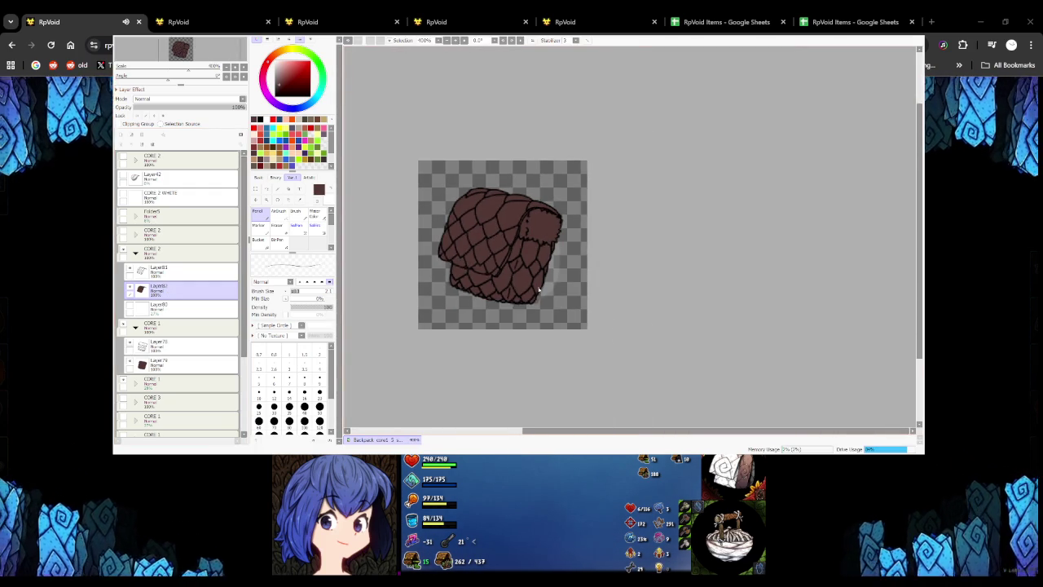
scroll(529, 309, "up", 3)
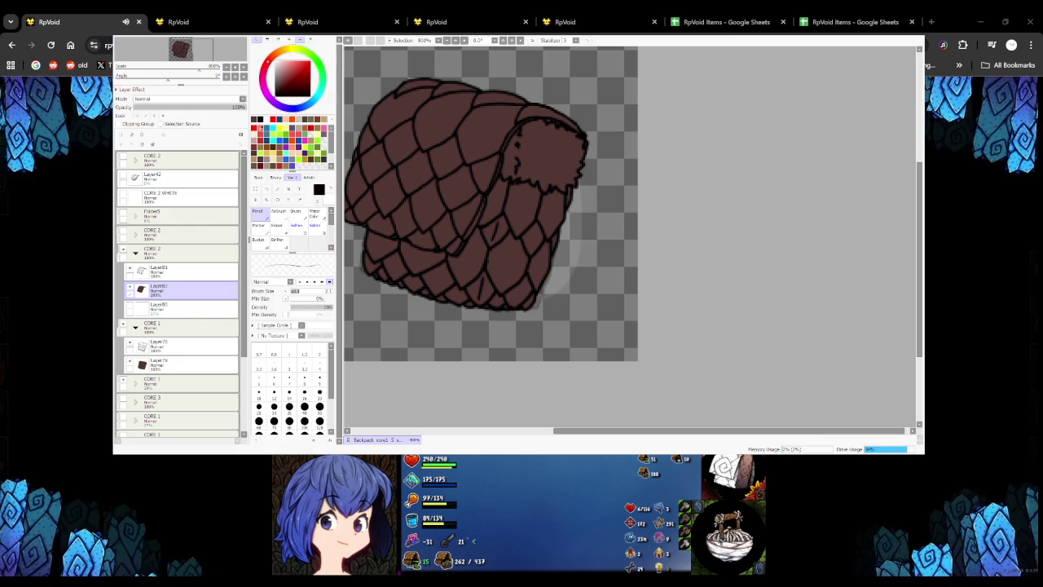
left_click(179, 345)
left_click_drag(539, 318, 597, 281)
key("ctrl+z")
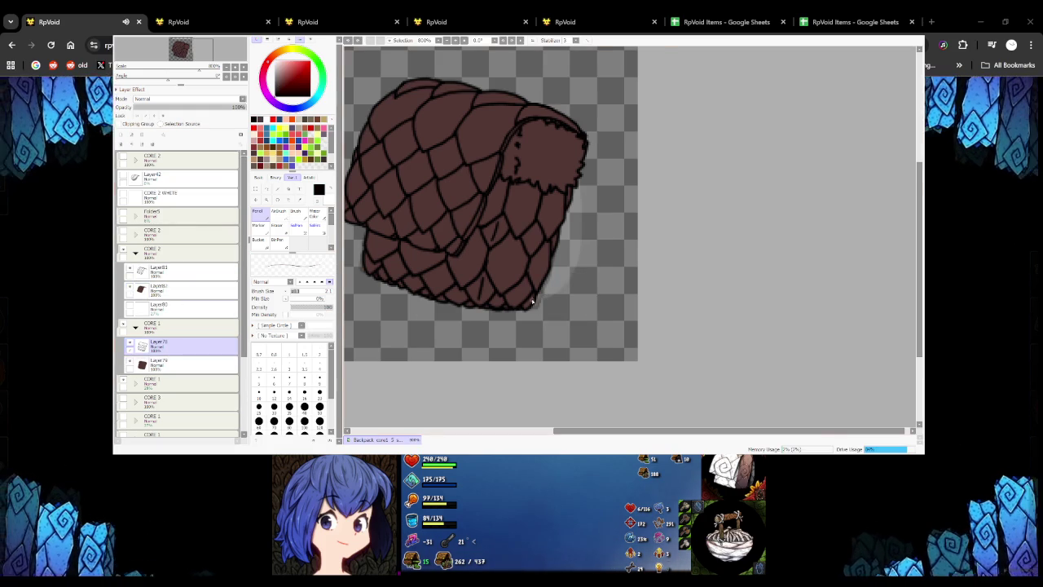
scroll(533, 310, "up", 1)
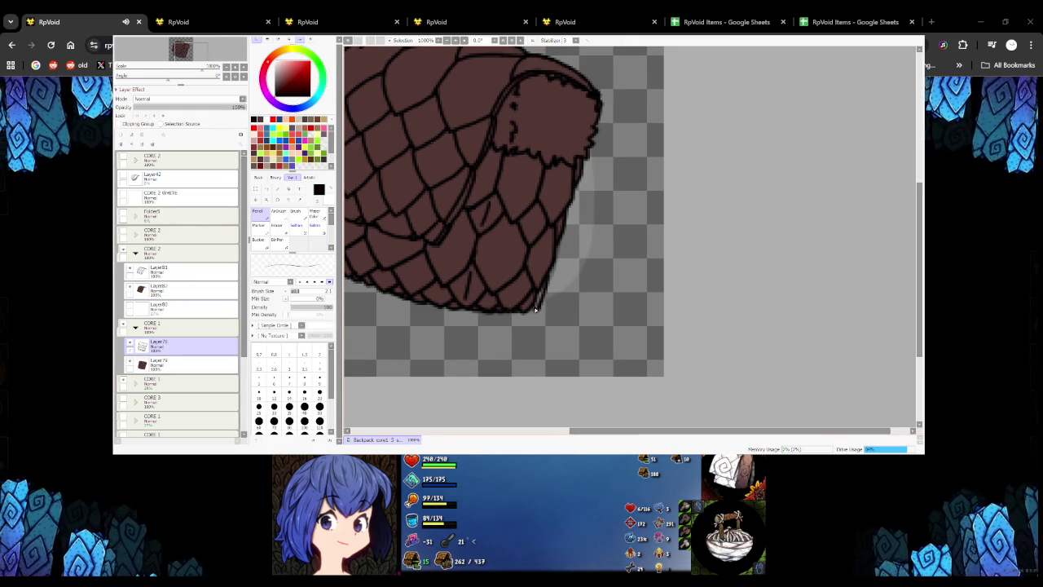
scroll(553, 279, "down", 5)
scroll(536, 287, "up", 6)
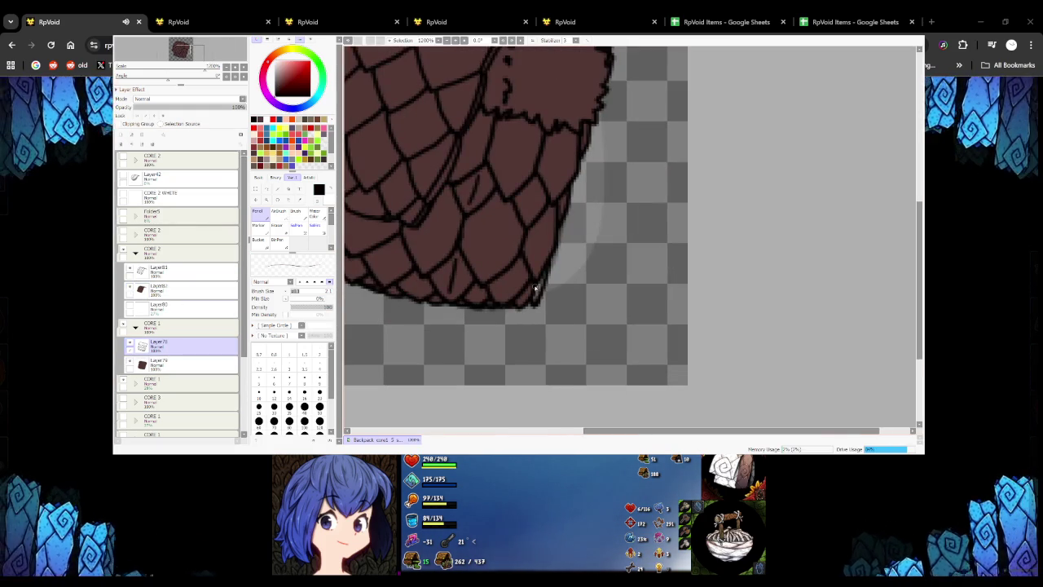
left_click(179, 363)
left_click(535, 255, "alt")
scroll(535, 261, "up", 1)
scroll(537, 269, "up", 1)
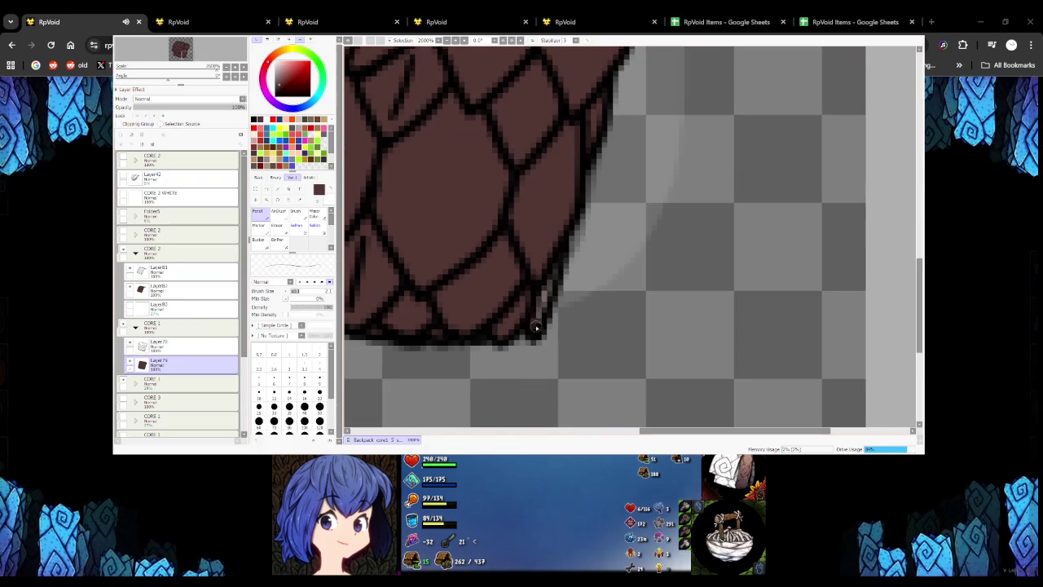
left_click(180, 346)
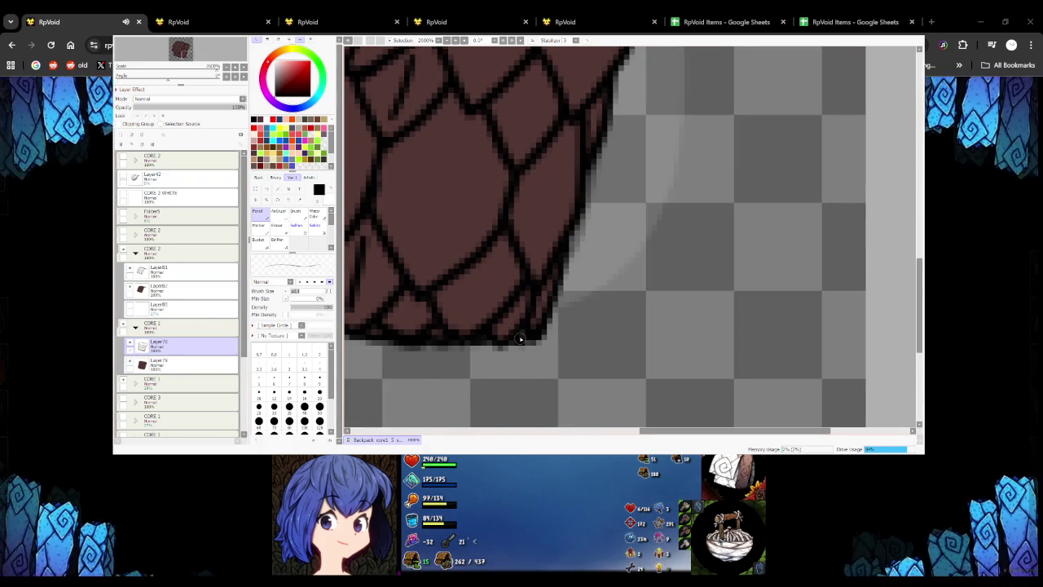
left_click(497, 325, "alt")
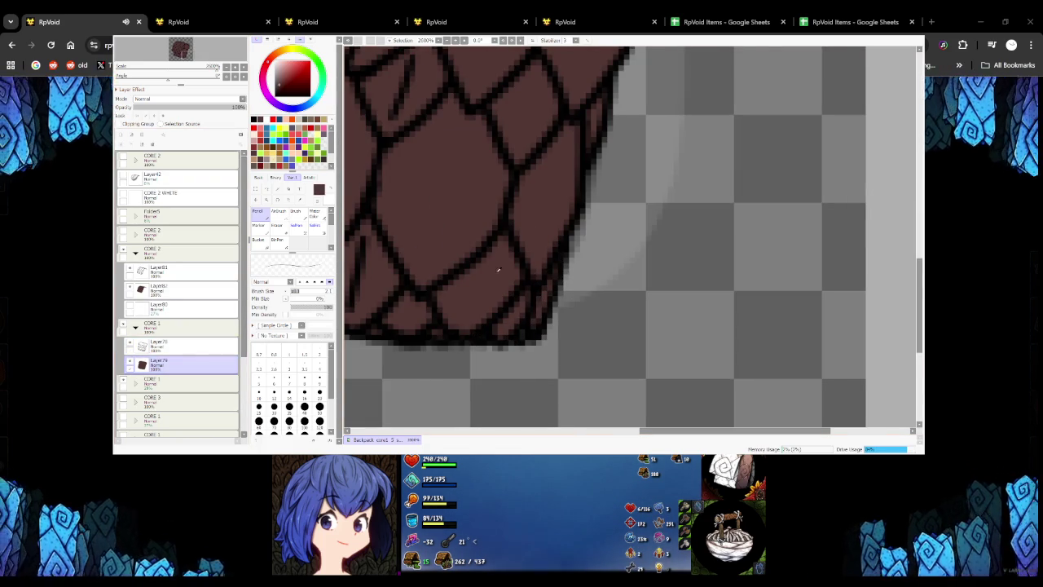
scroll(518, 334, "down", 3)
scroll(522, 288, "down", 2)
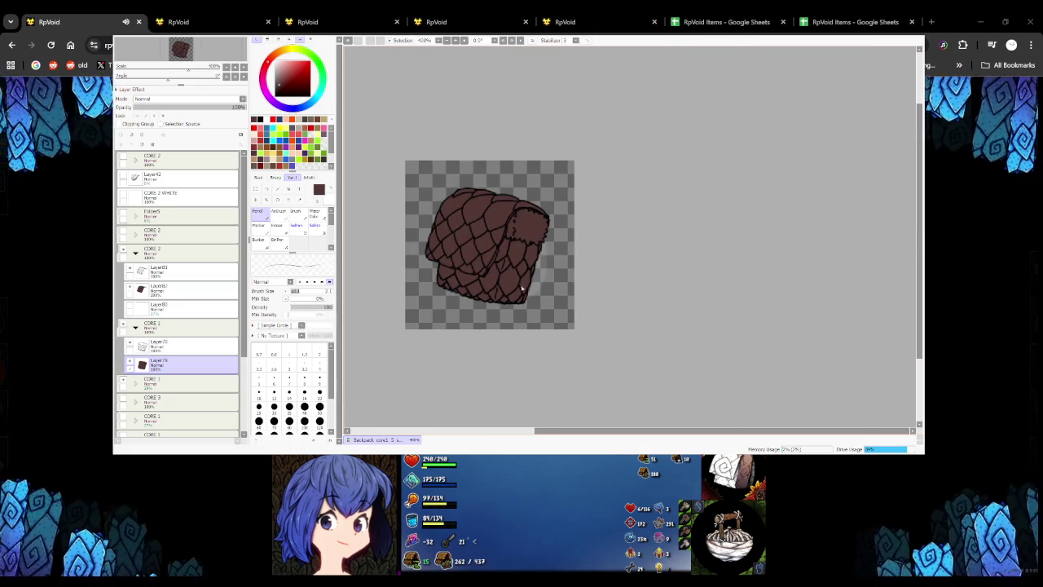
scroll(518, 281, "down", 2)
scroll(518, 281, "up", 2)
scroll(505, 245, "up", 1)
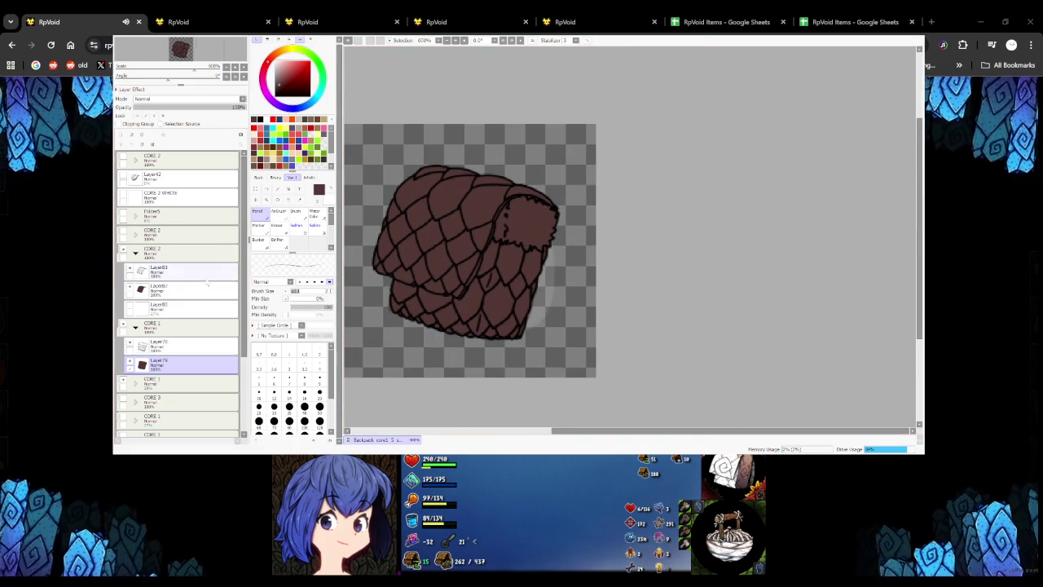
left_click(135, 252)
left_click(136, 271)
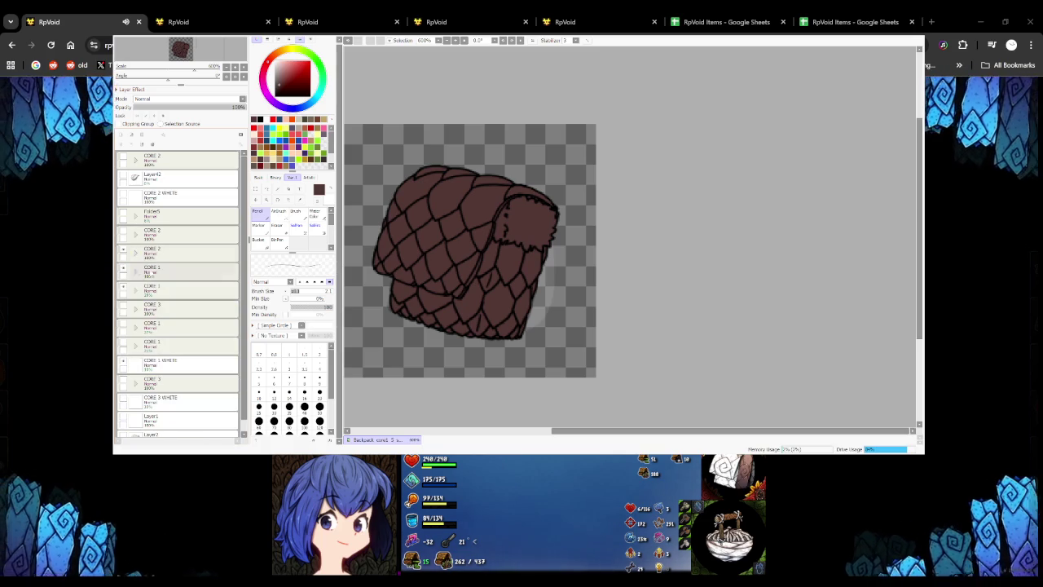
left_click(180, 289)
left_click(141, 135)
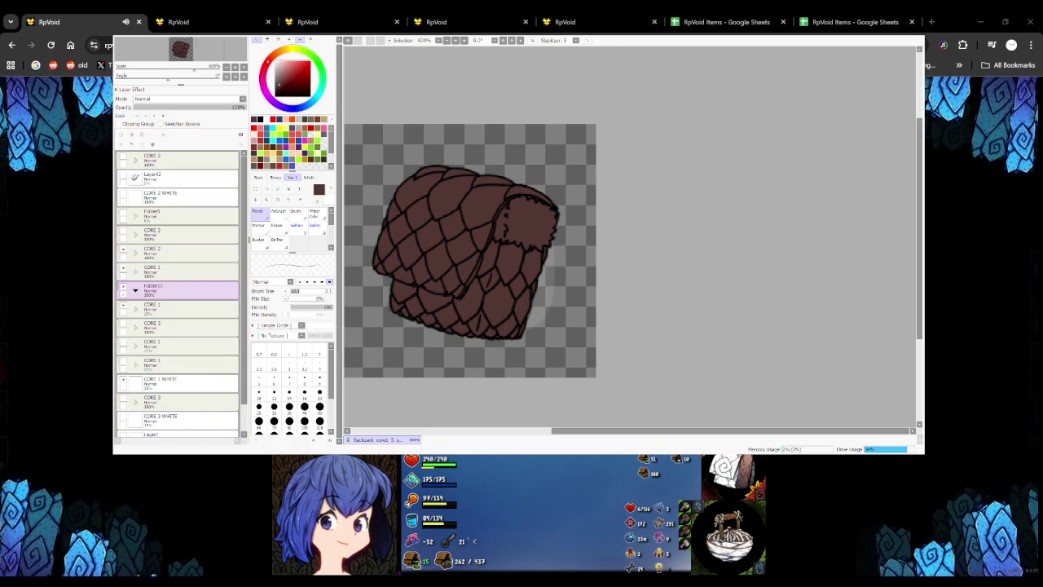
left_click(184, 271)
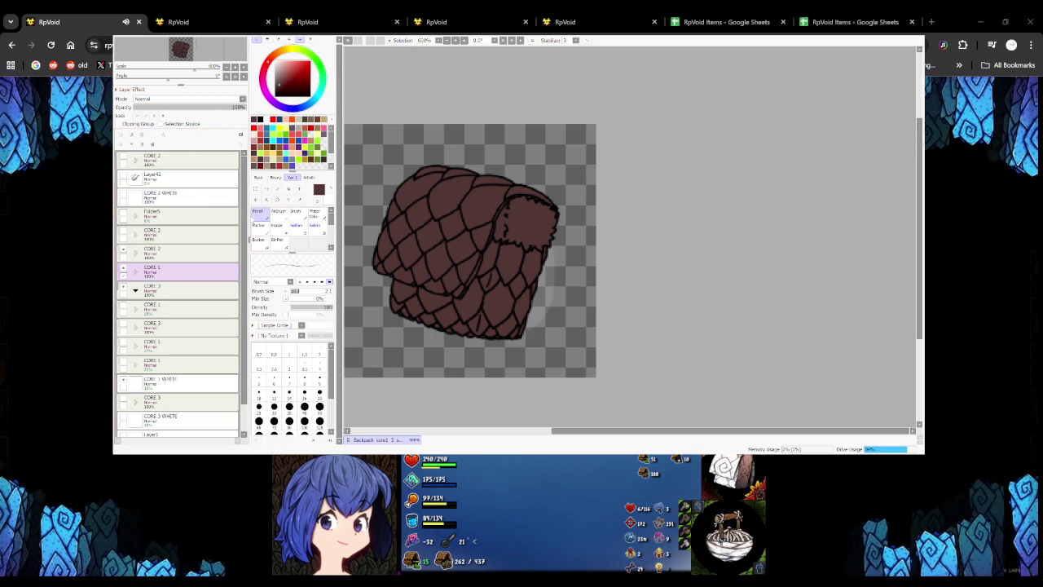
scroll(180, 285, "down", 2)
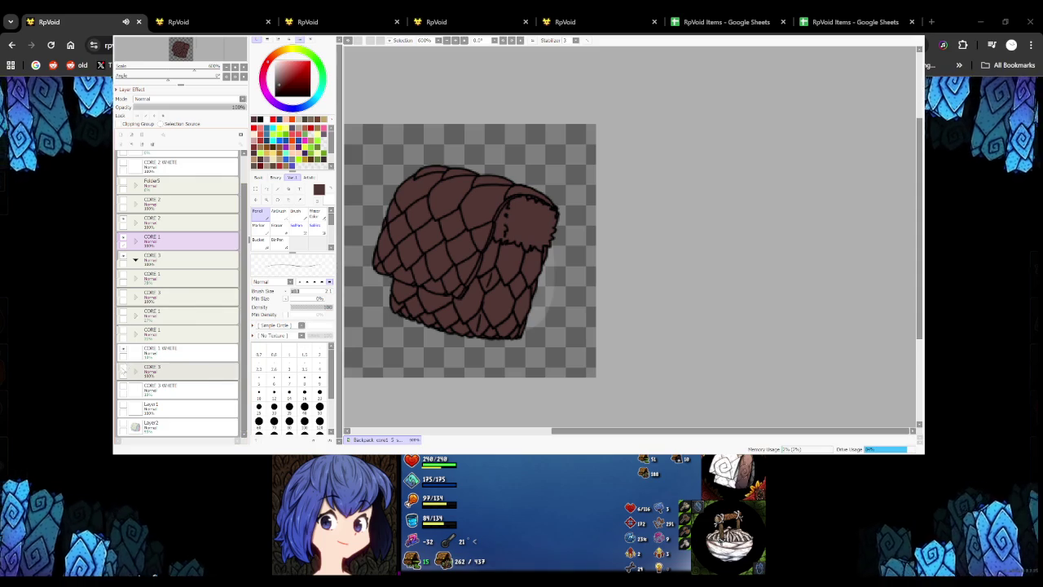
left_click(125, 368)
left_click(168, 371)
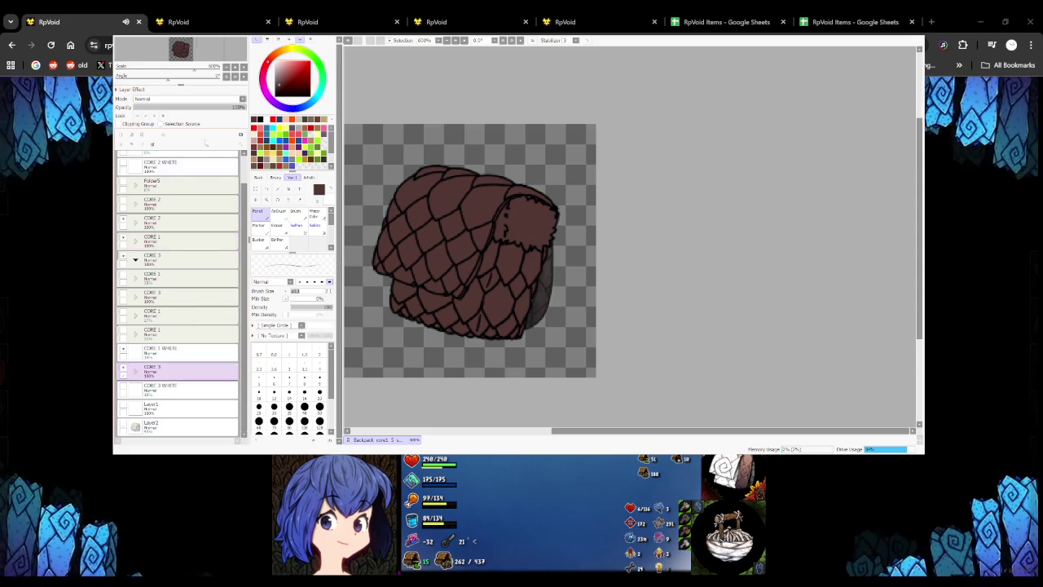
left_click_drag(245, 106, 134, 107)
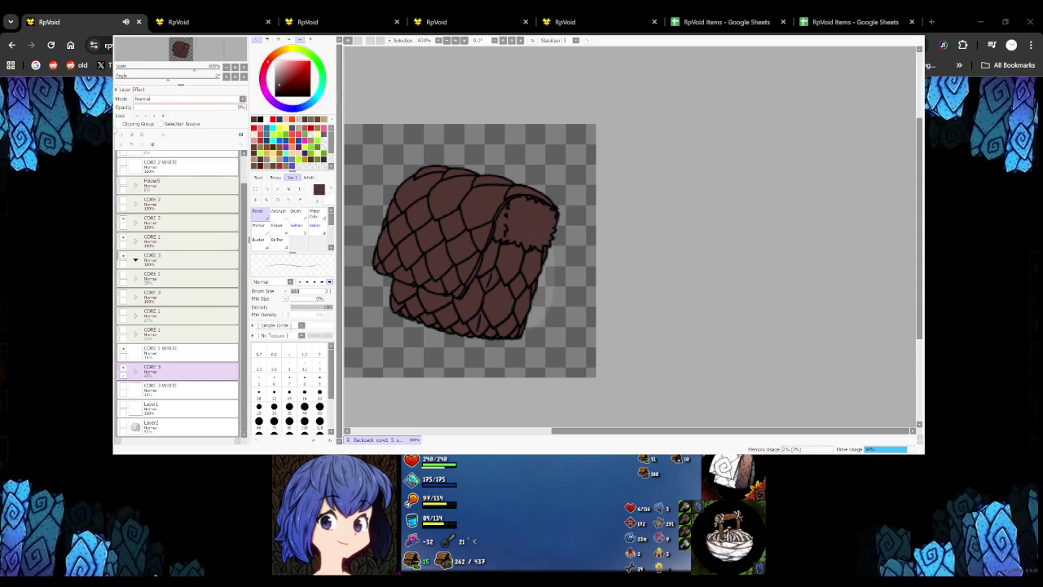
left_click(177, 257)
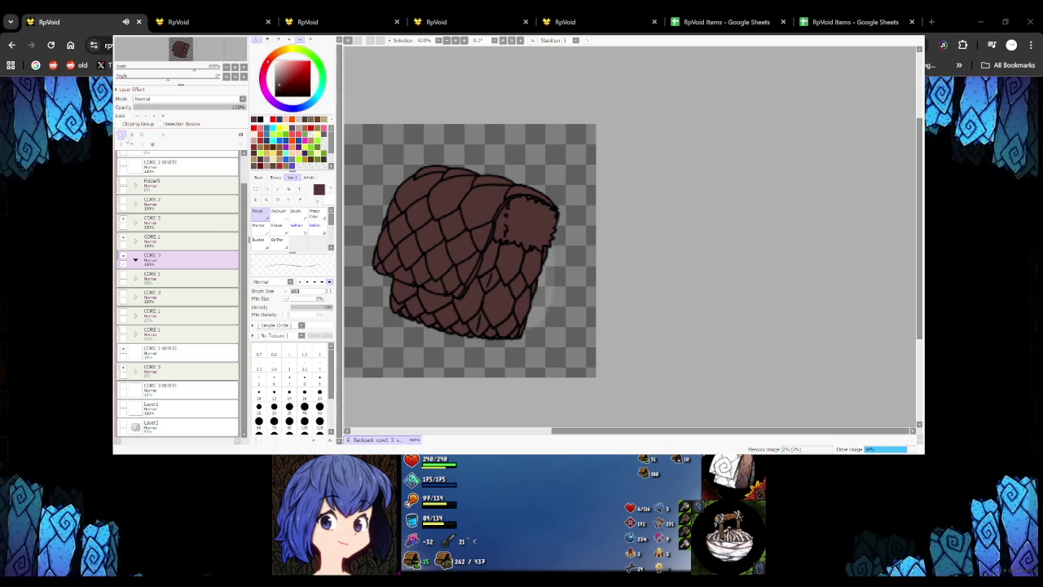
left_click(122, 134)
left_click(192, 107)
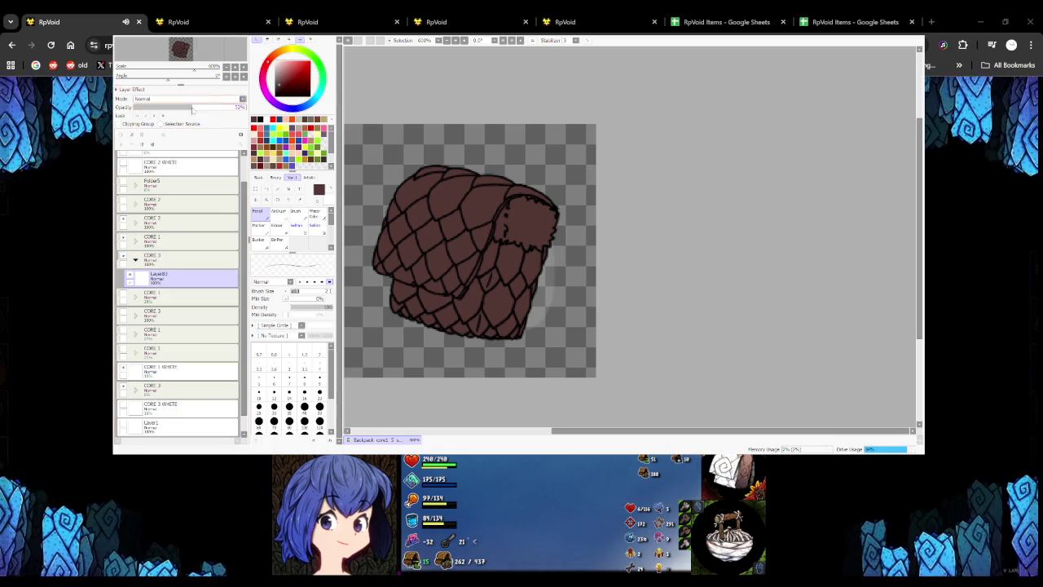
left_click_drag(554, 289, 611, 265)
key("ctrl+z")
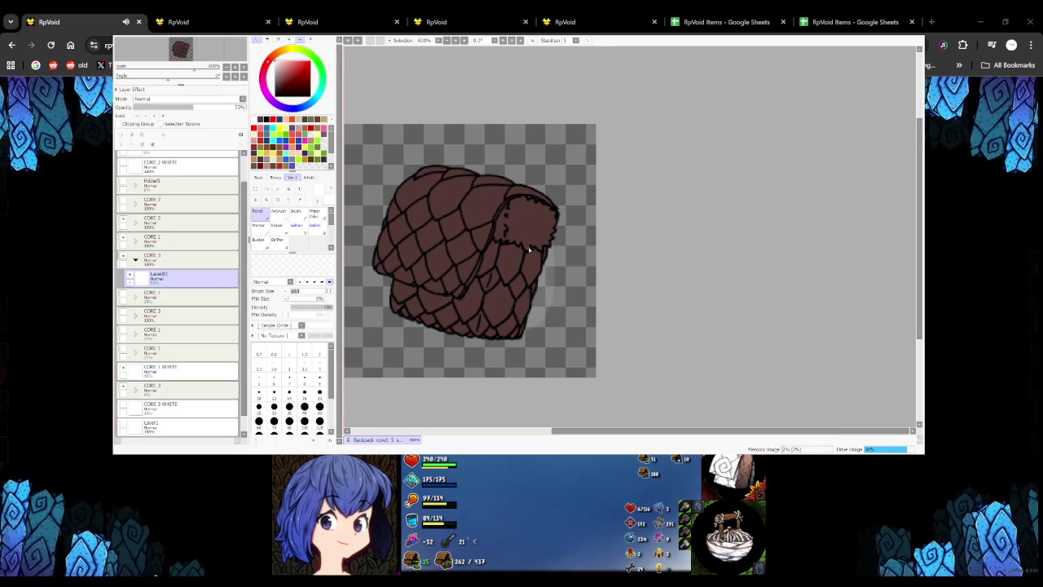
scroll(557, 236, "up", 1)
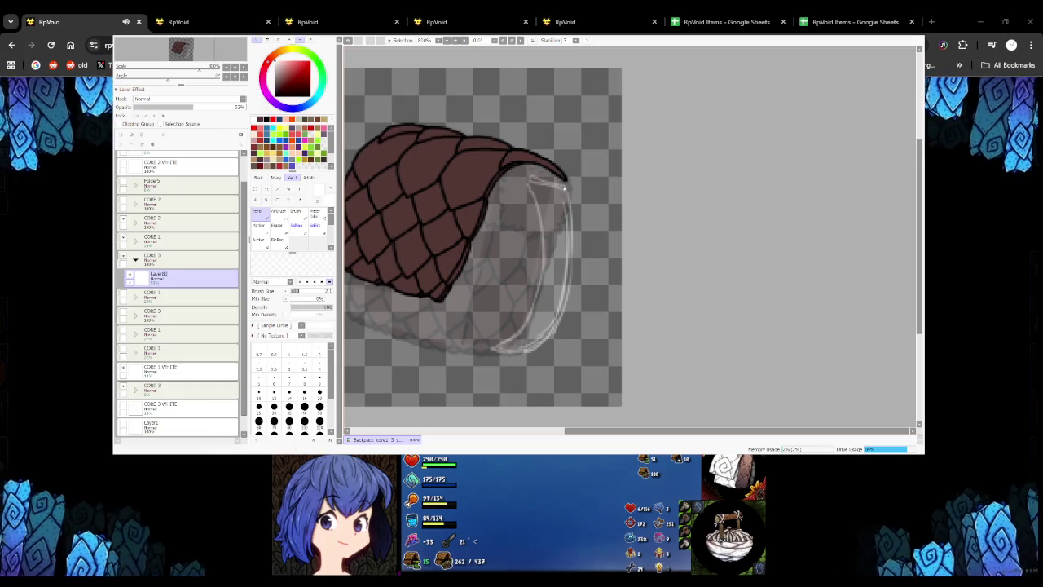
scroll(568, 243, "down", 2)
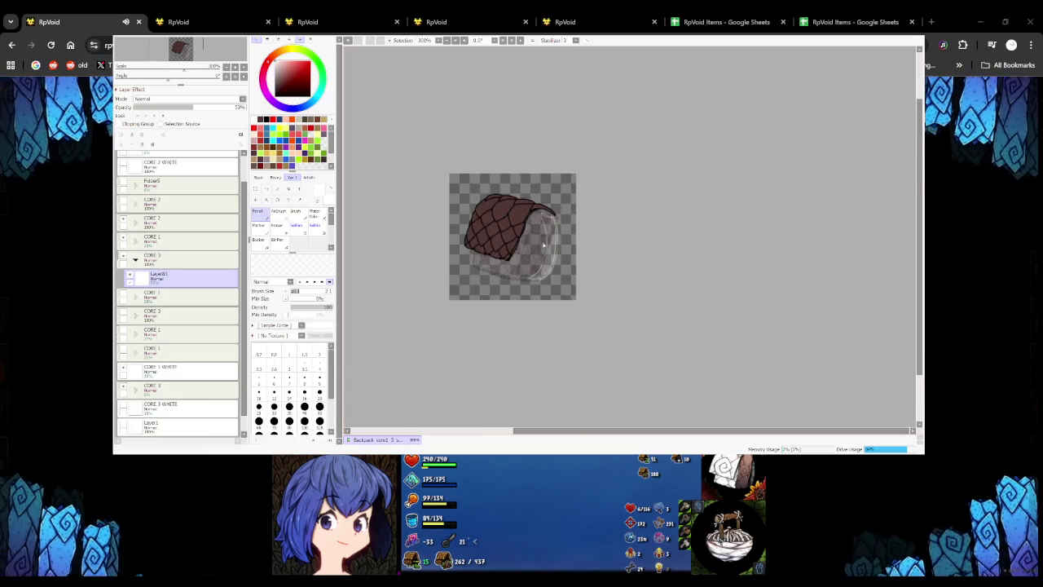
scroll(561, 216, "up", 3)
scroll(551, 121, "down", 1)
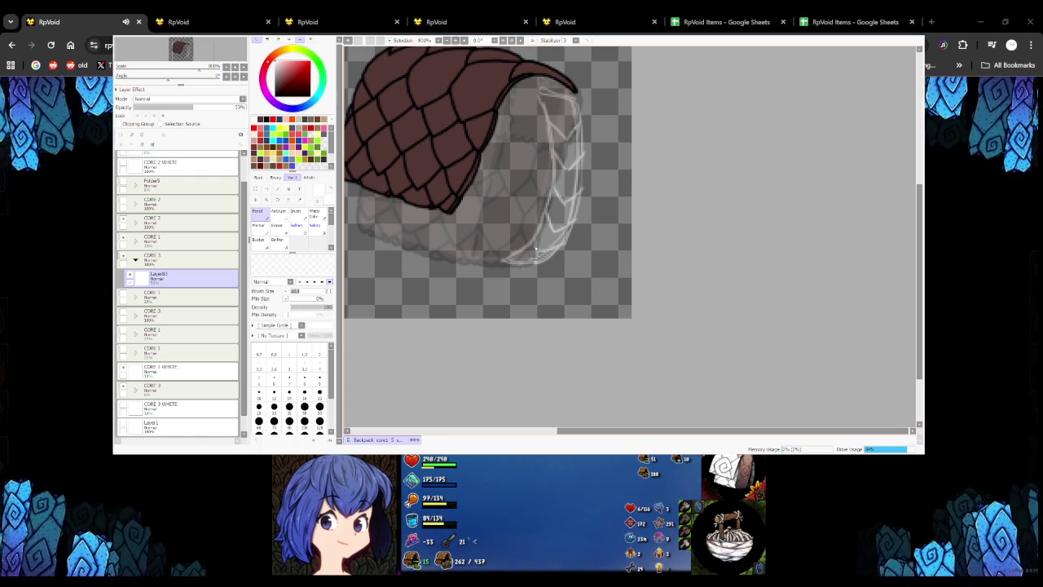
scroll(535, 248, "down", 2)
scroll(535, 247, "up", 3)
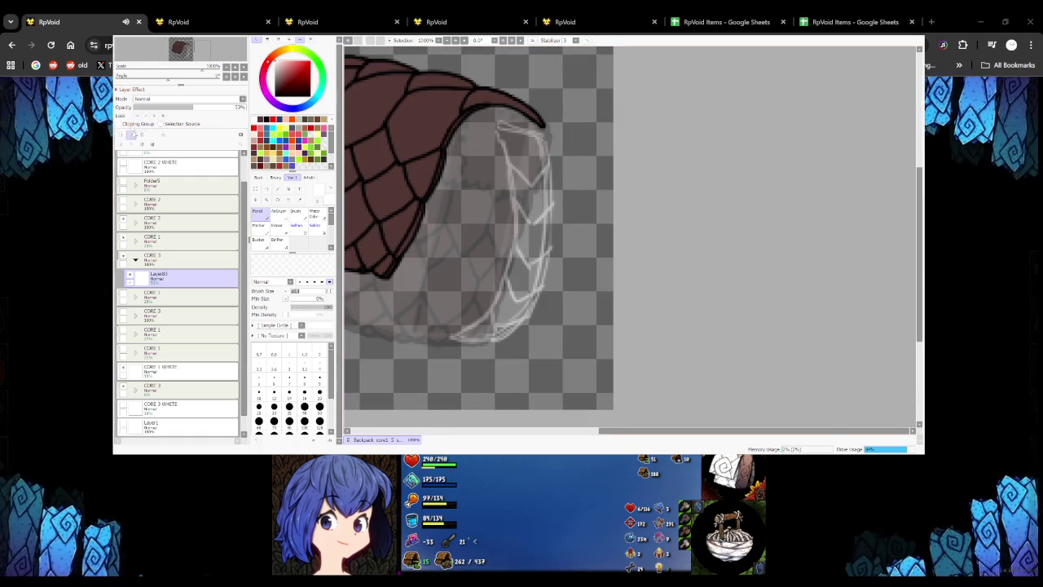
key("ctrl+shift+n")
Make Layer84, above the Layer83 sketch, the drawing layer and discard the trial strokes
mouse_move(446, 200)
left_mouse_down()
mouse_move(579, 189)
mouse_move(516, 237)
left_mouse_up()
key("ctrl+z")
key("ctrl+z")
left_click(181, 295)
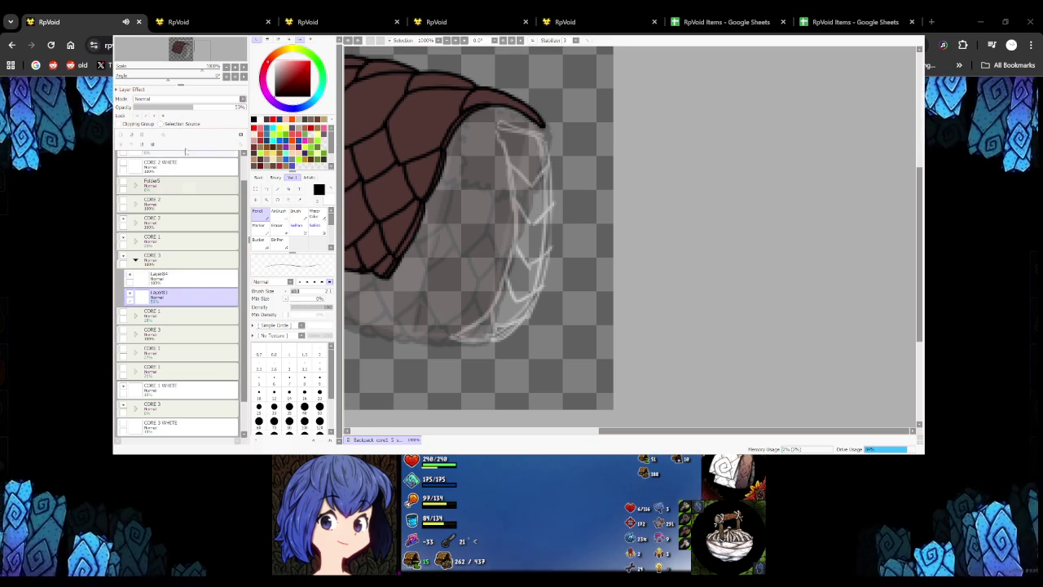
left_click(181, 277)
mouse_move(543, 131)
left_mouse_down()
mouse_move(611, 124)
mouse_move(468, 224)
left_mouse_up()
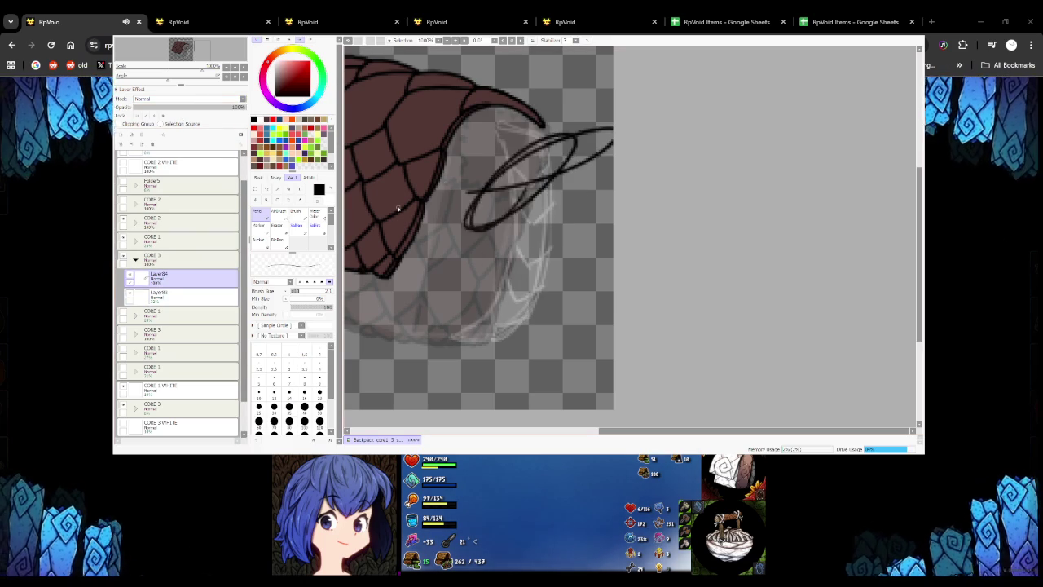
key("ctrl+z")
key("ctrl+z")
Ink the strip's upper edge and thickened right edge lines in black
scroll(501, 132, "up", 1)
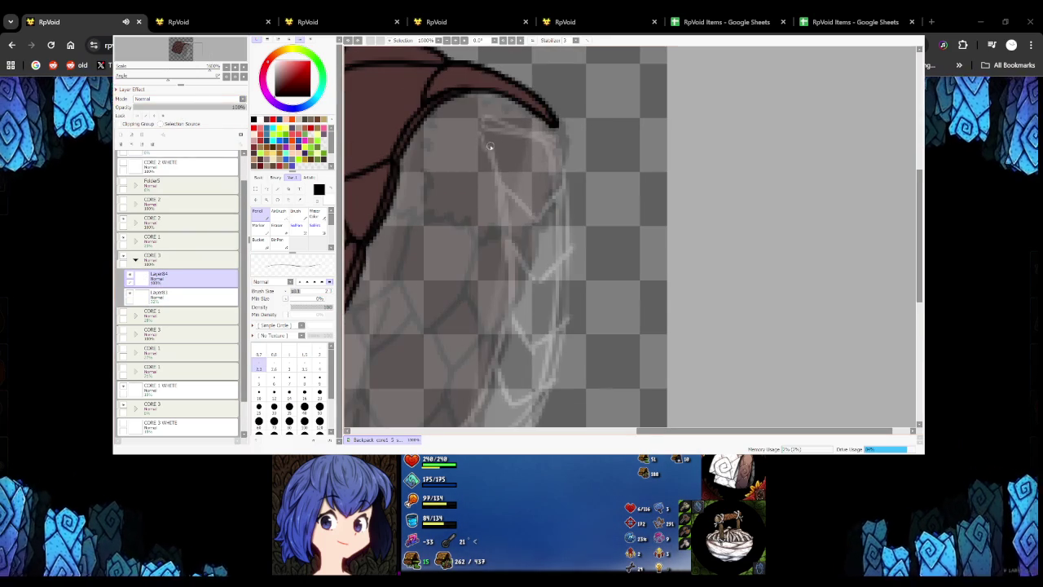
left_click_drag(482, 128, 505, 188)
key("ctrl+z")
key("ctrl+z")
mouse_move(482, 128)
left_mouse_down()
mouse_move(507, 188)
mouse_move(536, 219)
left_mouse_up()
key("ctrl+z")
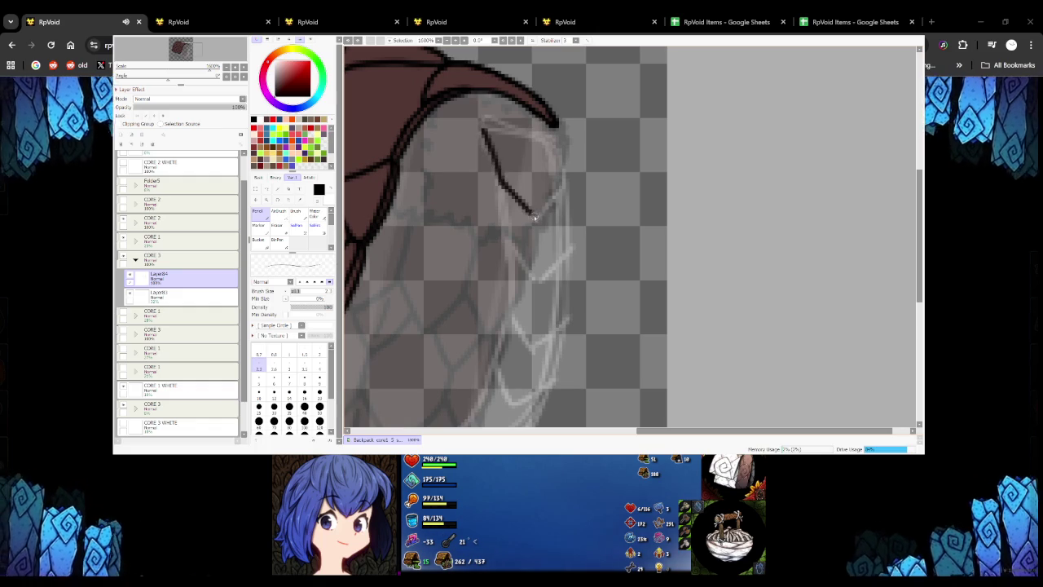
mouse_move(564, 184)
left_mouse_down()
mouse_move(559, 140)
mouse_move(561, 186)
left_mouse_up()
key("ctrl+z")
key("ctrl+z")
key("ctrl+z")
left_click_drag(556, 134, 568, 187)
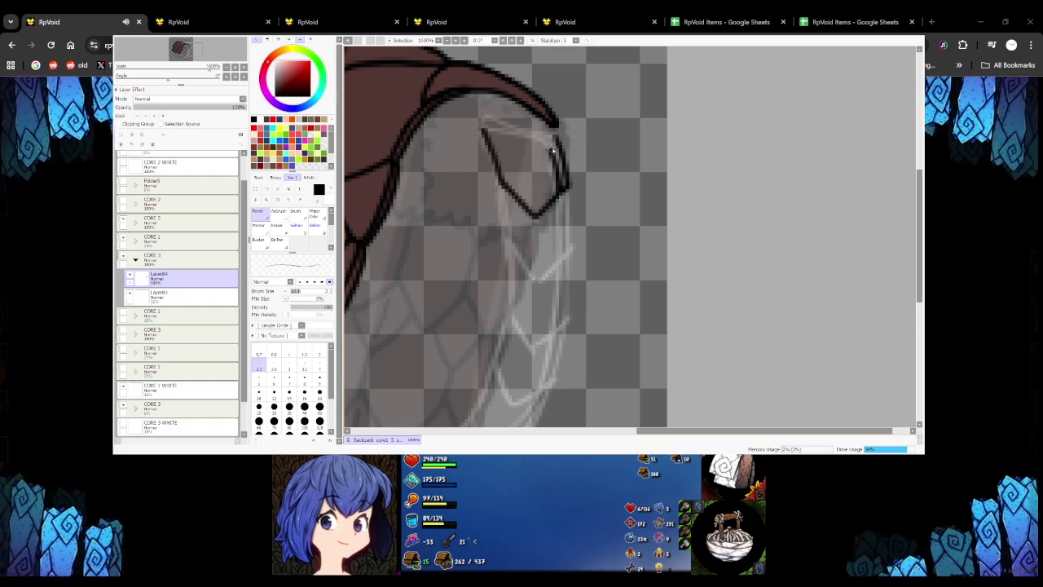
mouse_move(484, 127)
left_mouse_down()
mouse_move(554, 138)
mouse_move(491, 120)
left_mouse_up()
key("ctrl+z")
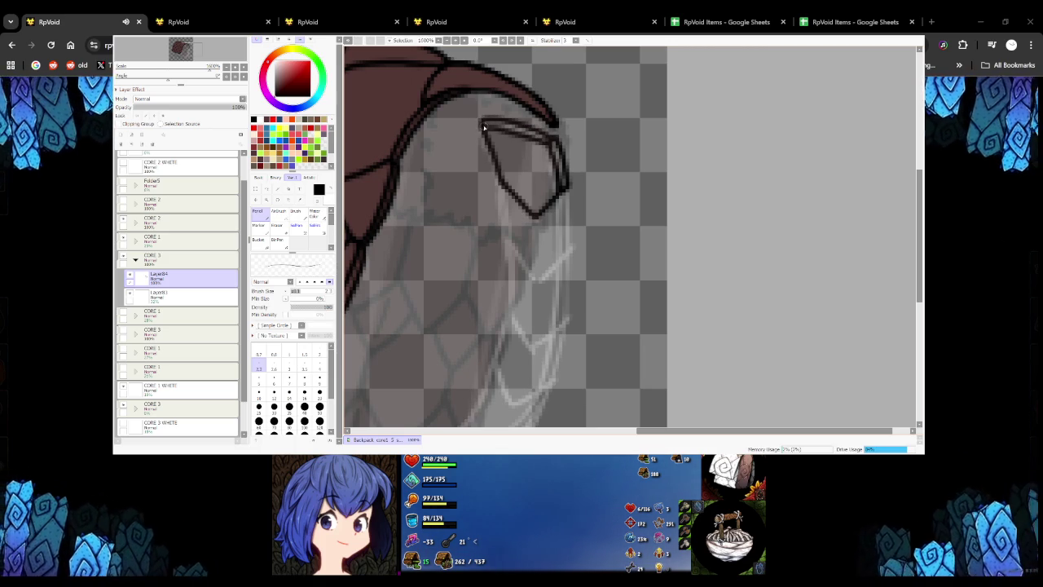
Draw the V-shaped net line at the strip's lower end
left_click_drag(503, 237, 537, 281)
key("ctrl+z")
mouse_move(501, 235)
left_mouse_down()
mouse_move(538, 281)
mouse_move(563, 257)
mouse_move(562, 192)
left_mouse_up()
mouse_move(565, 257)
left_mouse_down()
mouse_move(567, 187)
mouse_move(568, 255)
left_mouse_up()
key("ctrl+z")
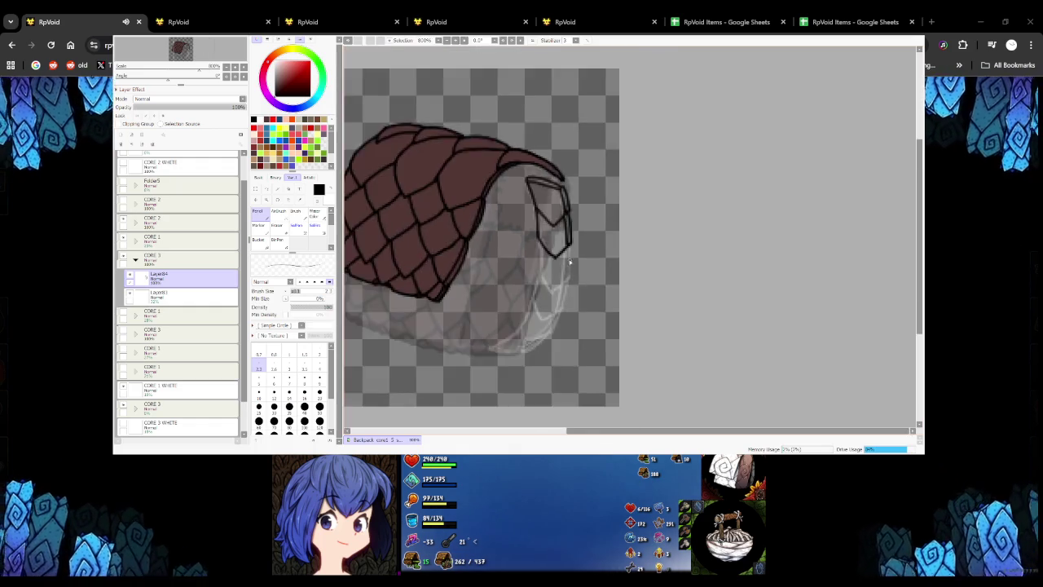
scroll(500, 214, "down", 5)
scroll(499, 213, "up", 6)
Ink the vertical outlines along the strip's lower left and right sides
left_click_drag(500, 213, 495, 281)
key("ctrl+z")
mouse_move(492, 211)
left_mouse_down()
mouse_move(497, 274)
mouse_move(519, 316)
mouse_move(571, 285)
left_mouse_up()
key("ctrl+z")
mouse_move(562, 215)
left_mouse_down()
mouse_move(560, 295)
mouse_move(571, 291)
left_mouse_up()
key("ctrl+z")
key("ctrl+z")
mouse_move(570, 205)
left_mouse_down()
mouse_move(568, 290)
mouse_move(526, 322)
left_mouse_up()
Trace the lower strip's left and lower-right net outlines
scroll(556, 310, "down", 2)
scroll(556, 310, "down", 2)
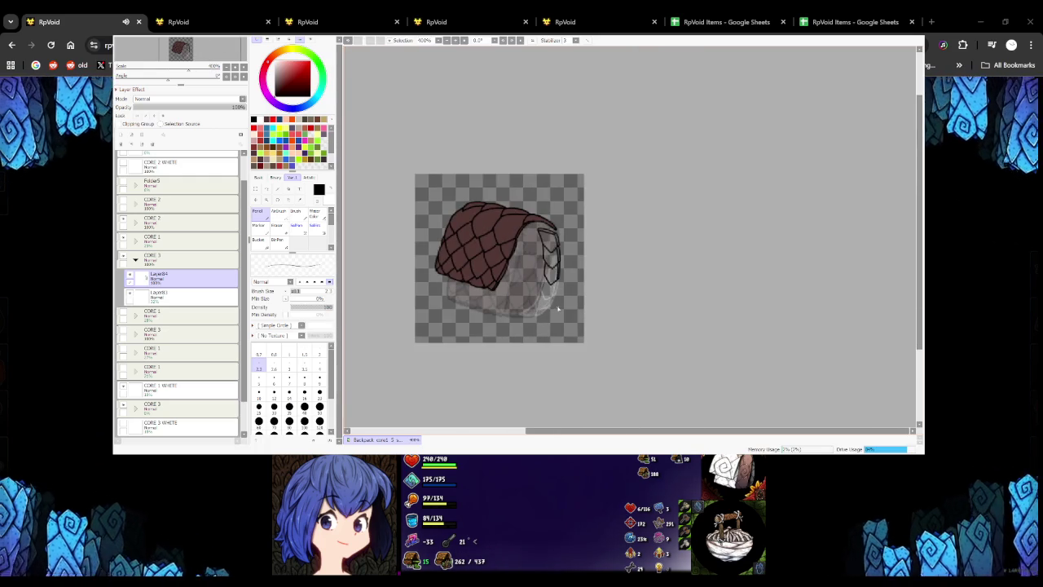
scroll(557, 310, "up", 3)
scroll(499, 179, "up", 1)
key("ctrl+z")
mouse_move(499, 151)
left_mouse_down()
mouse_move(481, 237)
mouse_move(501, 285)
mouse_move(562, 249)
left_mouse_up()
key("ctrl+z")
mouse_move(500, 289)
left_mouse_down()
mouse_move(551, 257)
mouse_move(568, 173)
mouse_move(564, 244)
left_mouse_up()
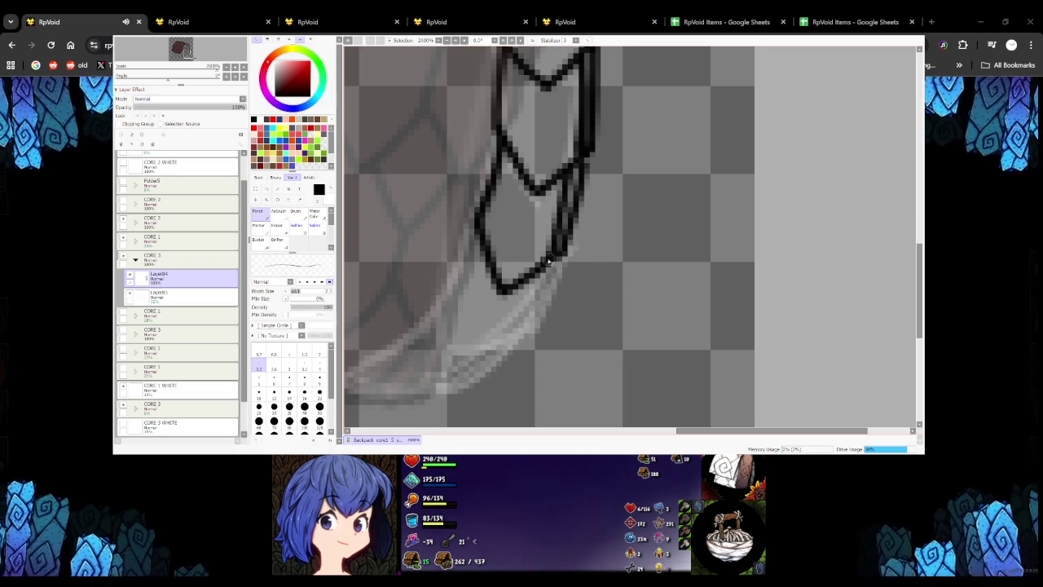
scroll(546, 269, "down", 5)
scroll(547, 273, "up", 5)
scroll(513, 228, "up", 1)
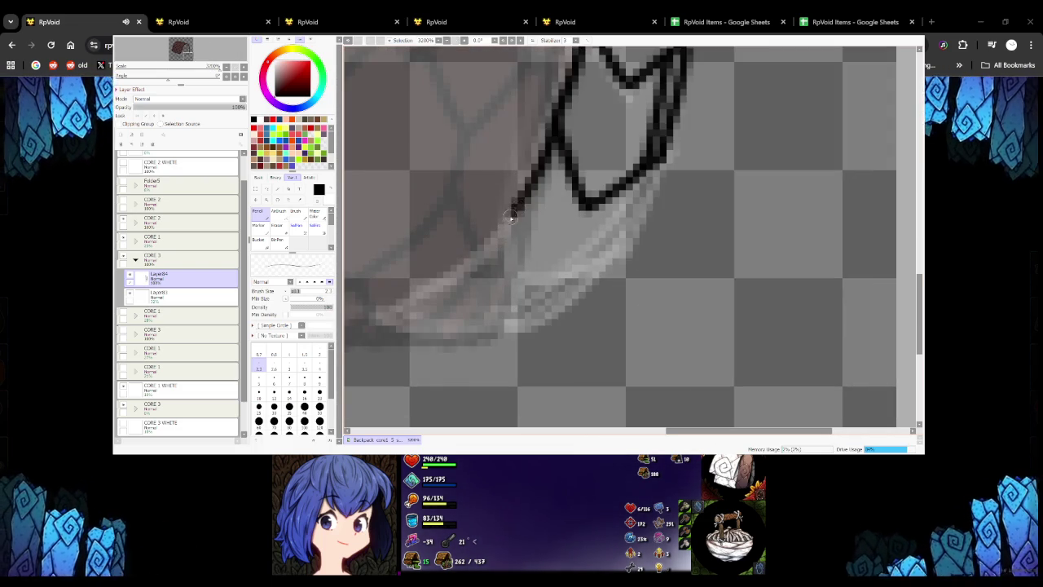
Draw a long, thick, dark bottom outline closing off the strip
mouse_move(513, 202)
left_mouse_down()
mouse_move(506, 287)
mouse_move(506, 277)
mouse_move(595, 257)
mouse_move(658, 159)
mouse_move(594, 259)
left_mouse_up()
key("ctrl+z")
scroll(595, 259, "down", 3)
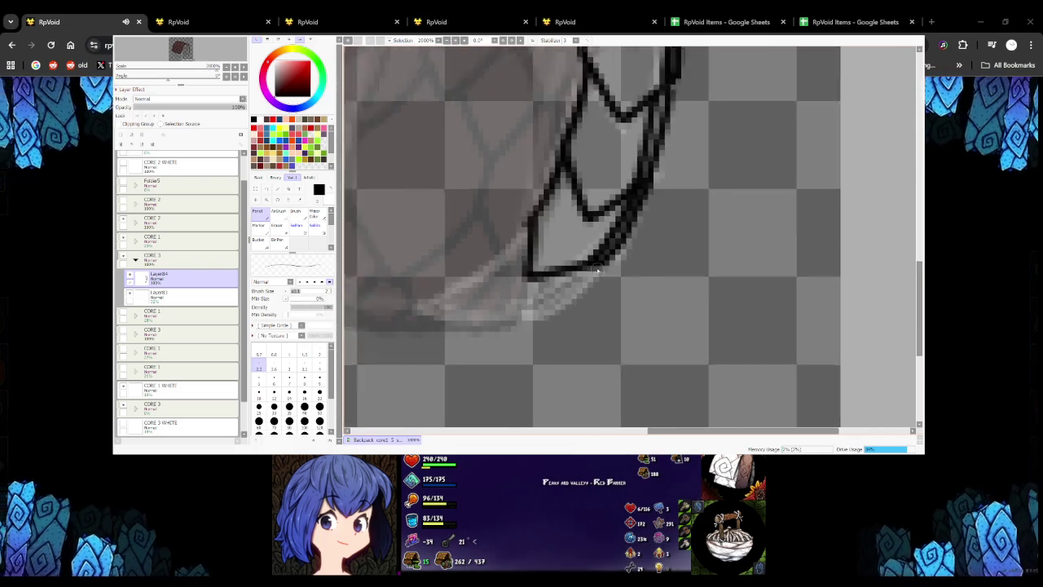
scroll(594, 259, "down", 2)
scroll(595, 259, "up", 1)
scroll(591, 259, "up", 1)
scroll(578, 258, "down", 2)
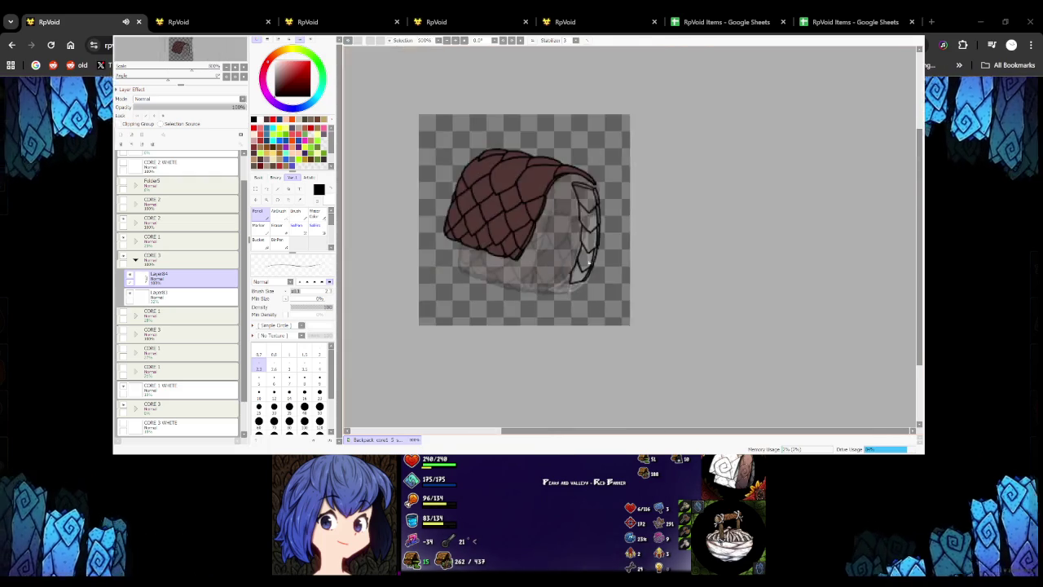
scroll(568, 257, "up", 2)
left_click_drag(564, 276, 522, 311)
key("ctrl+z")
mouse_move(568, 276)
left_mouse_down()
mouse_move(529, 316)
mouse_move(573, 314)
mouse_move(609, 292)
left_mouse_up()
key("ctrl+z")
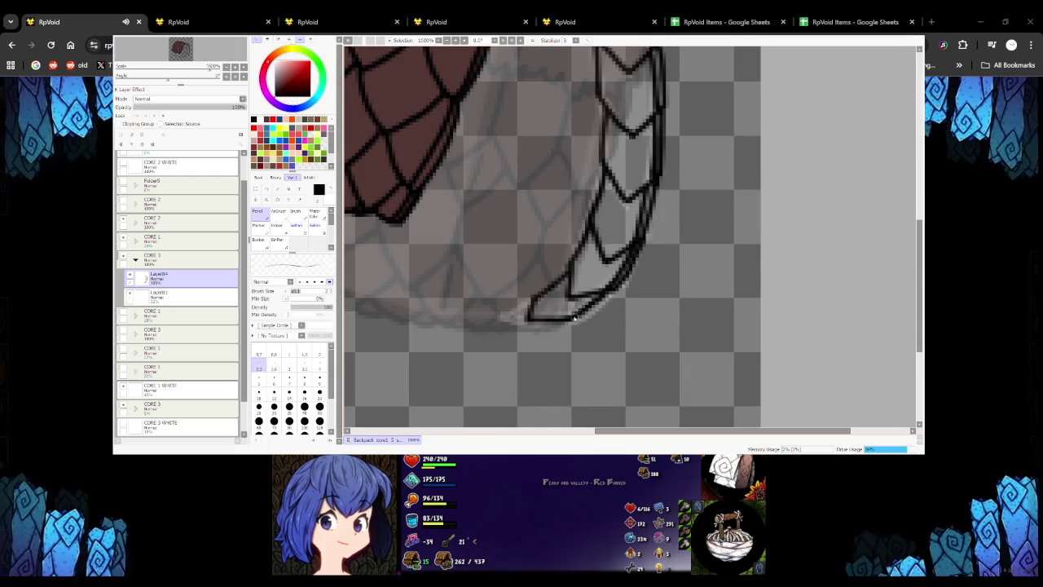
left_click_drag(570, 323, 616, 292)
left_click_drag(569, 326, 543, 322)
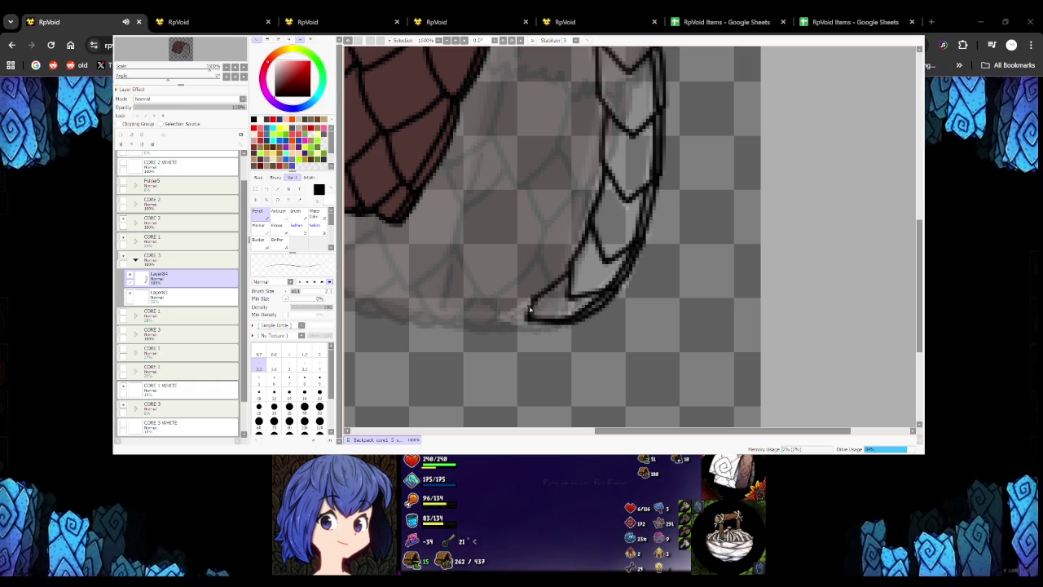
Magic Wand the empty area outside the strip, then invert to select its interior
scroll(529, 310, "down", 1)
scroll(541, 299, "down", 3)
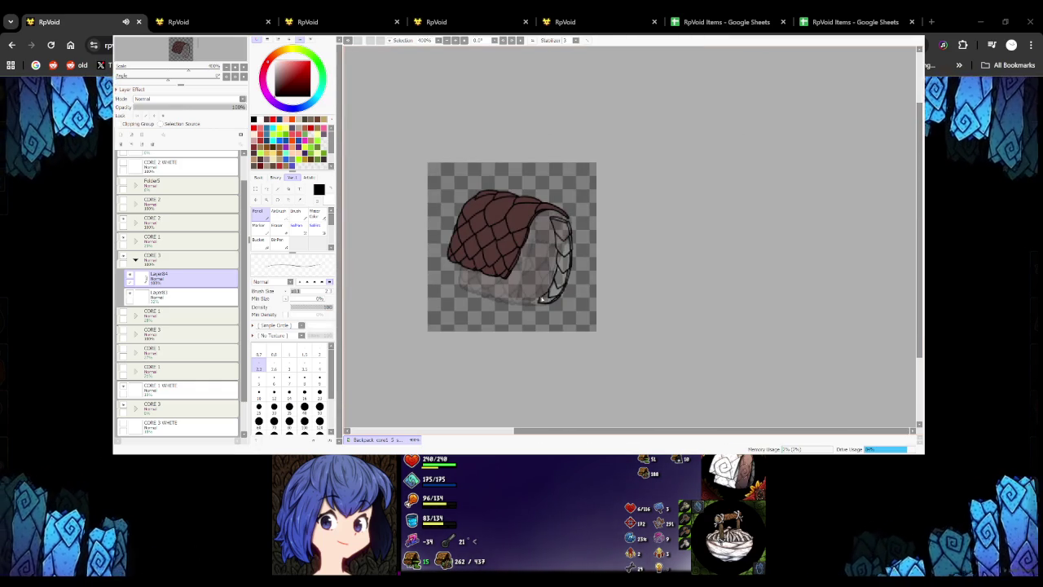
scroll(541, 299, "up", 4)
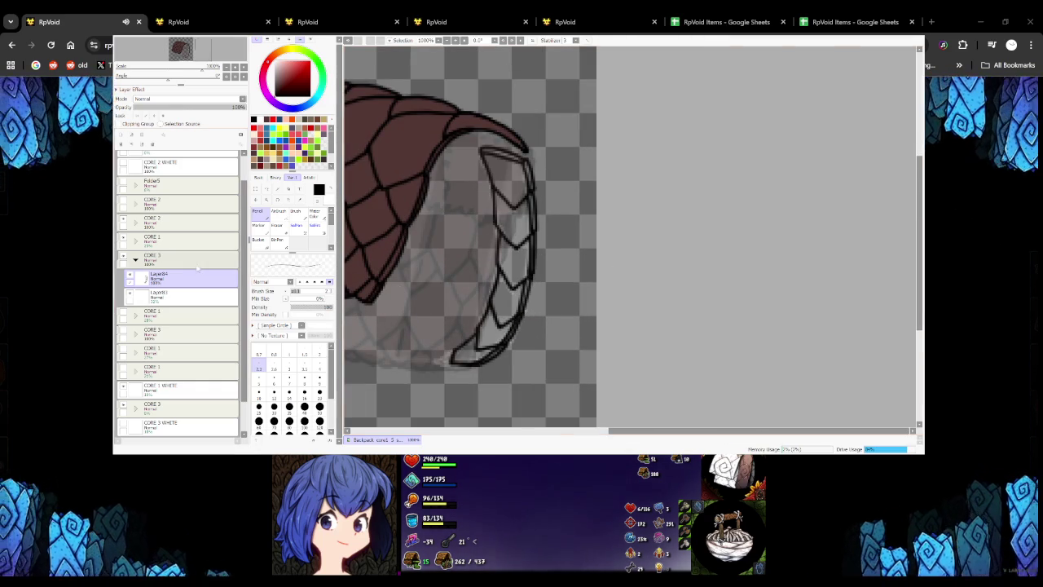
left_click(278, 189)
left_click(562, 198)
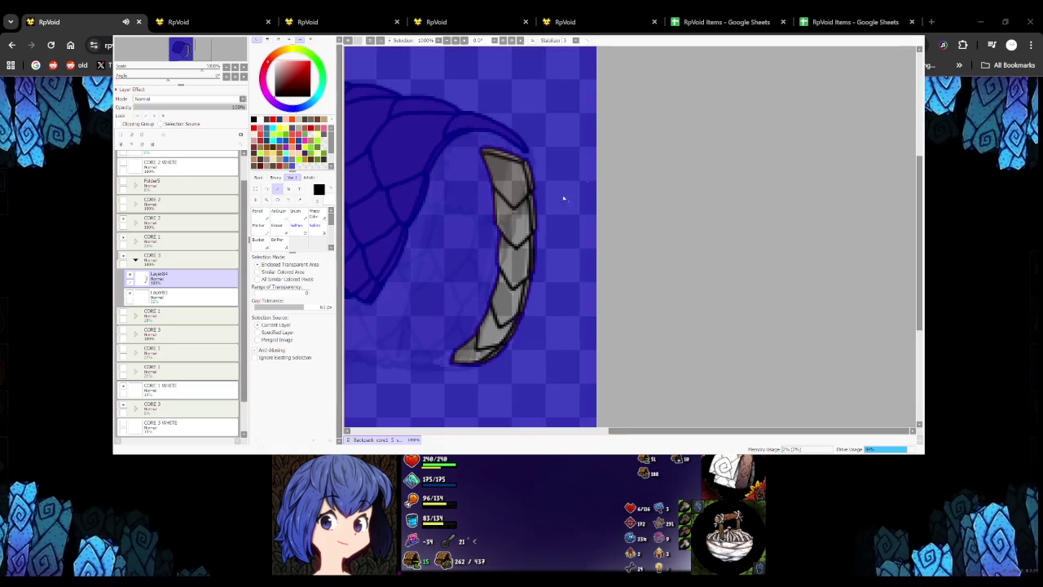
key("ctrl+d")
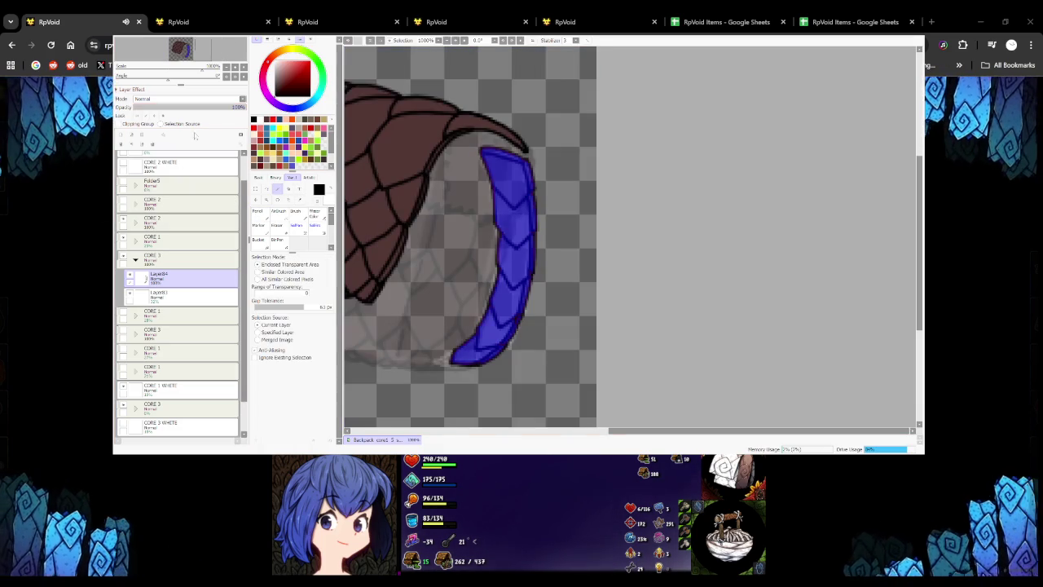
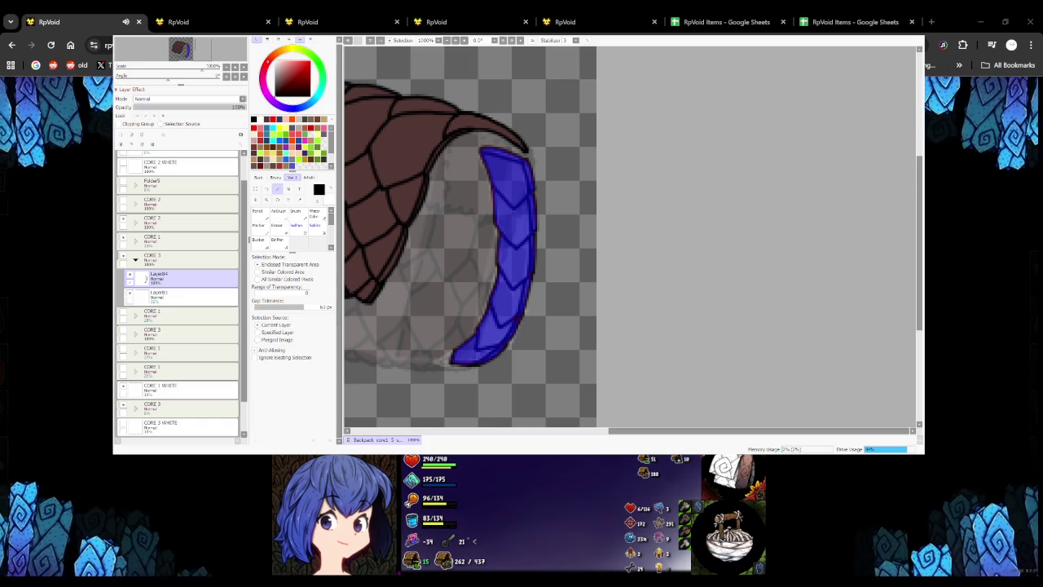
Deselect, switch to the Pencil, and set the CORE 3 layer opacity to about 54%
key("ctrl+d")
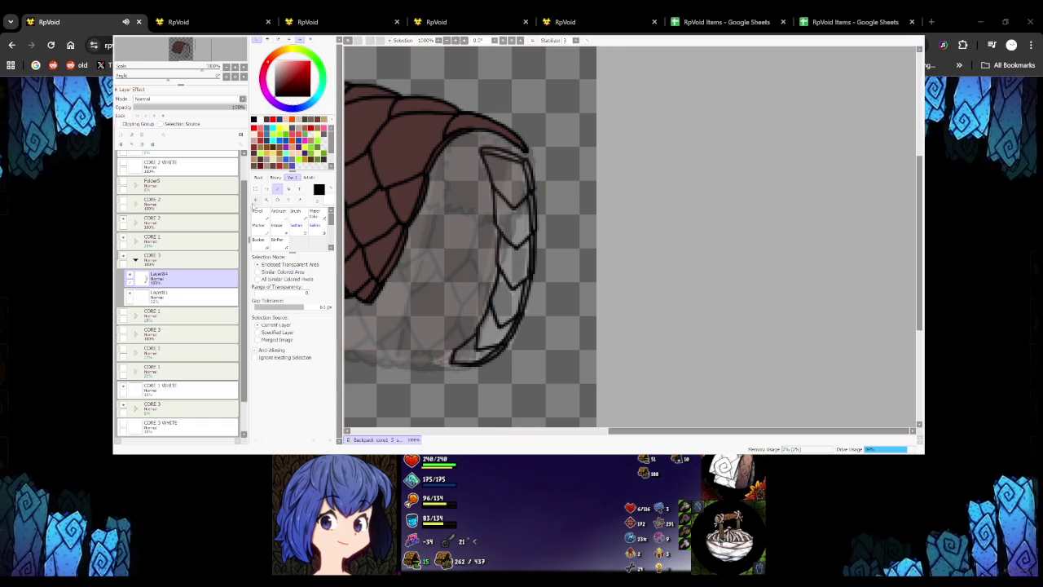
key("n")
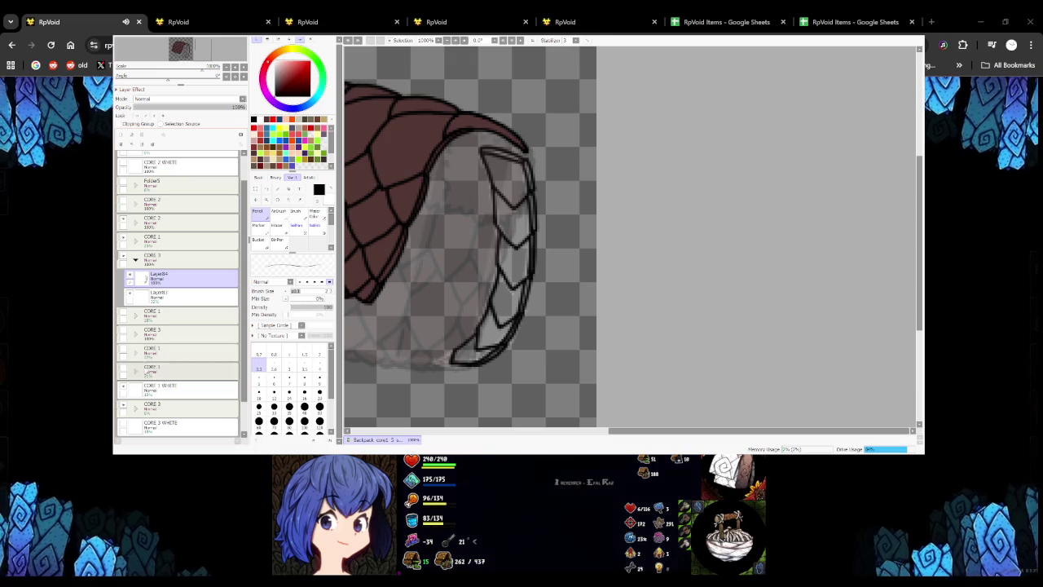
left_click(159, 405)
left_click(193, 108)
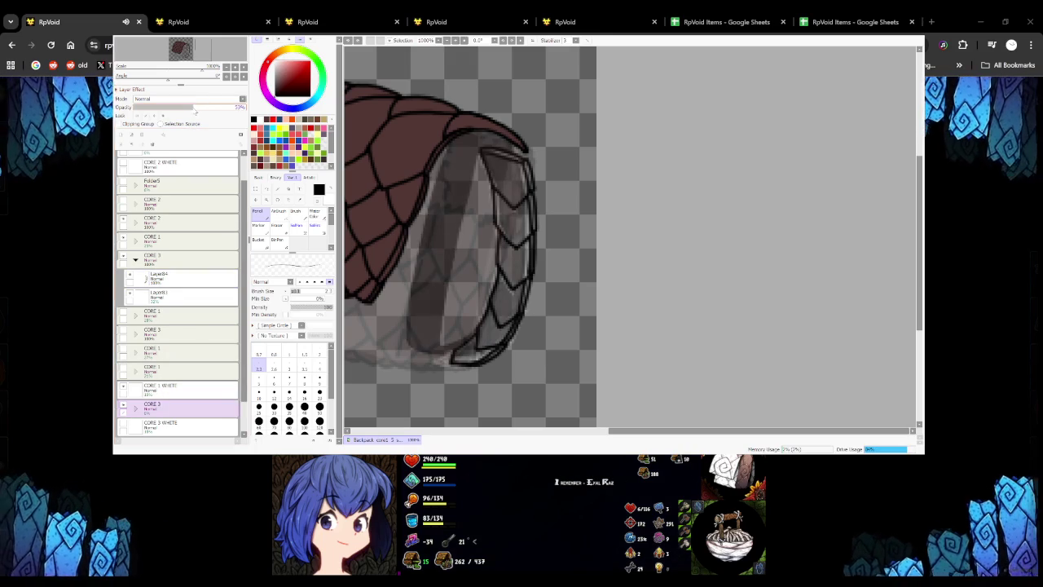
left_click_drag(186, 109, 194, 107)
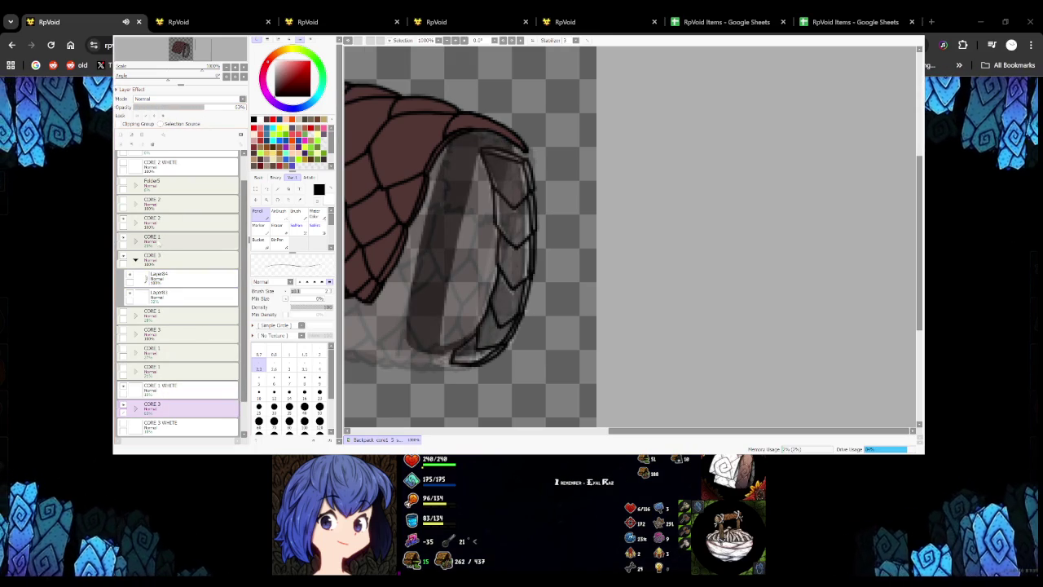
Toggle CORE 3 shading visibility to compare, then nudge the sleeve lineart slightly up-left
left_click(124, 259)
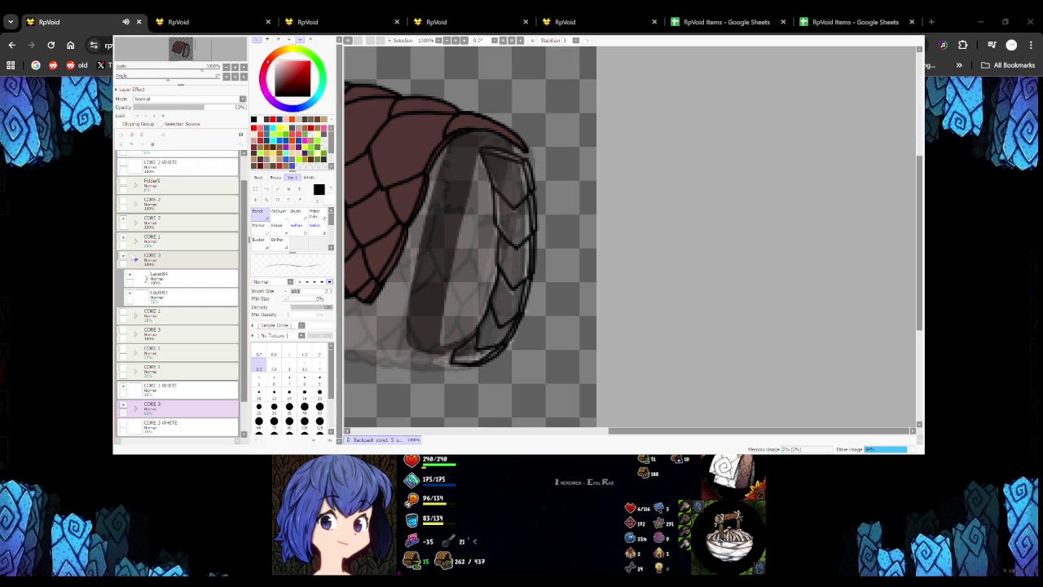
left_click(124, 407)
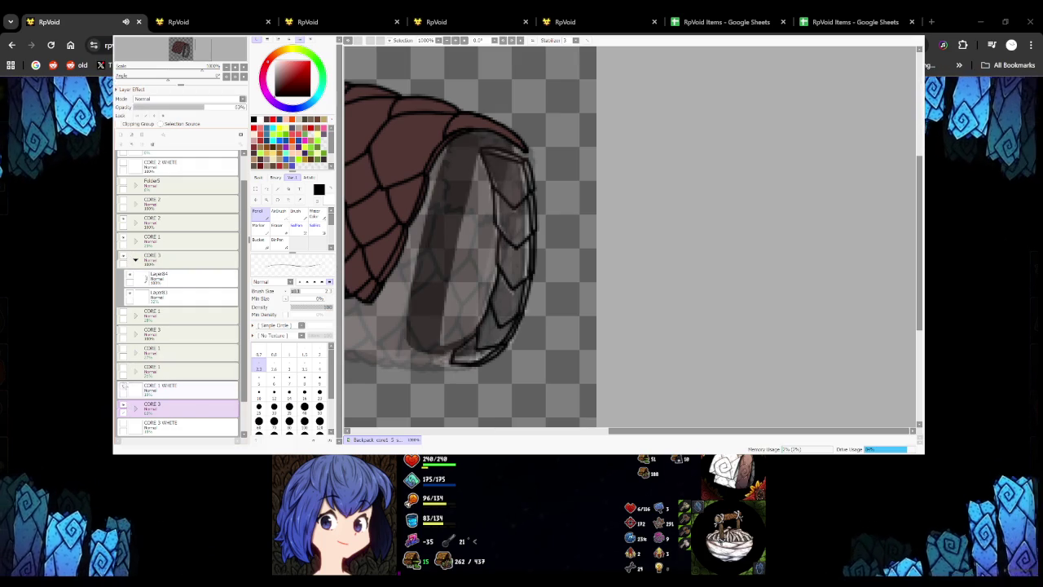
left_click(124, 259)
left_click(179, 259)
left_click_drag(504, 308, 500, 302)
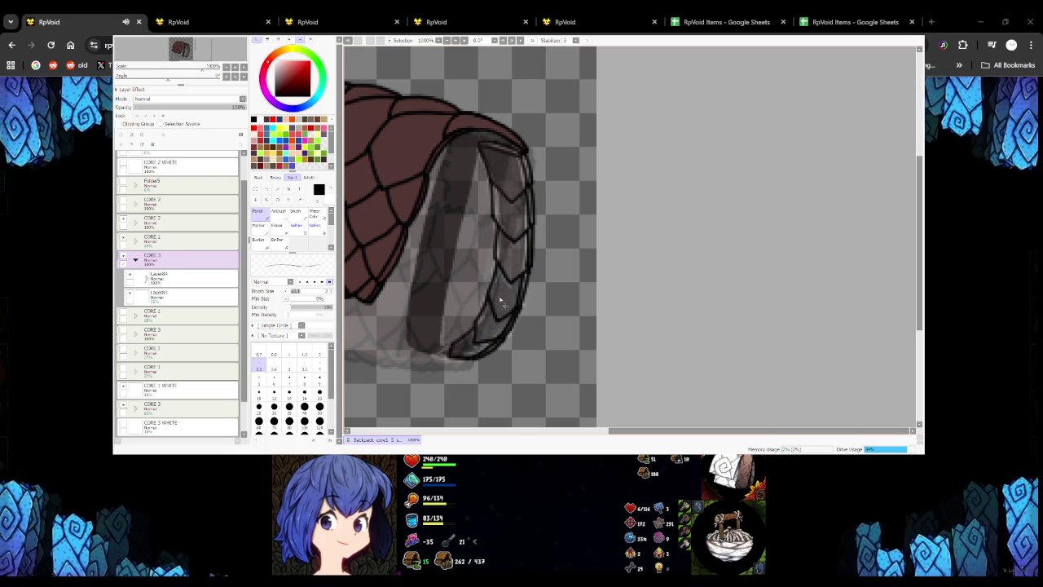
On Layer84, draw a dark stroke down the sleeve band's inside, redoing it until right
left_click(180, 277)
mouse_move(438, 238)
left_mouse_down()
mouse_move(482, 229)
mouse_move(456, 196)
left_mouse_up()
key("ctrl+z")
key("ctrl+z")
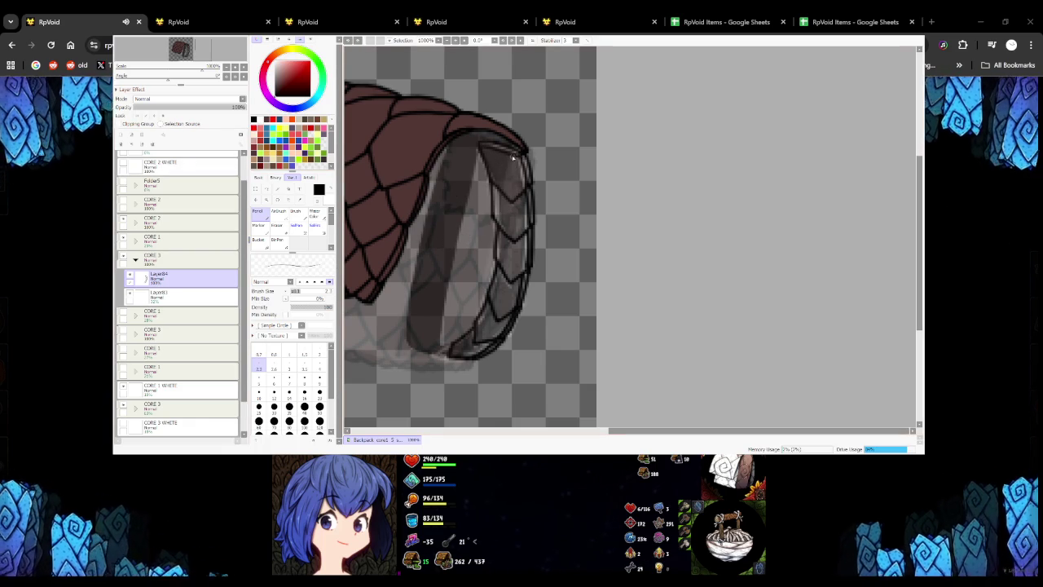
mouse_move(499, 151)
left_mouse_down()
mouse_move(454, 187)
mouse_move(448, 244)
left_mouse_up()
key("ctrl+z")
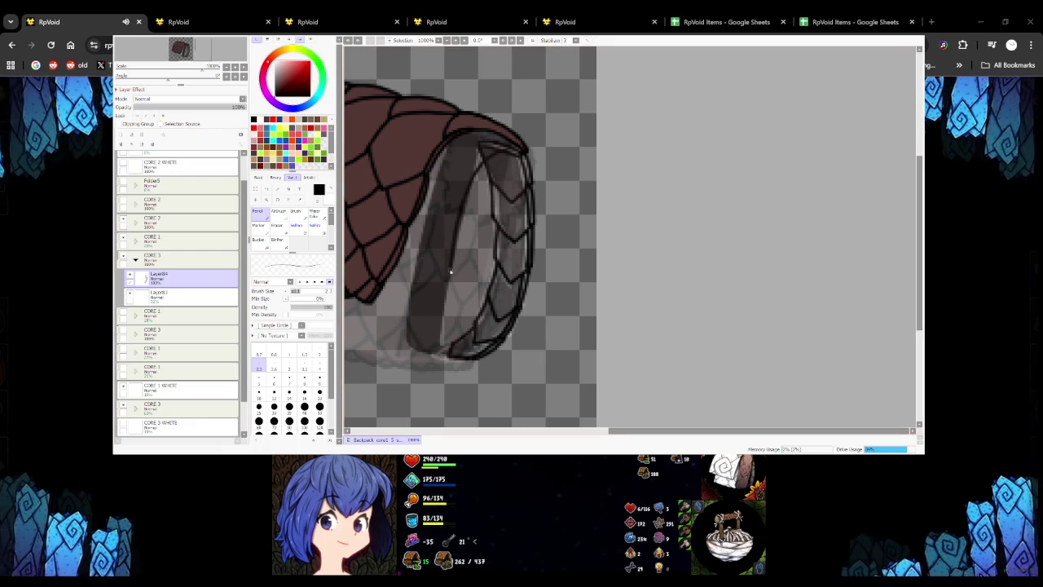
key("ctrl+z")
left_click_drag(480, 146, 450, 257)
key("ctrl+z")
left_click_drag(479, 154, 456, 247)
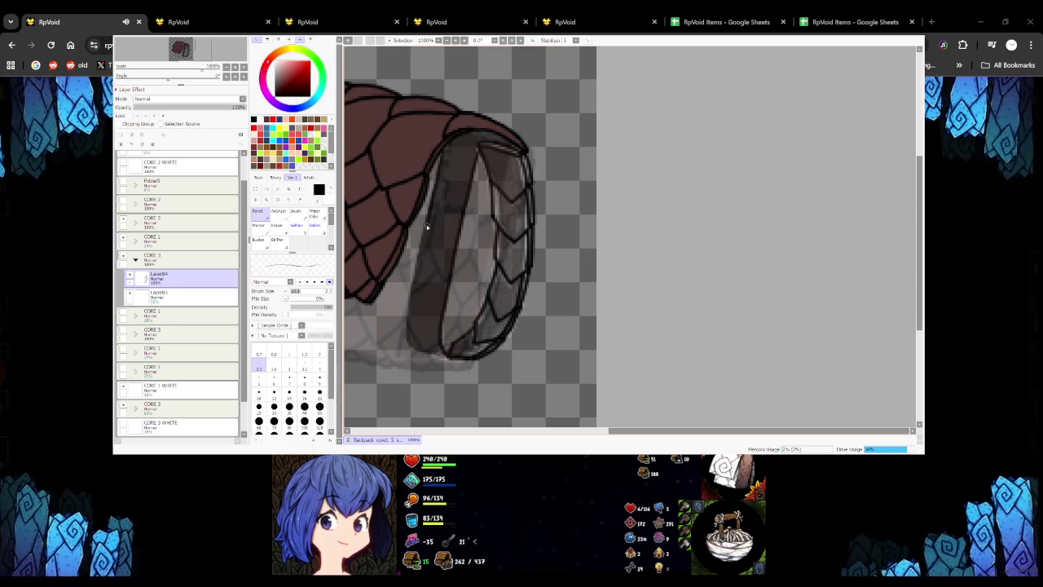
Darken the sleeve band's left edge and bottom curve with dark strokes
mouse_move(418, 269)
left_mouse_down()
mouse_move(410, 343)
mouse_move(422, 352)
left_mouse_up()
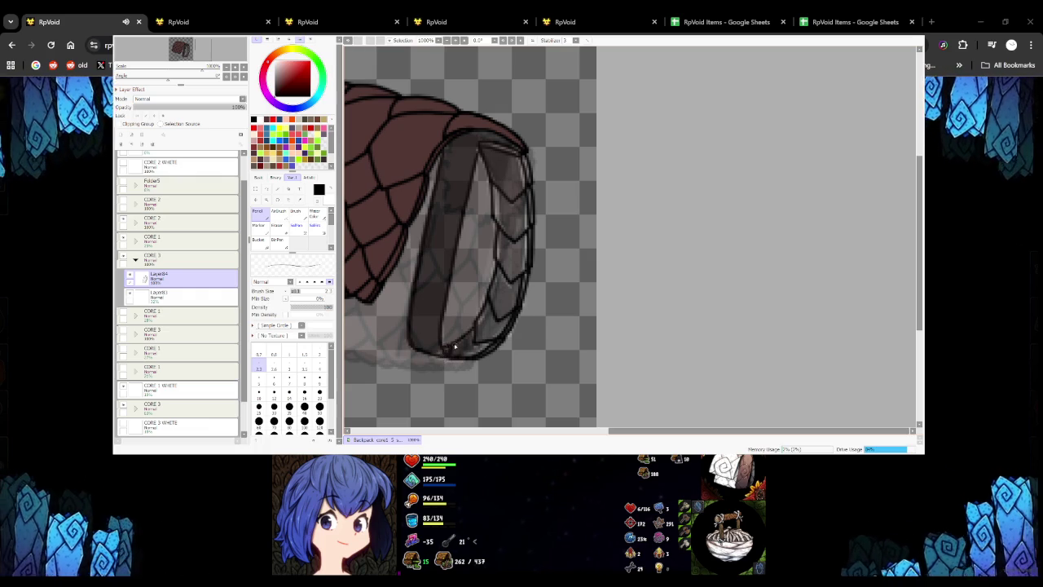
mouse_move(440, 352)
left_mouse_down()
mouse_move(477, 356)
mouse_move(478, 303)
left_mouse_up()
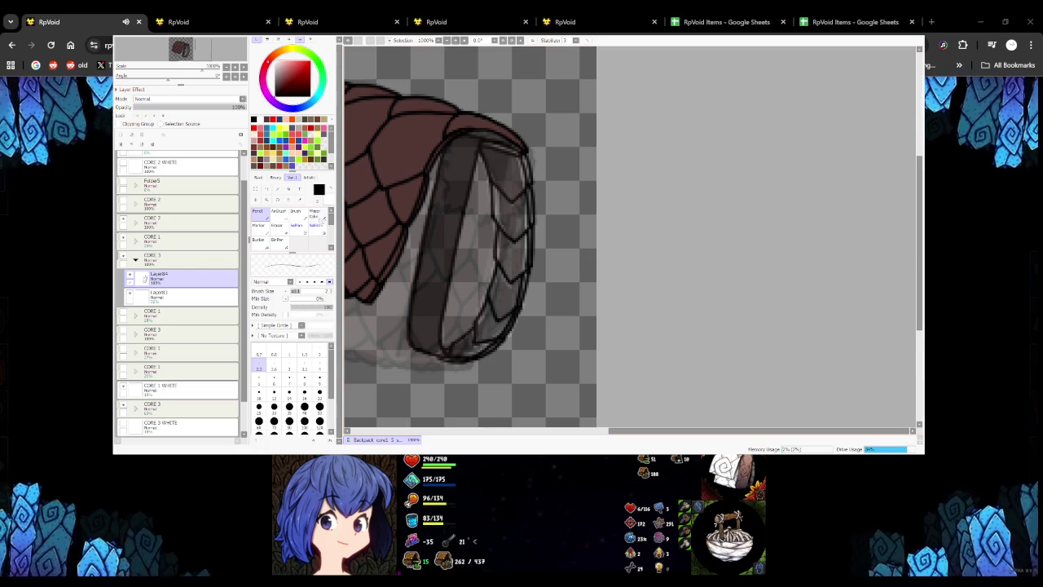
left_click(258, 240)
Hide the CORE 2 scaled bag layer and toggle Layer84's line art to check the dark band
scroll(443, 221, "down", 2)
scroll(442, 221, "down", 3)
scroll(447, 218, "up", 2)
scroll(447, 218, "up", 1)
scroll(447, 211, "up", 2)
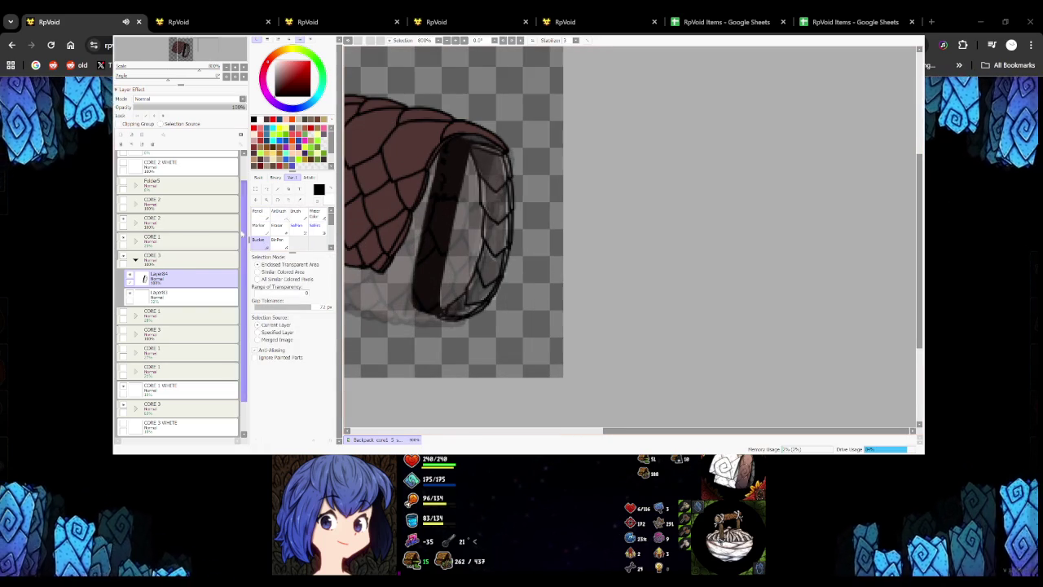
left_click(125, 222)
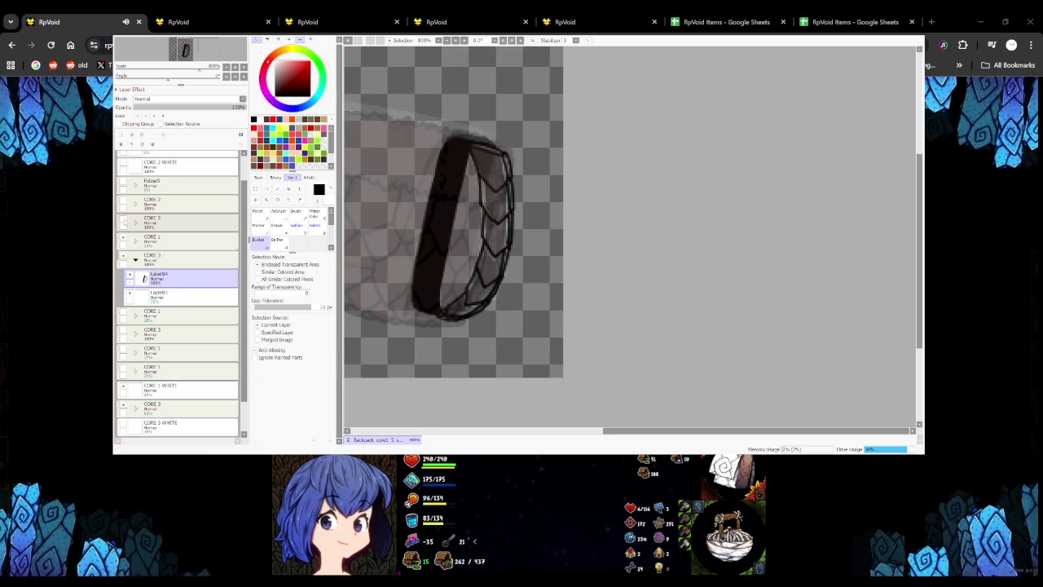
left_click(126, 243)
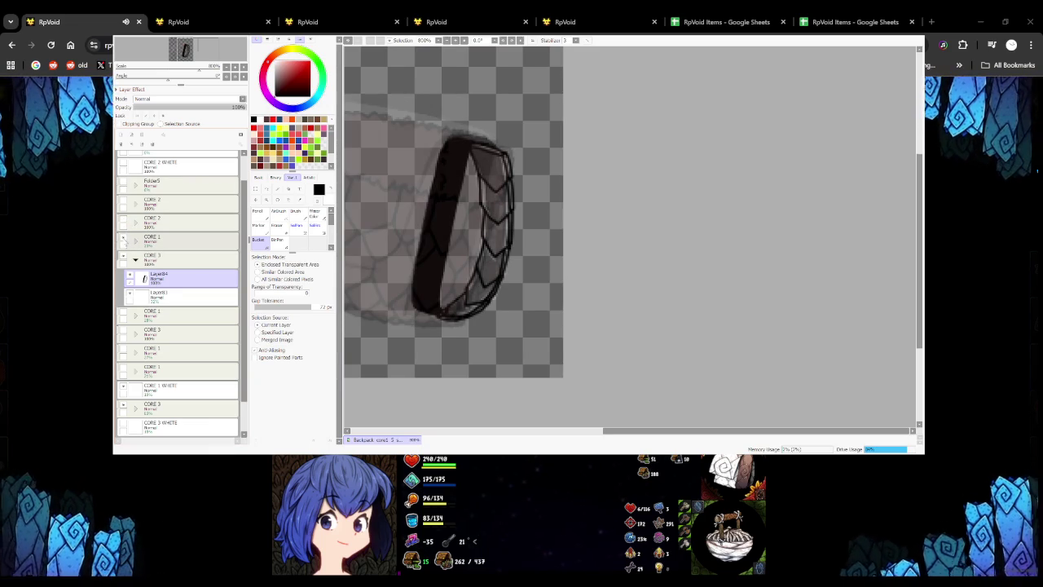
left_click(130, 276)
left_click(130, 276)
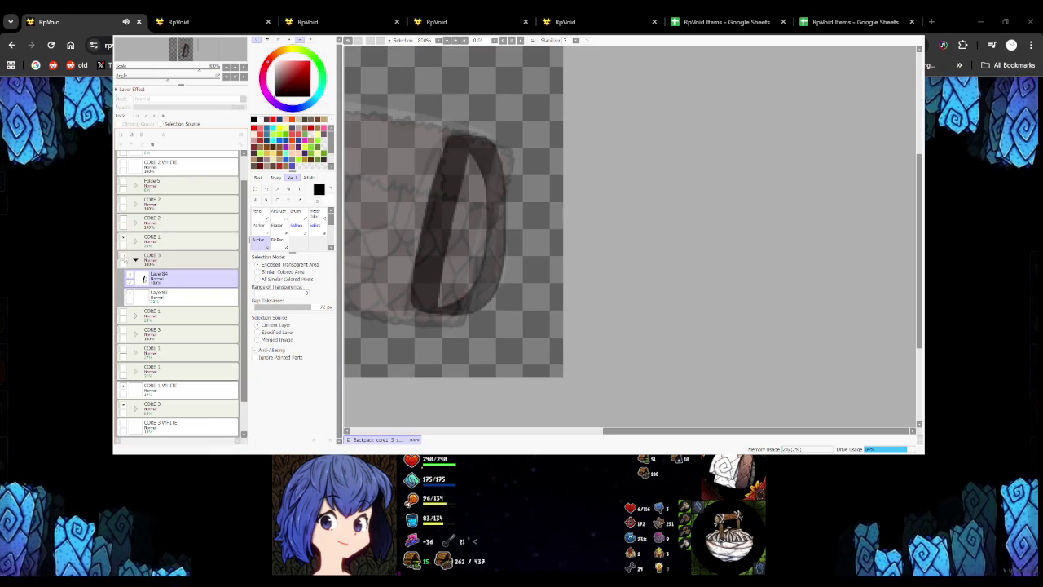
left_click(130, 275)
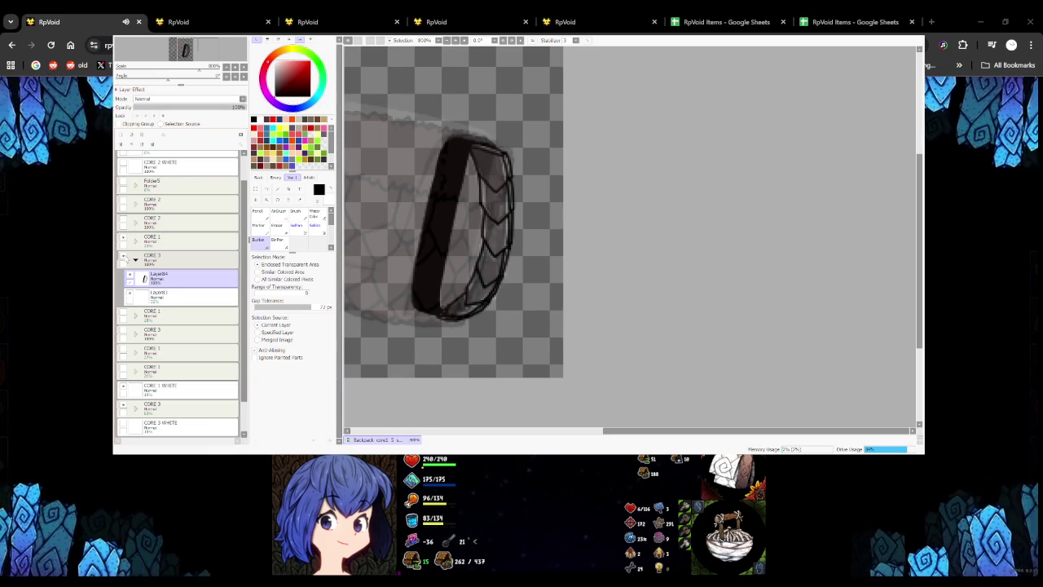
left_click(130, 276)
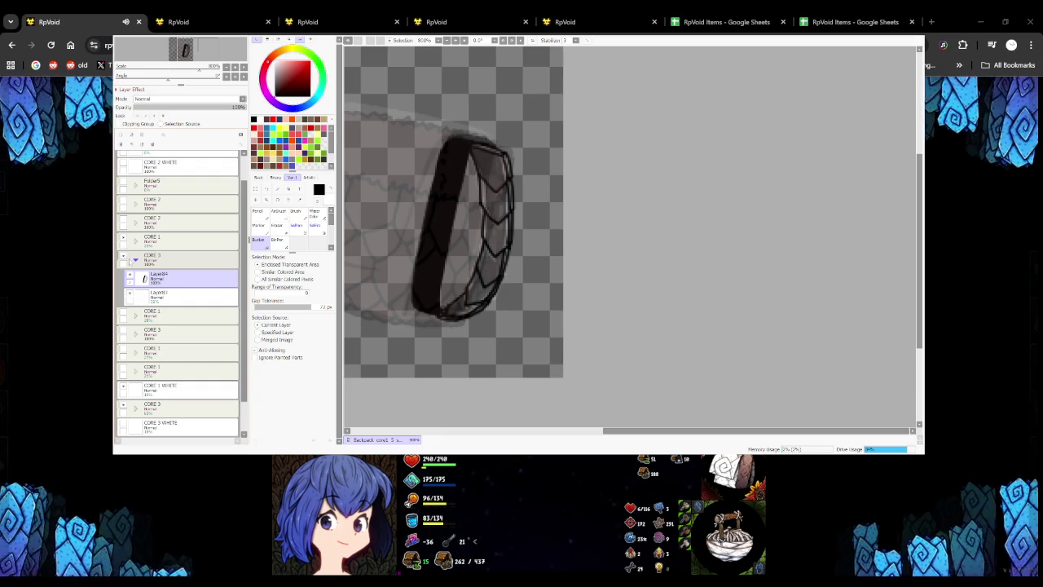
Darken the ring's lower and lower-left edge with Pencil strokes
key("n")
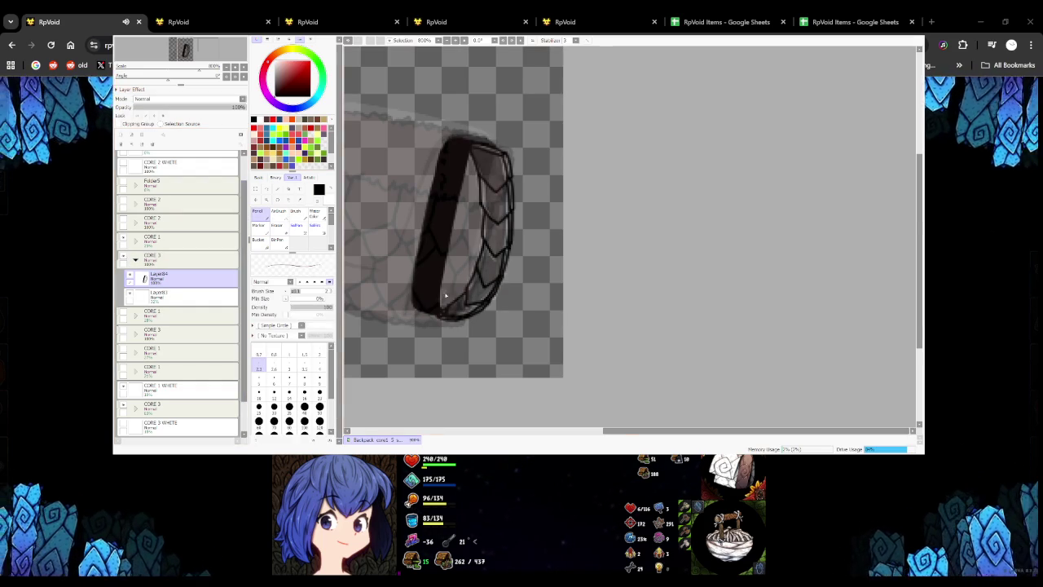
scroll(445, 296, "up", 2)
scroll(445, 295, "up", 1)
mouse_move(384, 275)
left_mouse_down()
mouse_move(414, 302)
mouse_move(462, 320)
left_mouse_up()
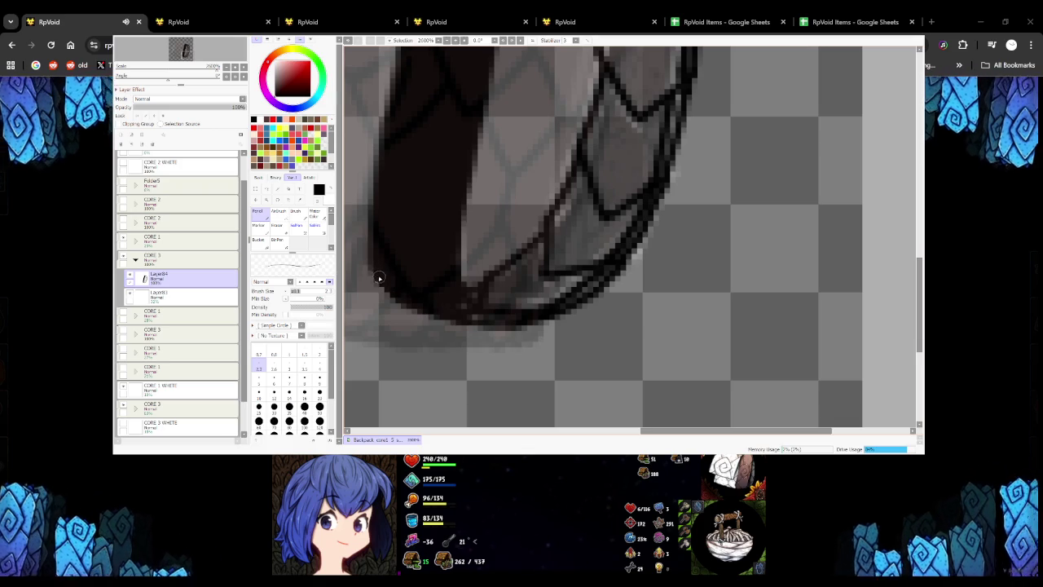
left_click_drag(388, 294, 448, 316)
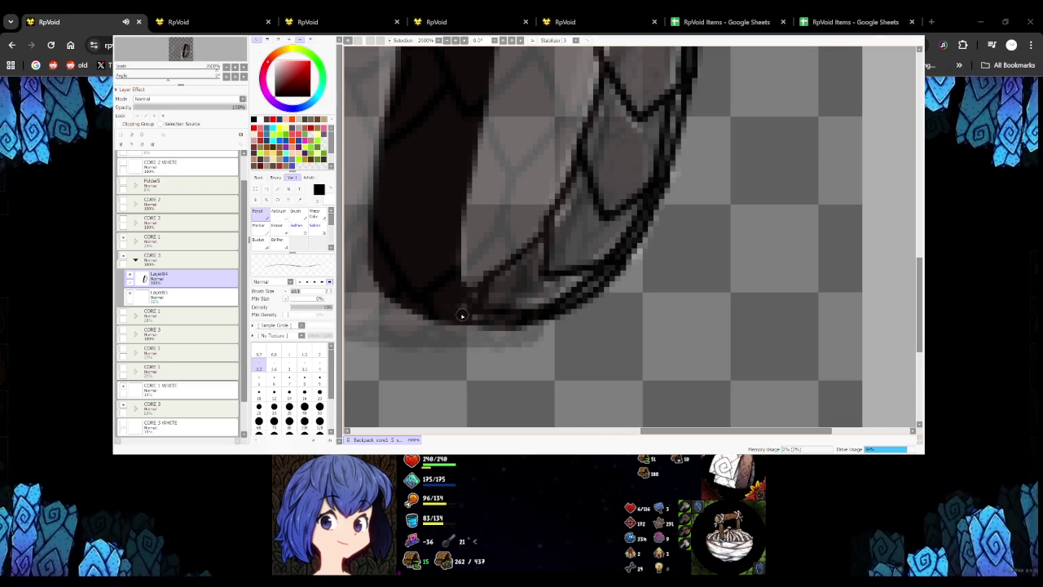
Add a small dark line near the top edge of the ring
scroll(461, 315, "down", 2)
scroll(461, 316, "up", 2)
scroll(459, 329, "up", 1)
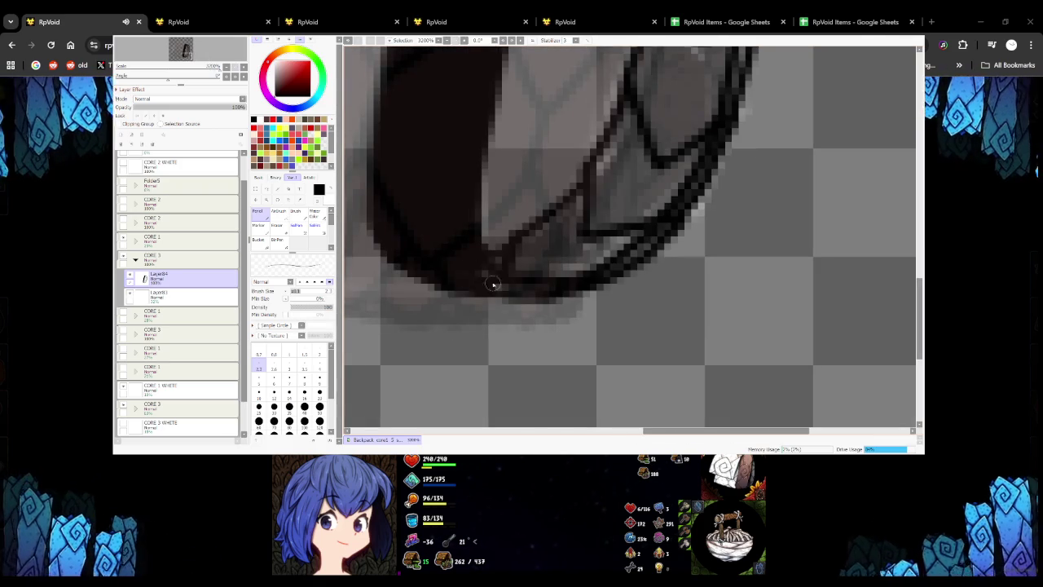
scroll(552, 299, "down", 4)
scroll(538, 244, "up", 2)
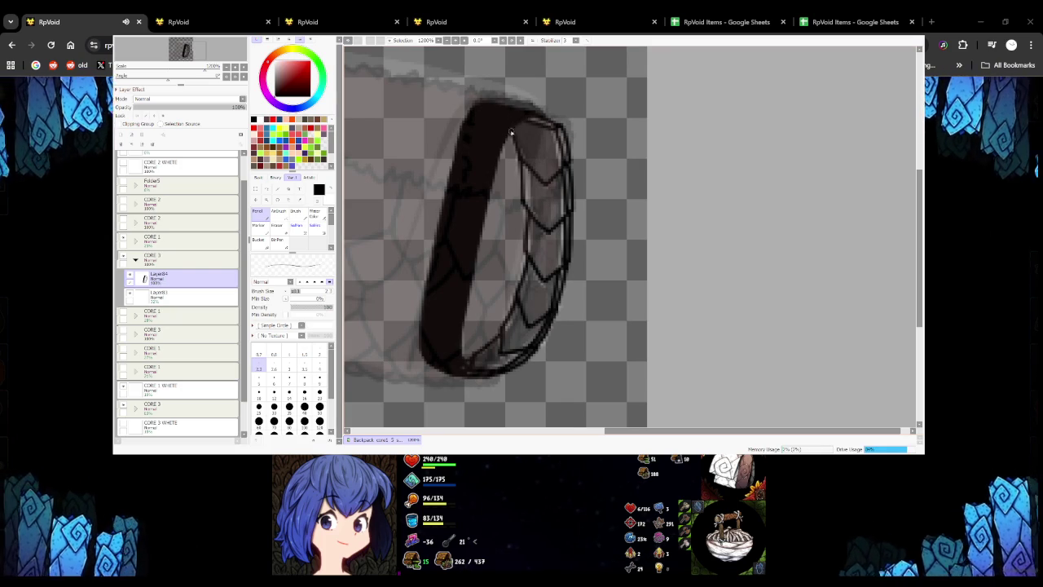
scroll(524, 119, "down", 3)
scroll(537, 135, "up", 2)
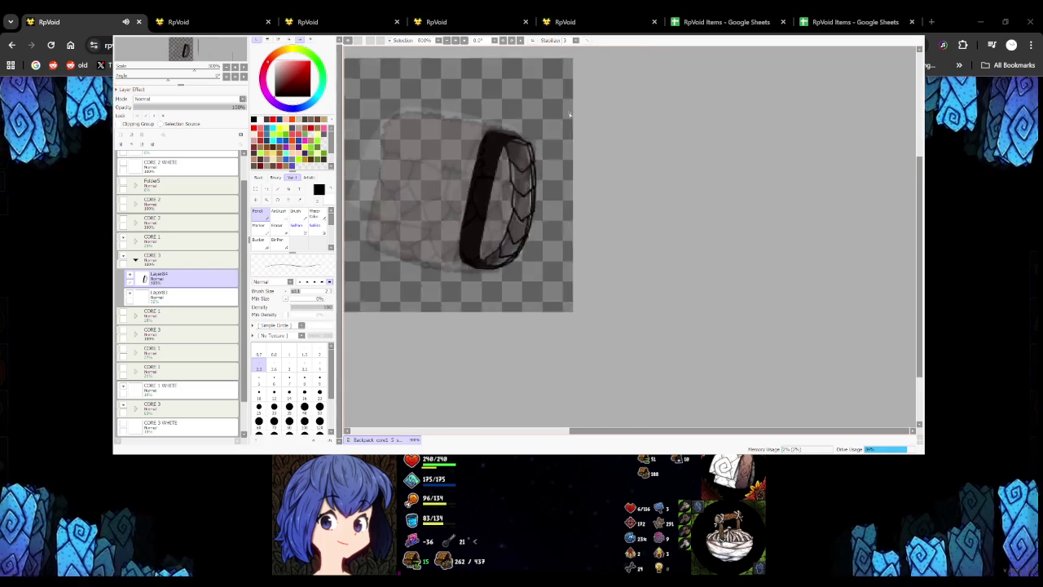
scroll(538, 135, "up", 1)
scroll(523, 147, "up", 2)
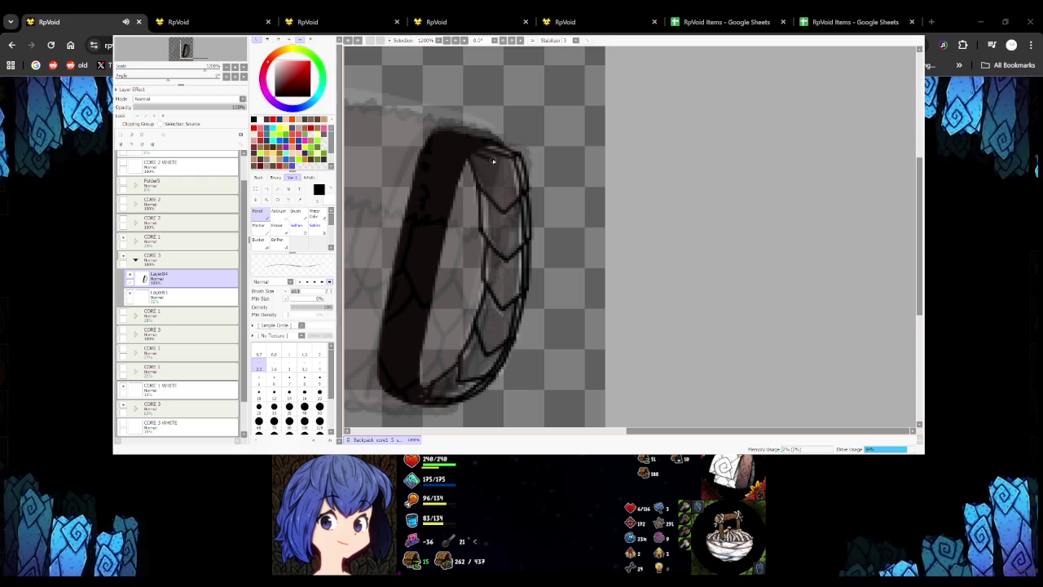
left_click_drag(482, 155, 501, 163)
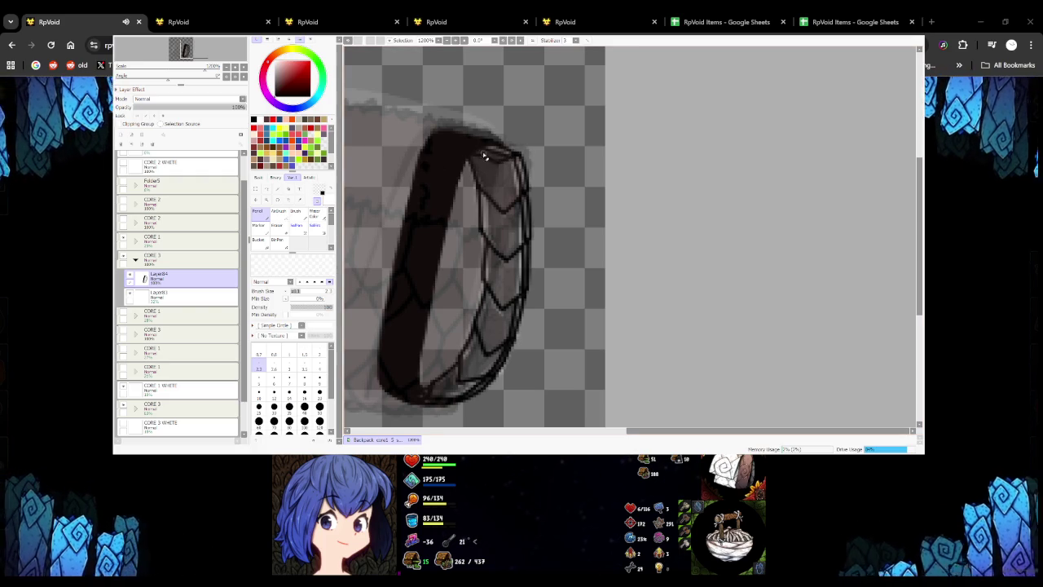
scroll(513, 155, "down", 3)
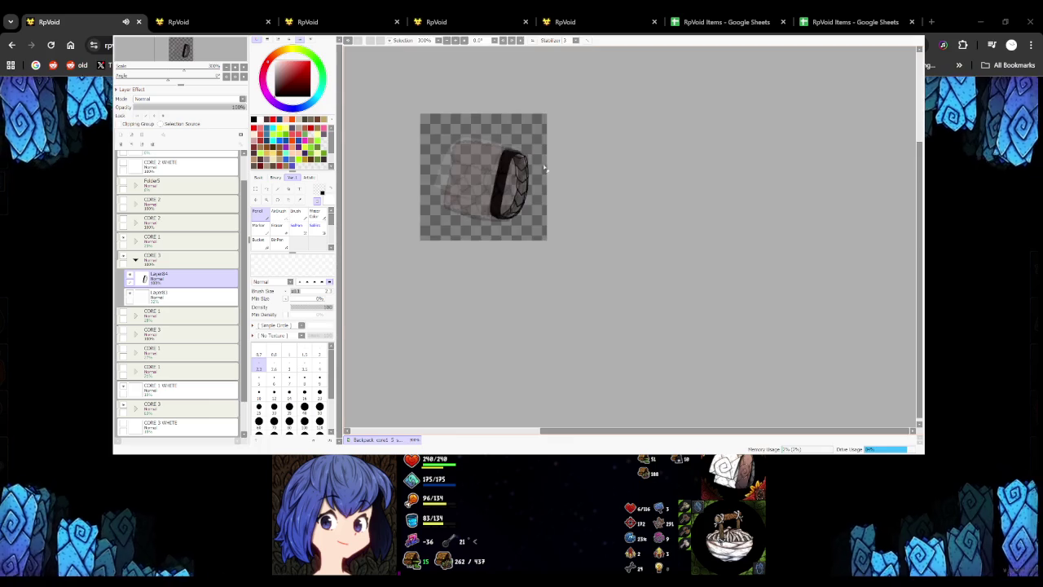
scroll(534, 155, "up", 1)
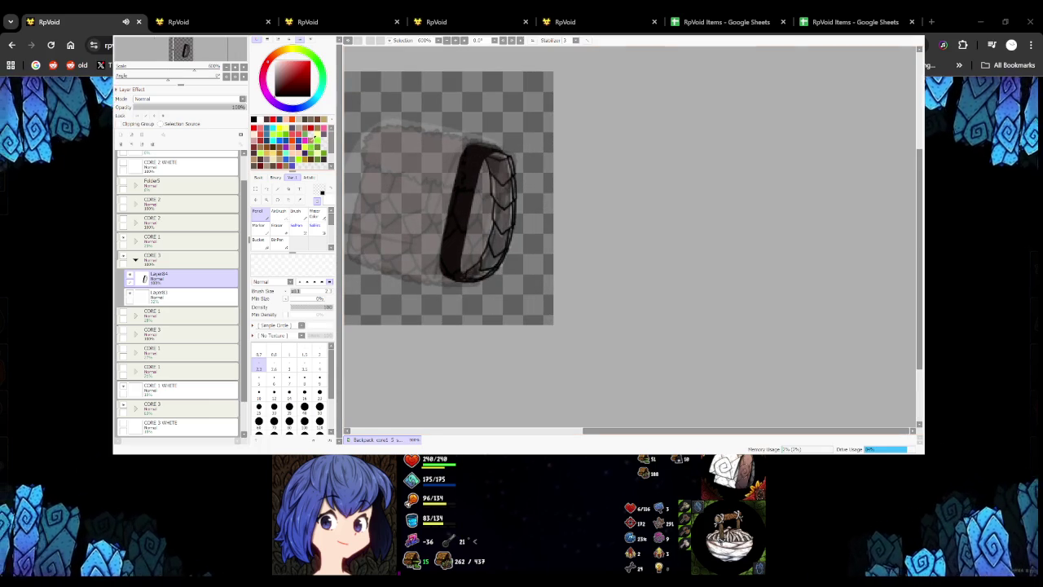
Select the CORE 1 folder and set its opacity to about 59%
left_click(174, 238)
mouse_move(226, 109)
left_mouse_down()
mouse_move(269, 118)
mouse_move(161, 130)
mouse_move(249, 139)
mouse_move(166, 148)
left_mouse_up()
left_click(179, 259)
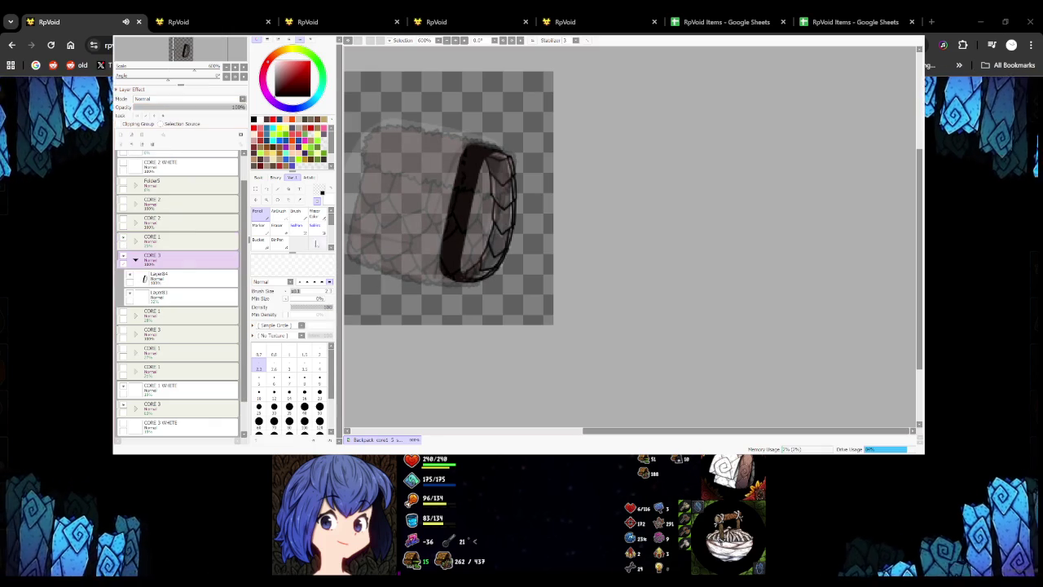
key("ctrl+z")
key("ctrl+z")
key("ctrl+z")
key("ctrl+z")
left_click(179, 238)
mouse_move(167, 107)
left_mouse_down()
mouse_move(262, 113)
mouse_move(143, 107)
mouse_move(261, 112)
left_mouse_up()
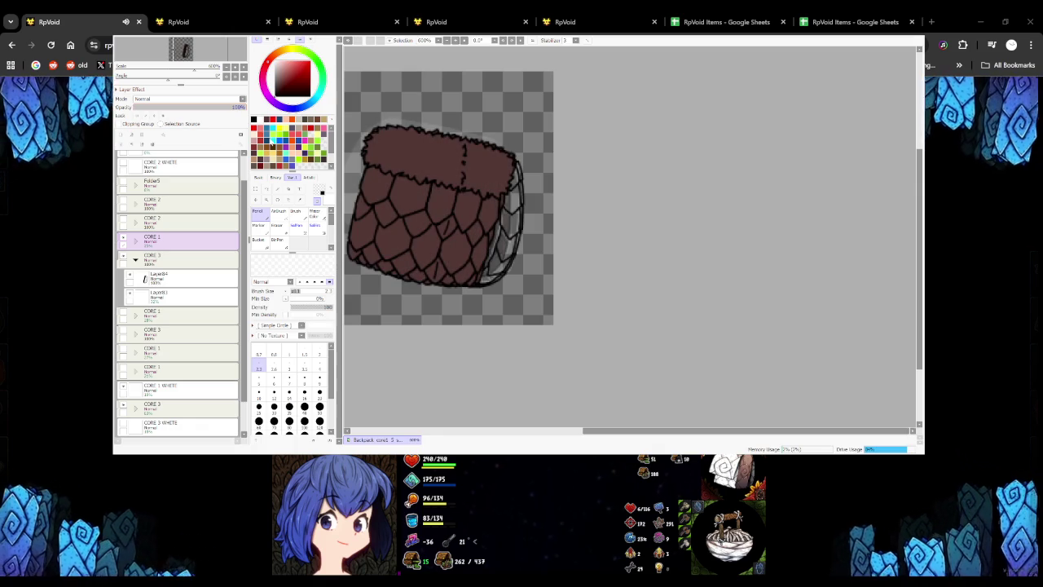
Hide CORE 1, then show and select the CORE 2 version of the bag
scroll(493, 248, "down", 2)
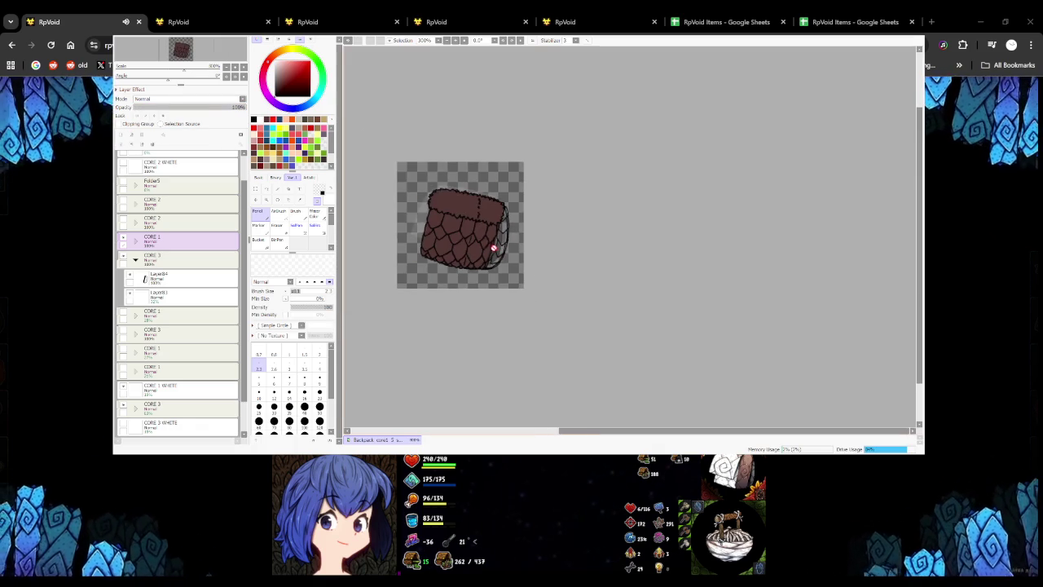
left_click(123, 237)
left_click(180, 220)
left_click(123, 220)
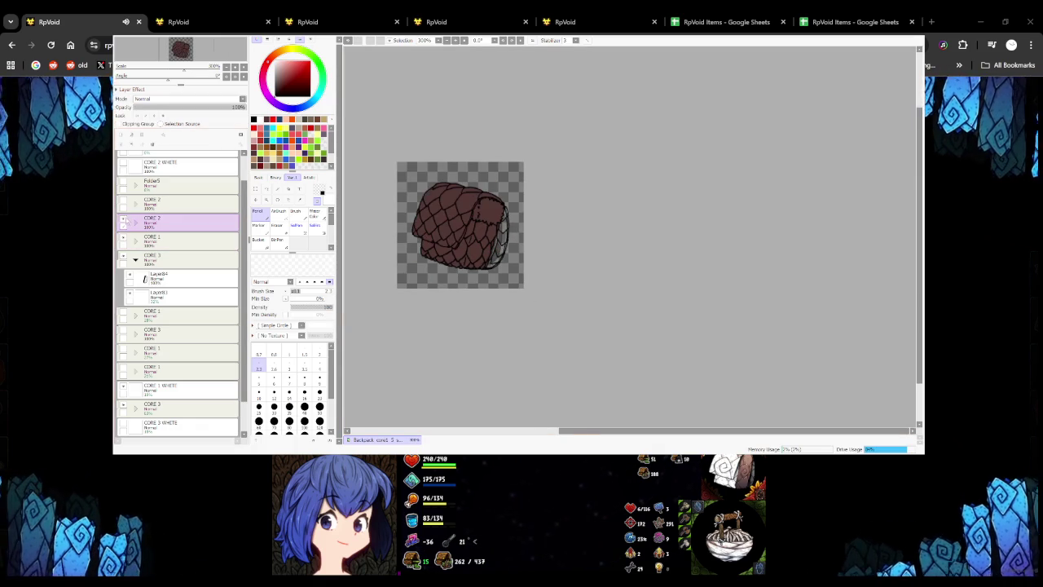
scroll(471, 294, "down", 3)
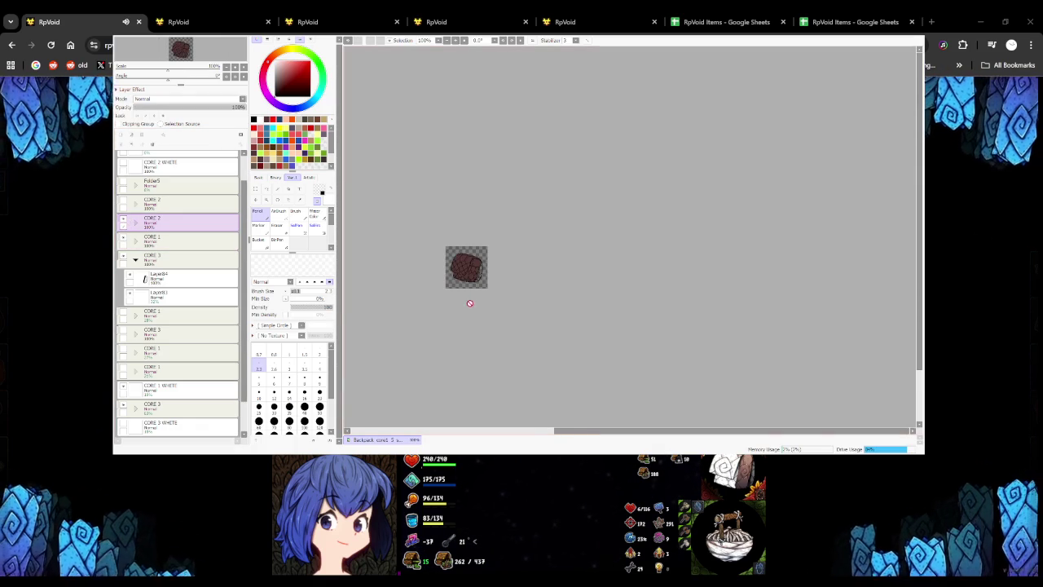
scroll(472, 285, "up", 2)
scroll(479, 273, "up", 3)
scroll(483, 263, "up", 2)
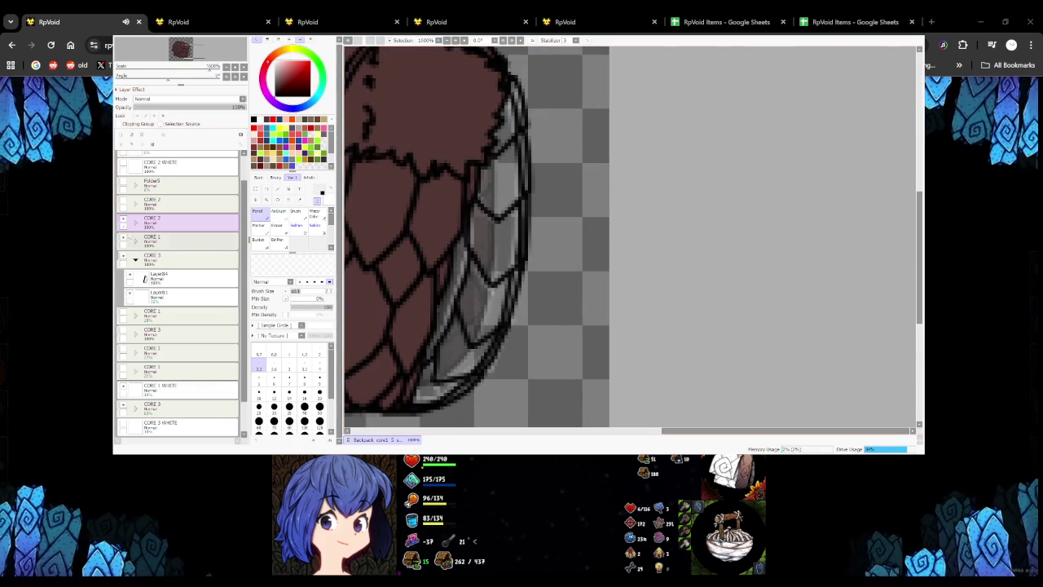
On Layer84, magic-wand the outside and bag interior, then invert to isolate the strap
left_click(187, 278)
left_click(277, 188)
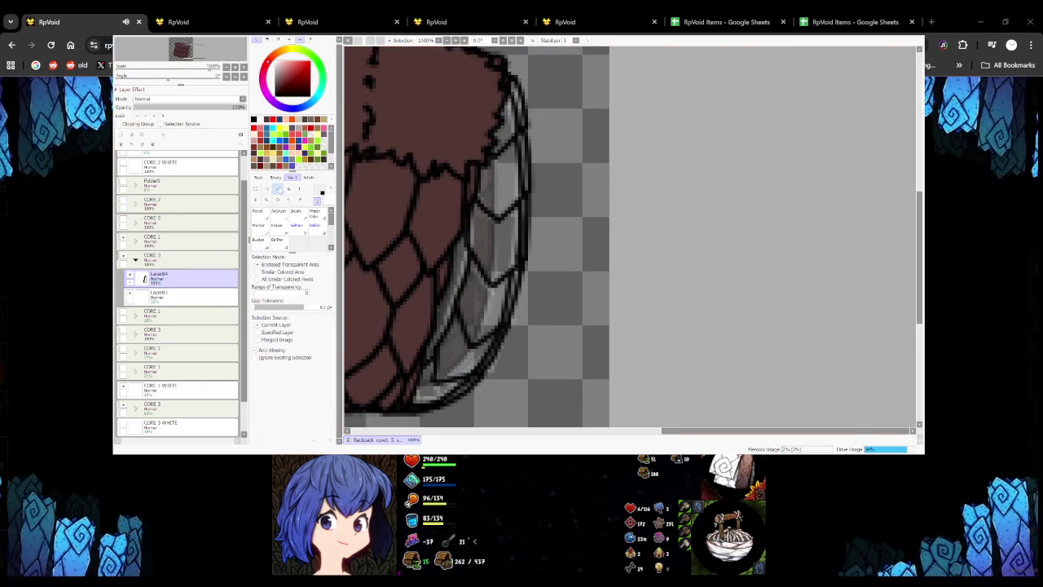
left_click(512, 233)
scroll(481, 229, "down", 2)
left_click(419, 228)
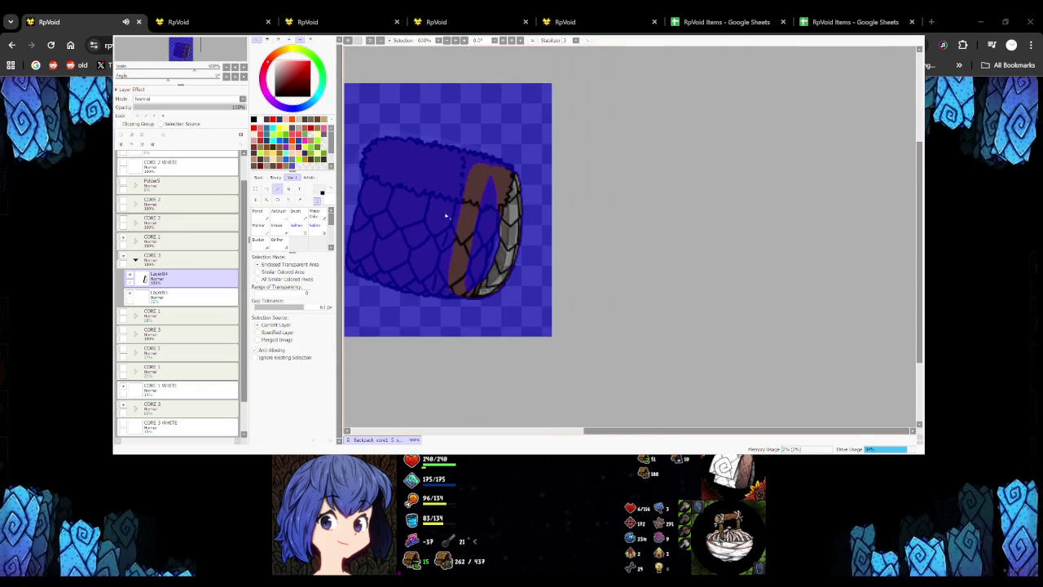
key("ctrl+i")
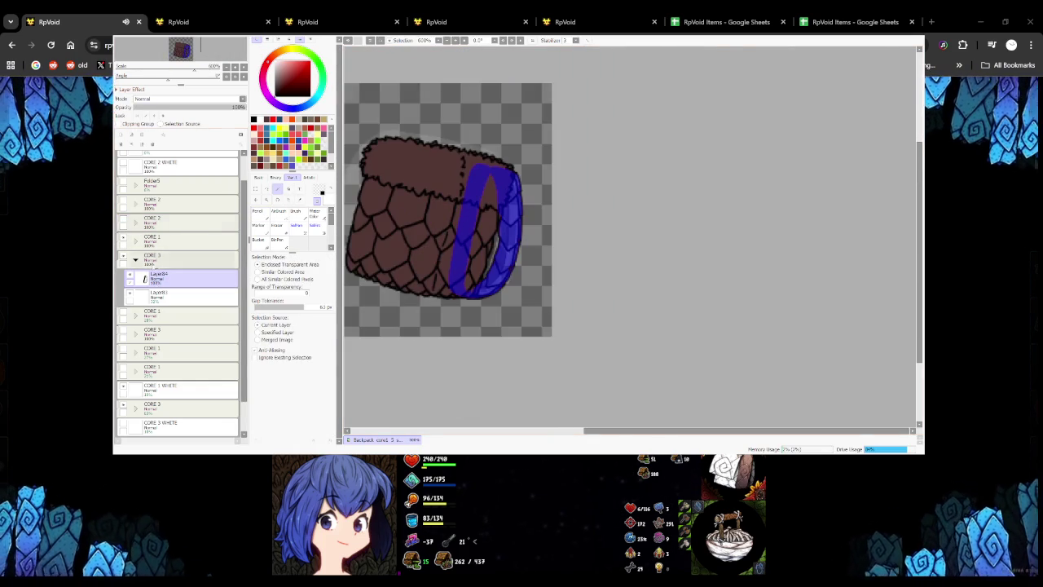
On a new layer below Layer84, bucket-fill the strap area dark brown
left_click(155, 143)
left_click(259, 240)
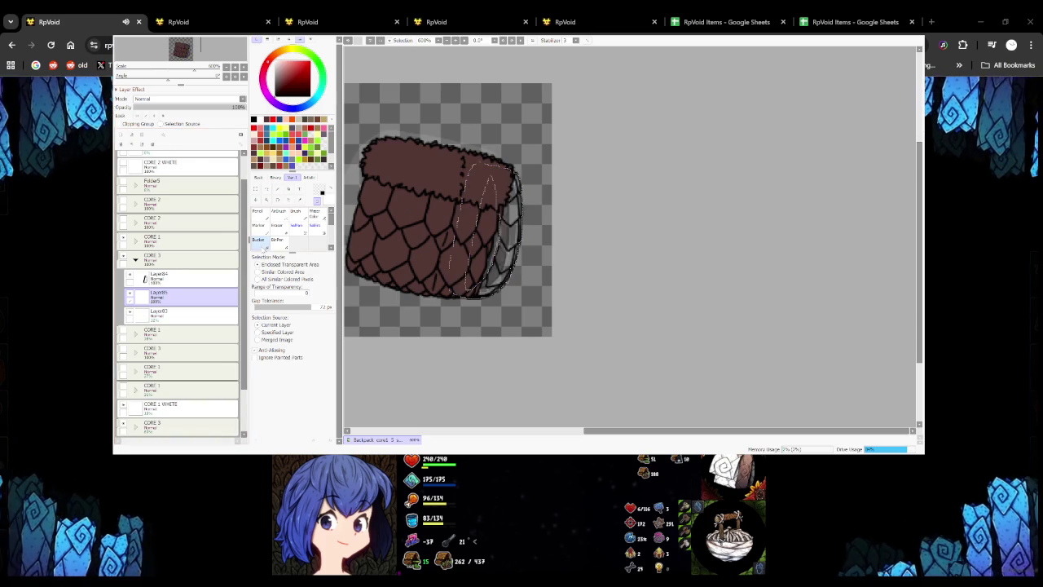
left_click(440, 175, "alt")
left_click(489, 171)
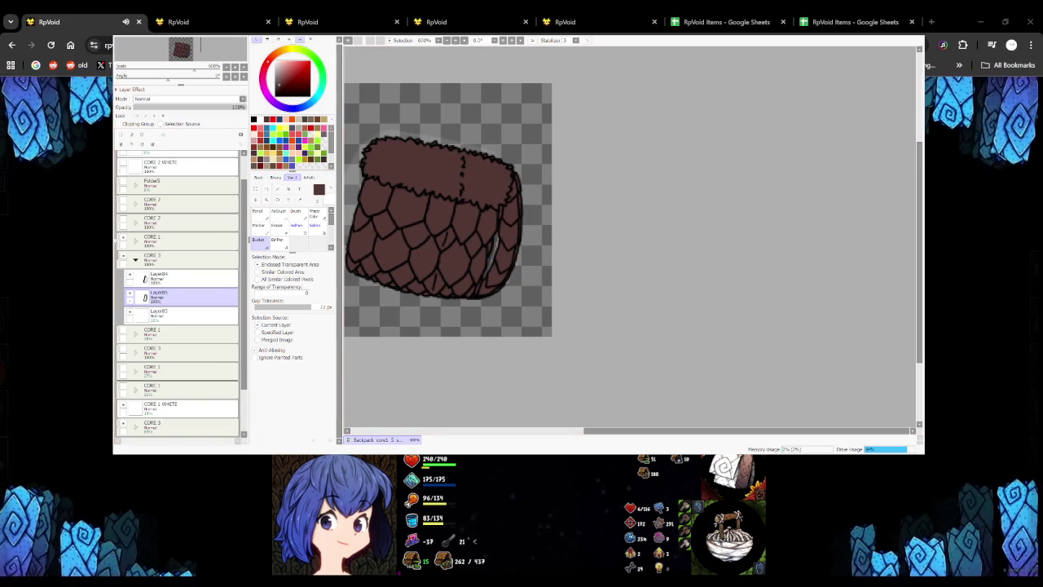
key("ctrl+z")
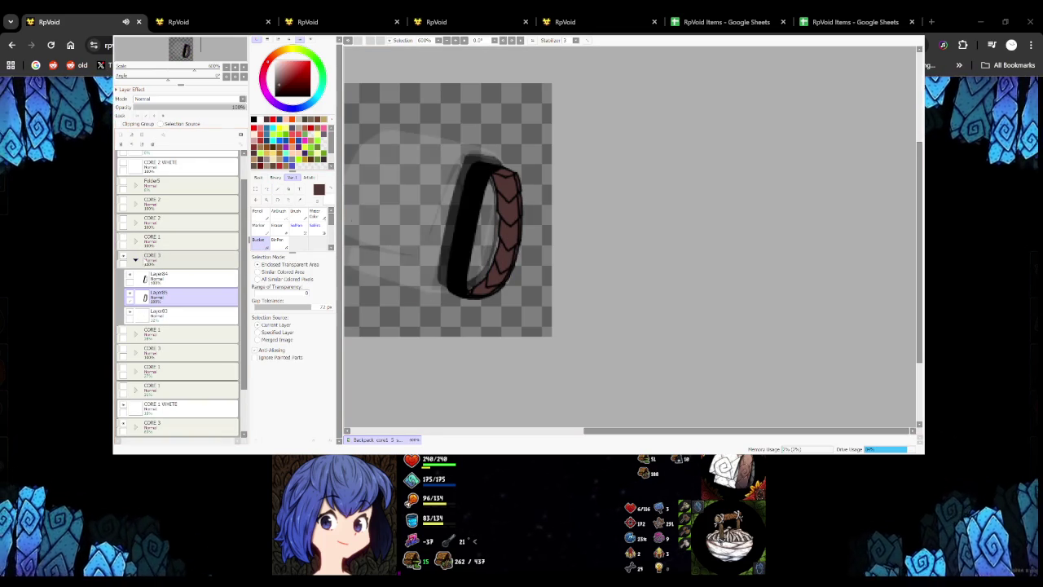
scroll(475, 214, "down", 3)
scroll(484, 218, "up", 2)
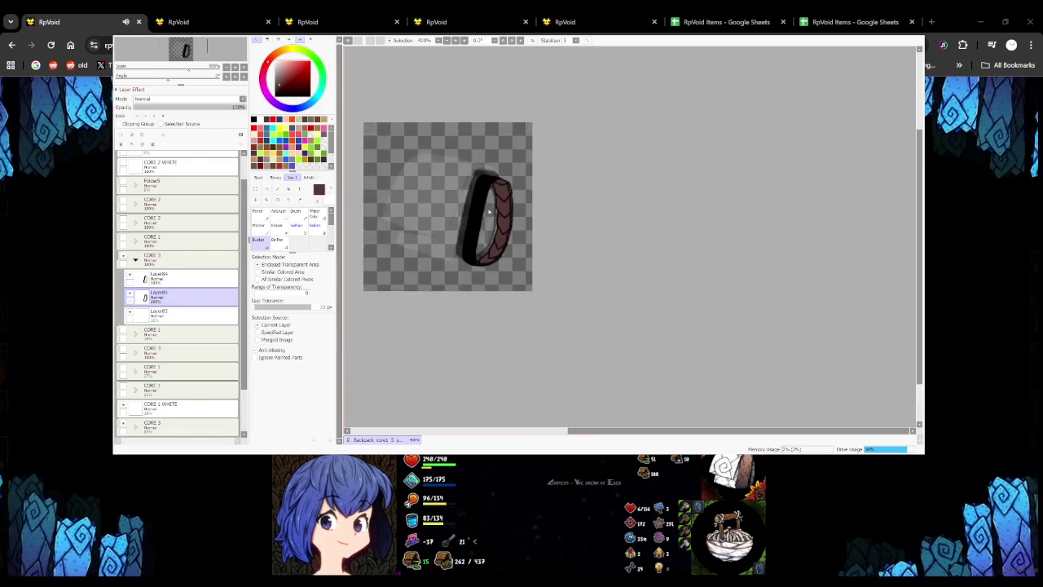
scroll(456, 204, "up", 2)
scroll(391, 169, "up", 1)
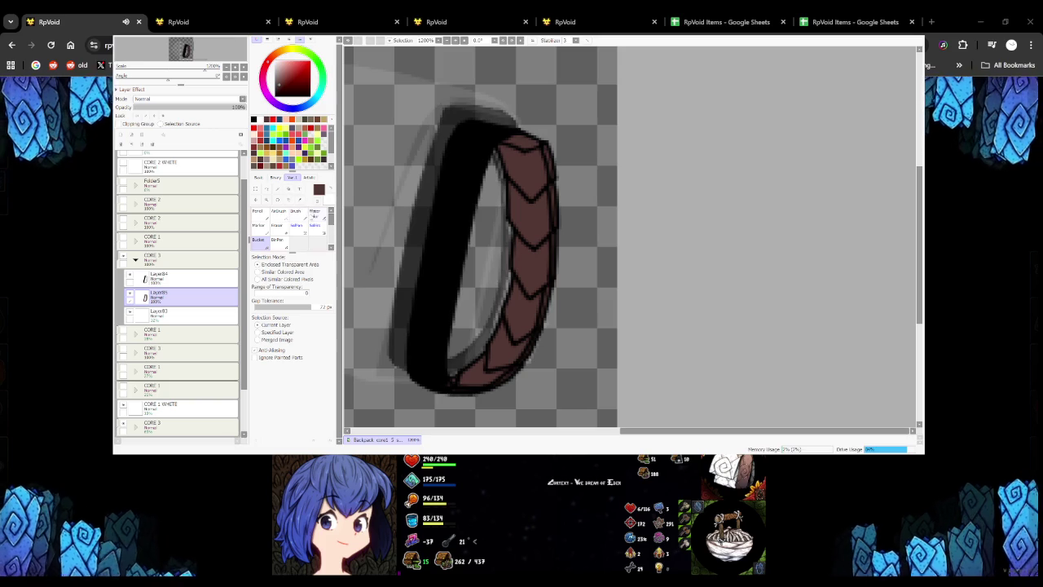
With the pixel pencil on Layer84, darken the strap outline's top edge
left_click(258, 211)
left_click(158, 278)
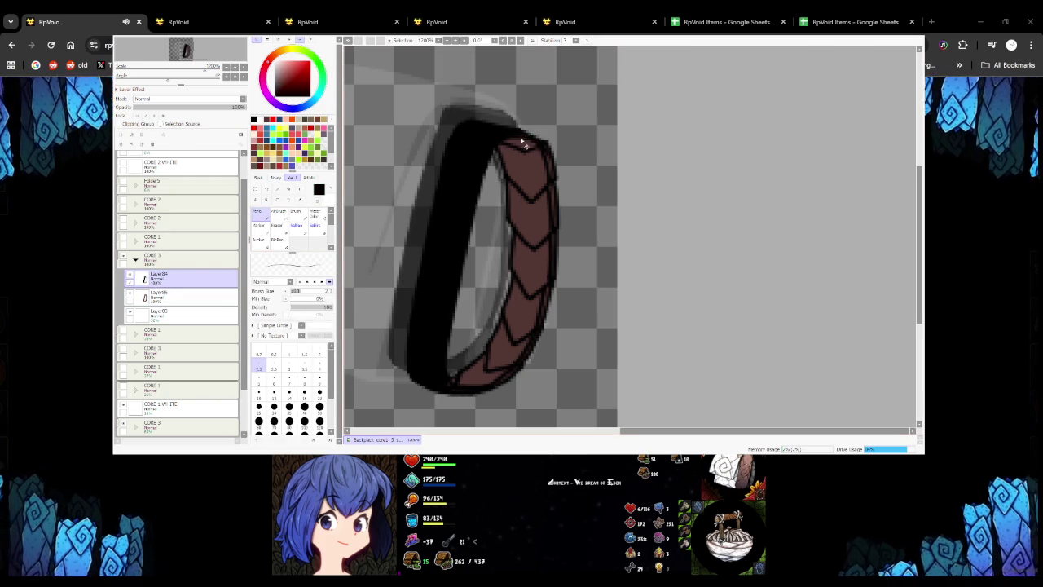
mouse_move(536, 152)
left_mouse_down()
mouse_move(515, 131)
mouse_move(544, 145)
left_mouse_up()
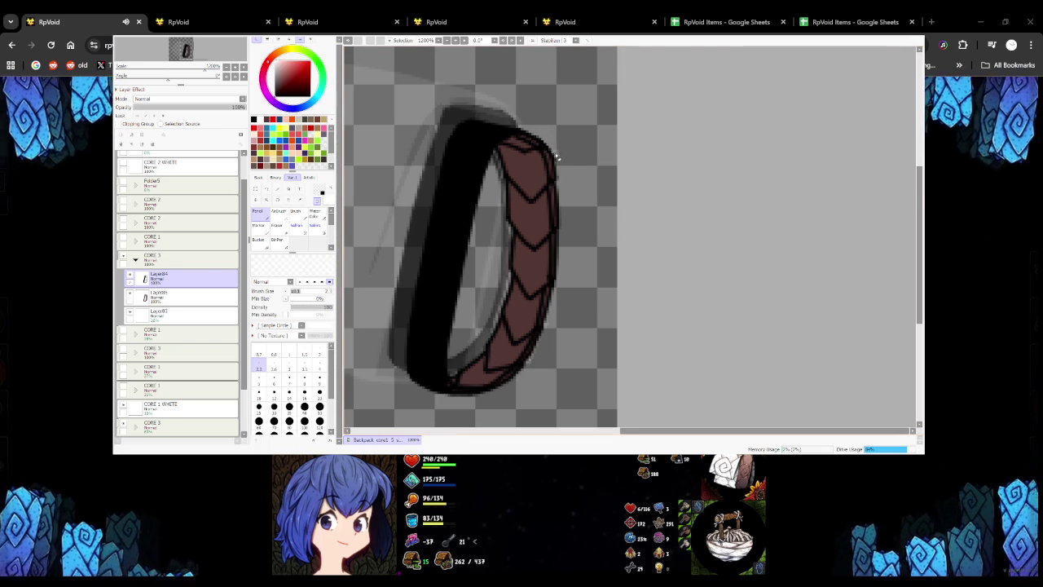
scroll(567, 175, "down", 3)
scroll(570, 179, "up", 3)
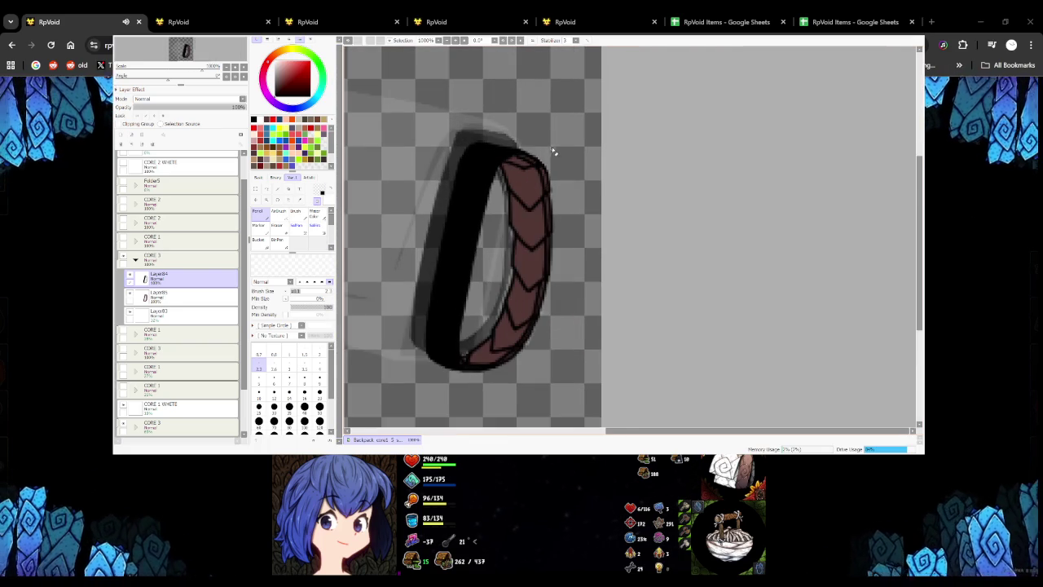
scroll(500, 166, "up", 2)
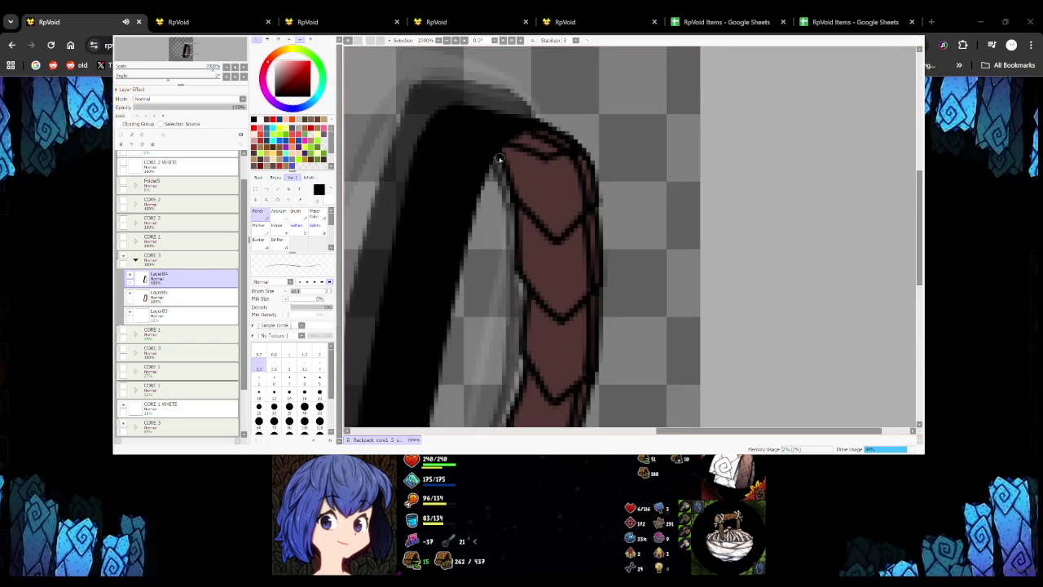
Toggle between transparent colour and black, then show the hidden scaled pouch layer
key("a")
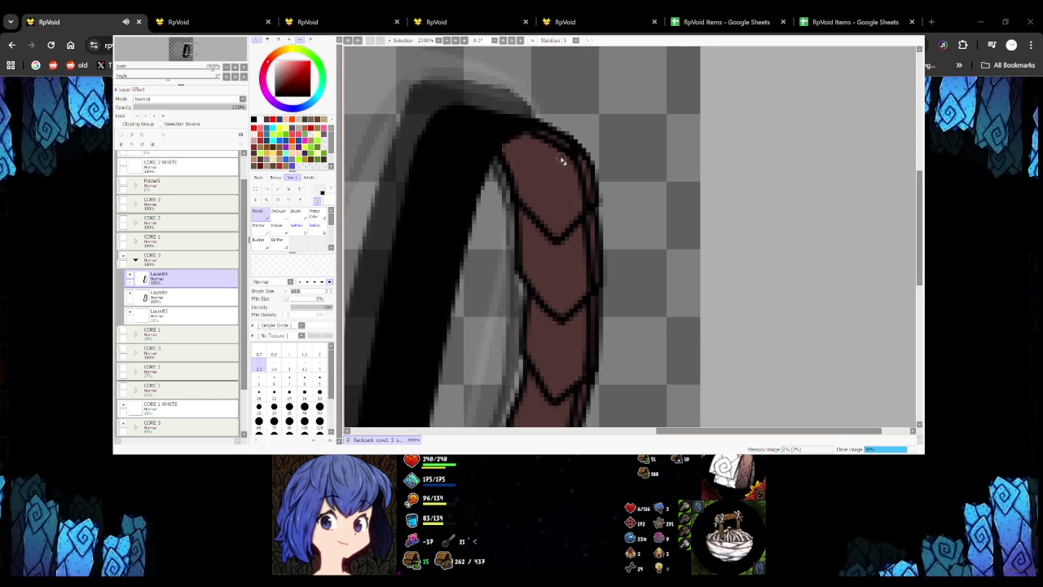
key("a")
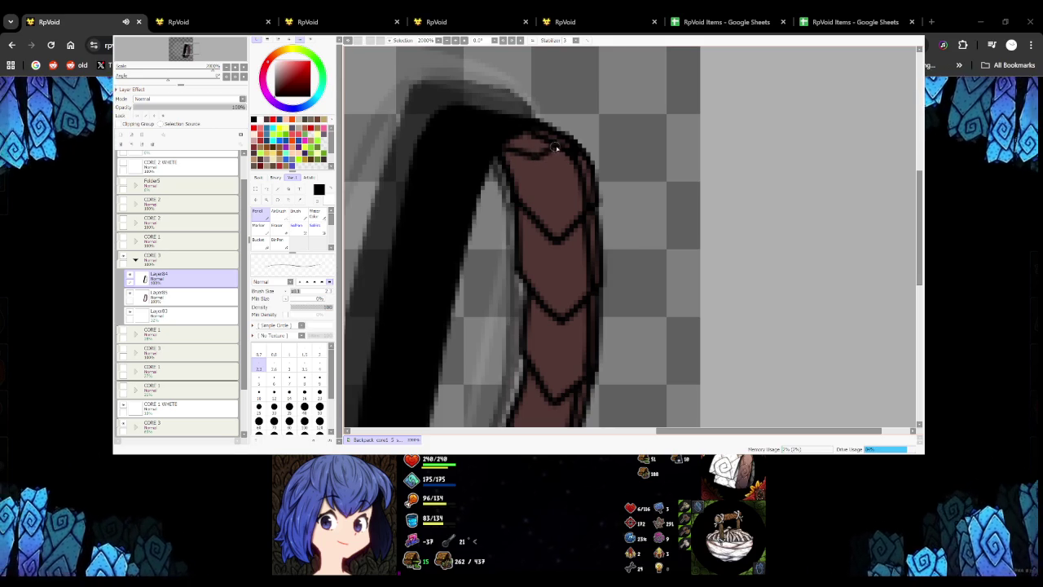
scroll(564, 149, "down", 5)
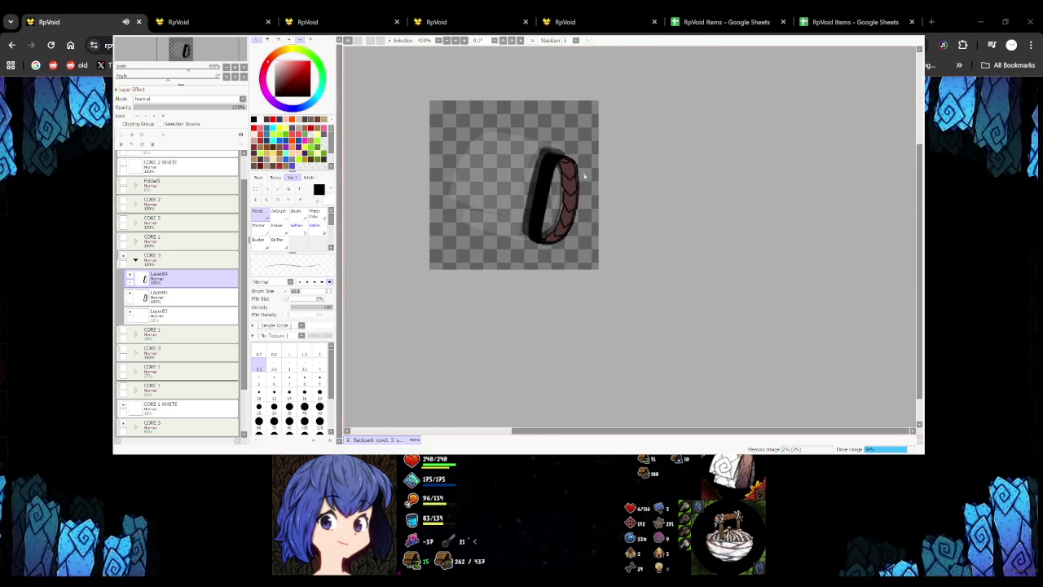
scroll(583, 171, "up", 3)
scroll(541, 164, "up", 2)
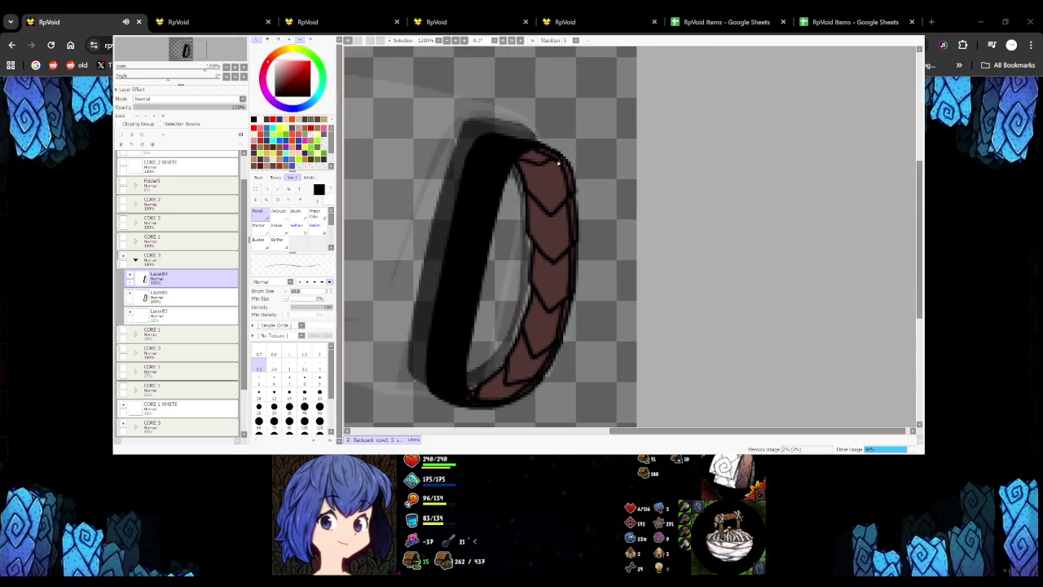
scroll(518, 160, "down", 1)
scroll(519, 160, "down", 1)
scroll(519, 160, "up", 1)
left_click(123, 238)
Show the rest of the pouch, collapse CORE 3, expand CORE 2 and group Layer81 into Folder12
left_click(123, 219)
scroll(536, 211, "down", 3)
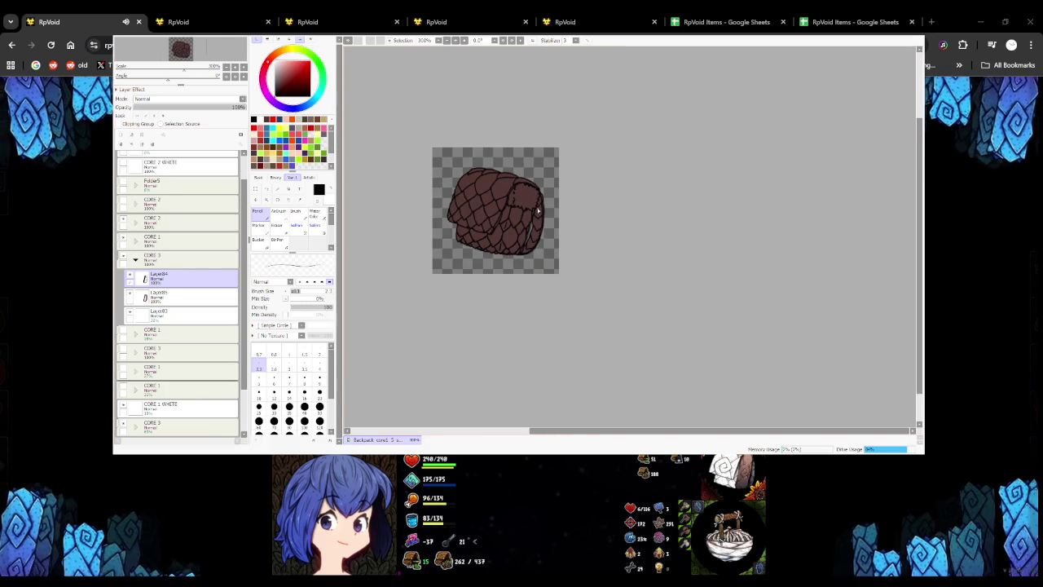
scroll(536, 213, "down", 5)
scroll(538, 215, "up", 1)
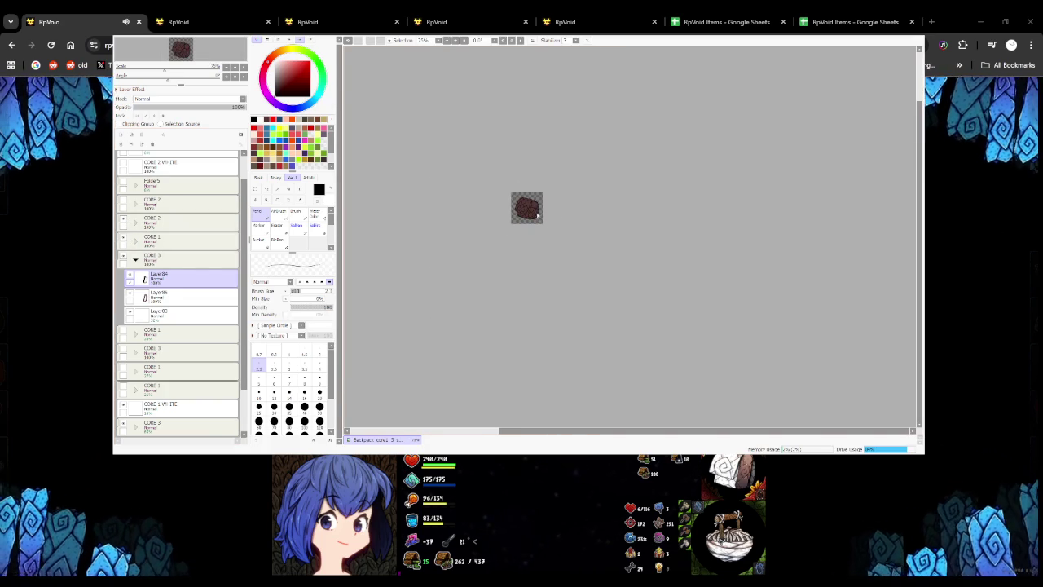
scroll(532, 211, "up", 4)
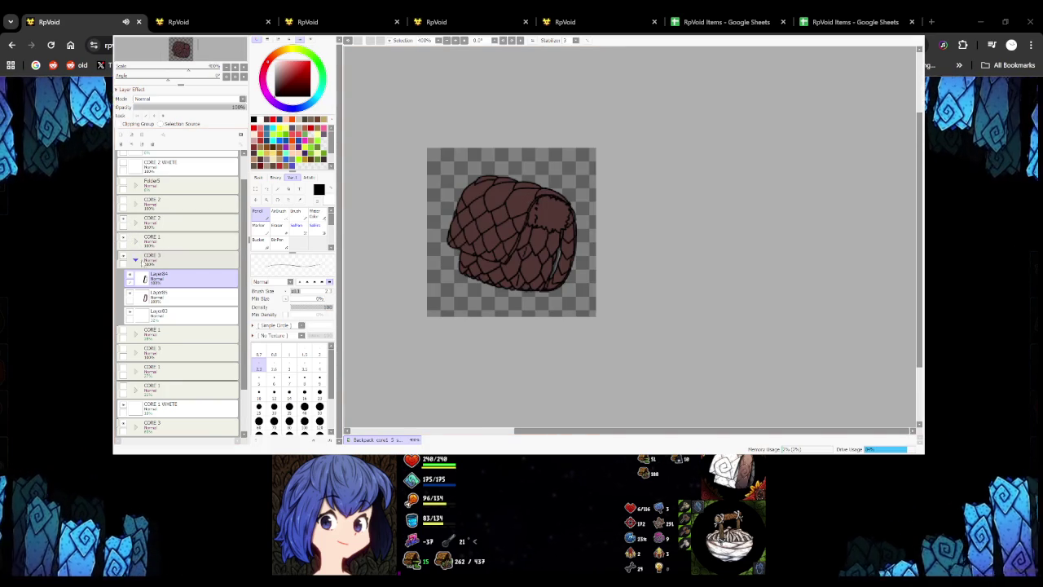
left_click(136, 259)
left_click(136, 220)
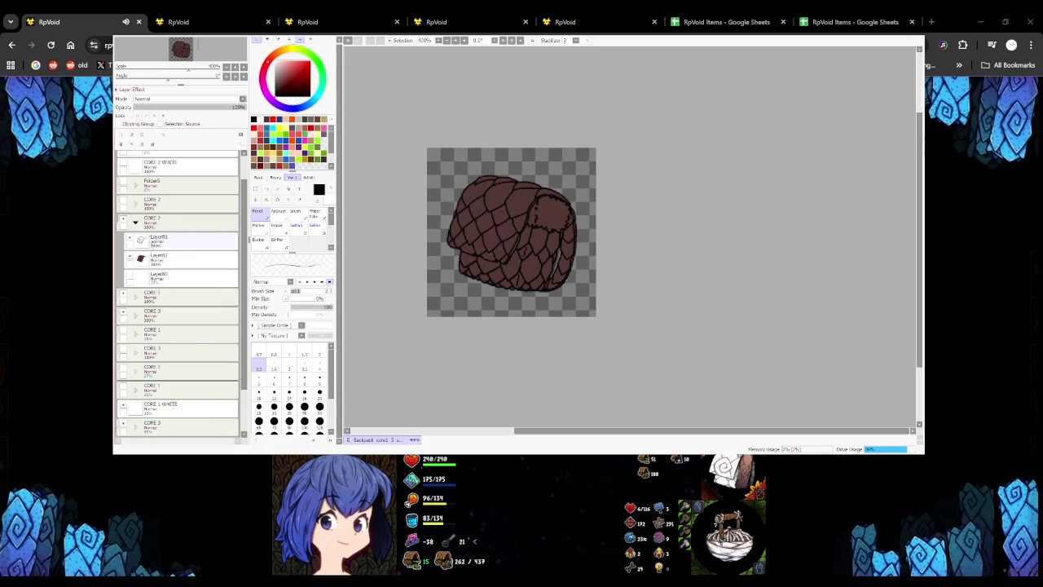
left_click(163, 240)
left_click(143, 135)
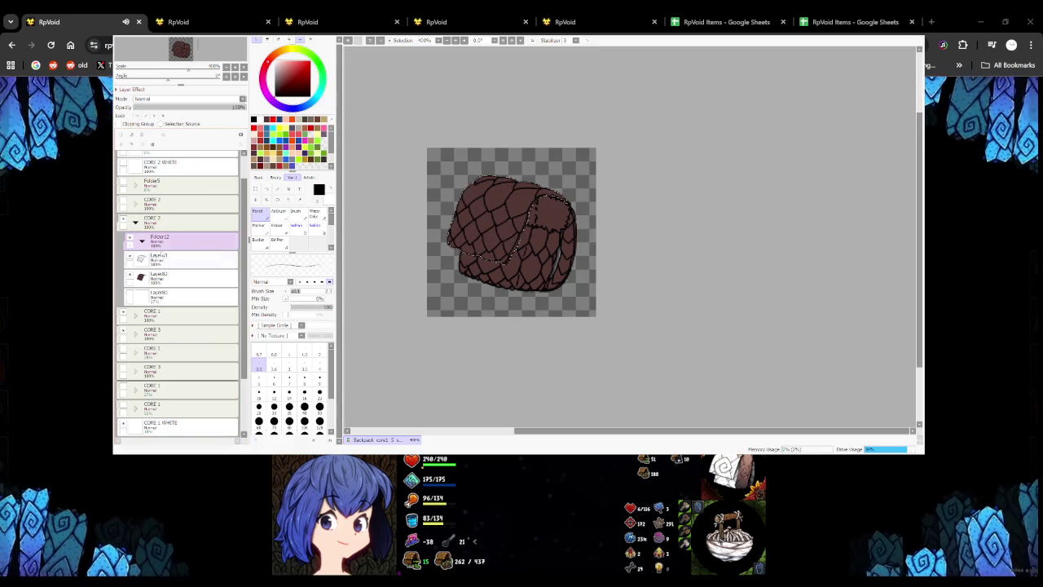
Add a new layer in Folder12 and sketch thin lines on the bag's upper-left scales
key("ctrl+shift+n")
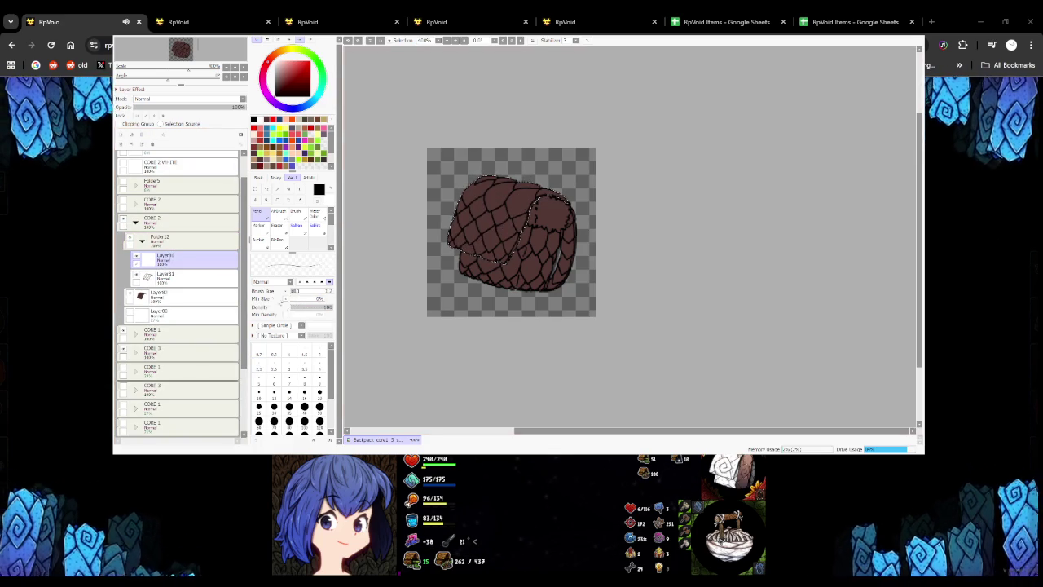
scroll(486, 199, "up", 2)
scroll(486, 199, "up", 1)
mouse_move(500, 161)
left_mouse_down()
mouse_move(518, 207)
mouse_move(572, 159)
left_mouse_up()
key("ctrl+z")
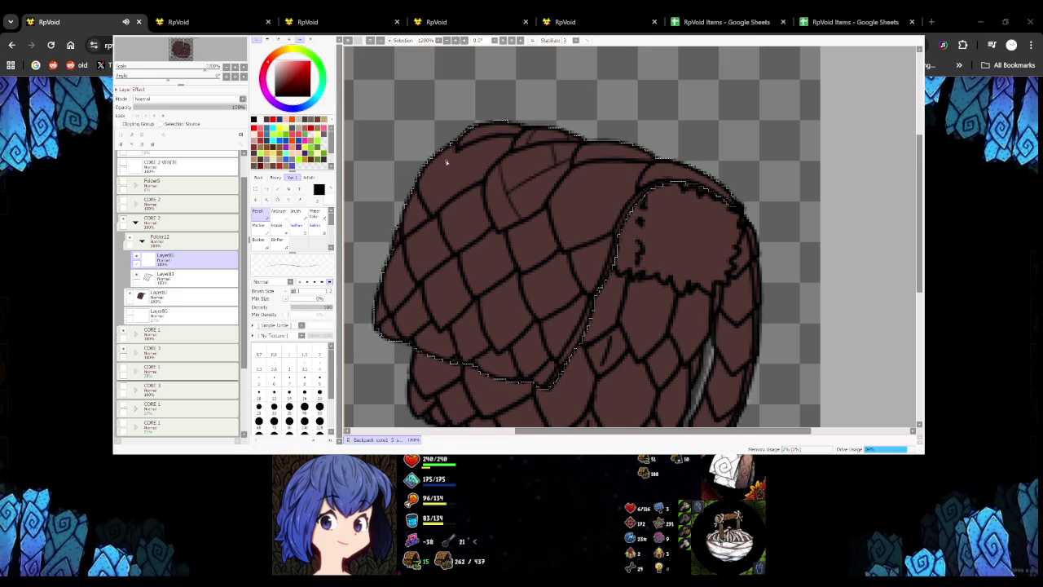
key("ctrl+z")
left_click_drag(447, 166, 483, 156)
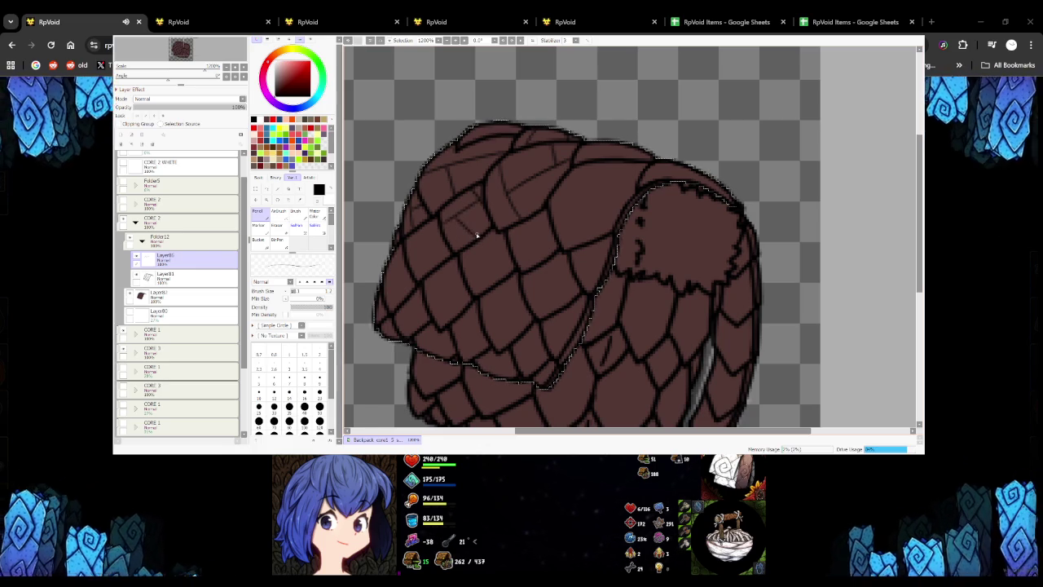
scroll(412, 236, "up", 2)
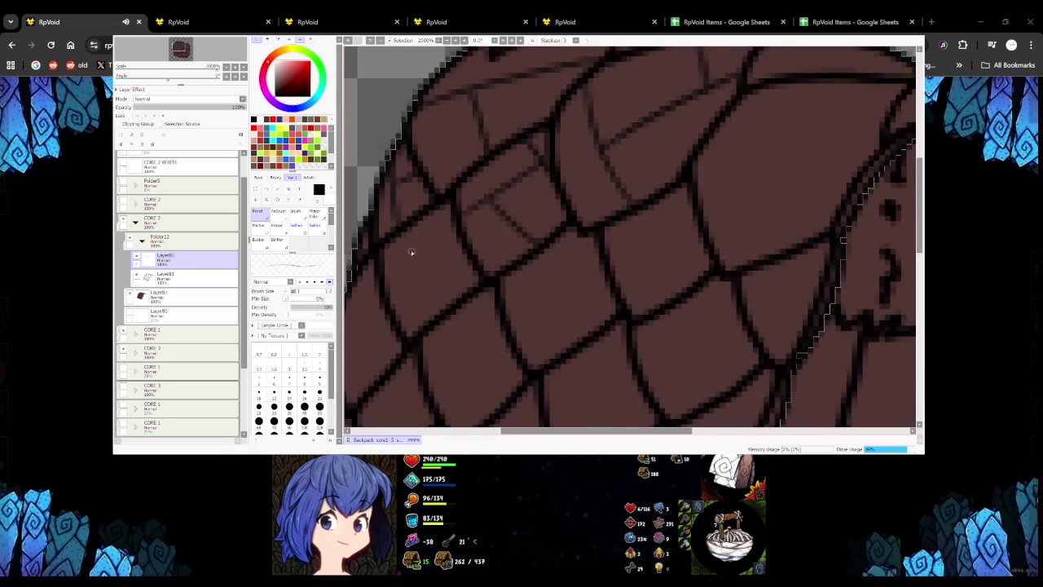
left_click_drag(423, 259, 432, 322)
scroll(432, 322, "down", 4)
scroll(477, 284, "up", 5)
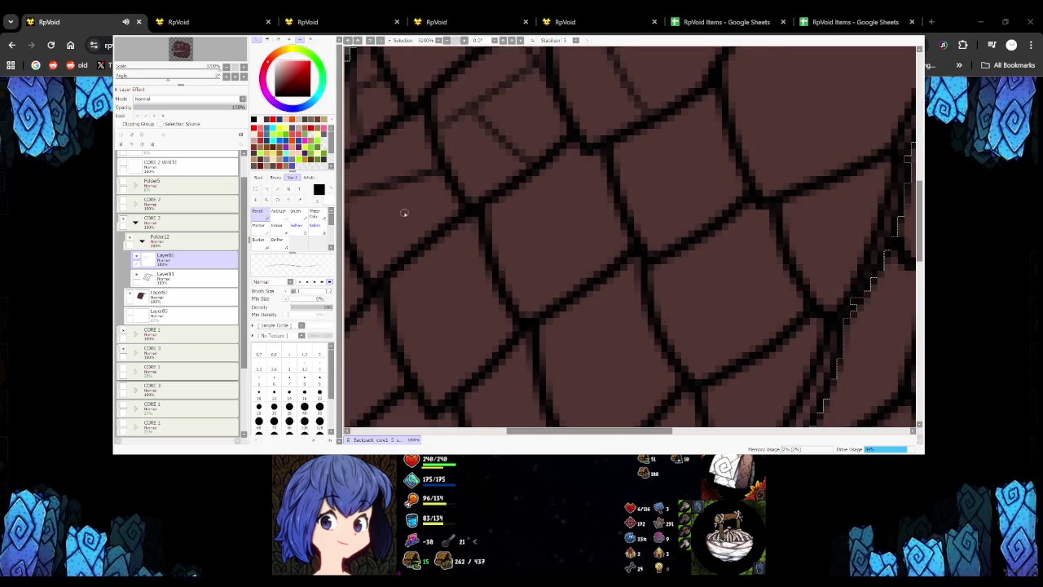
scroll(373, 241, "down", 4)
scroll(464, 236, "up", 2)
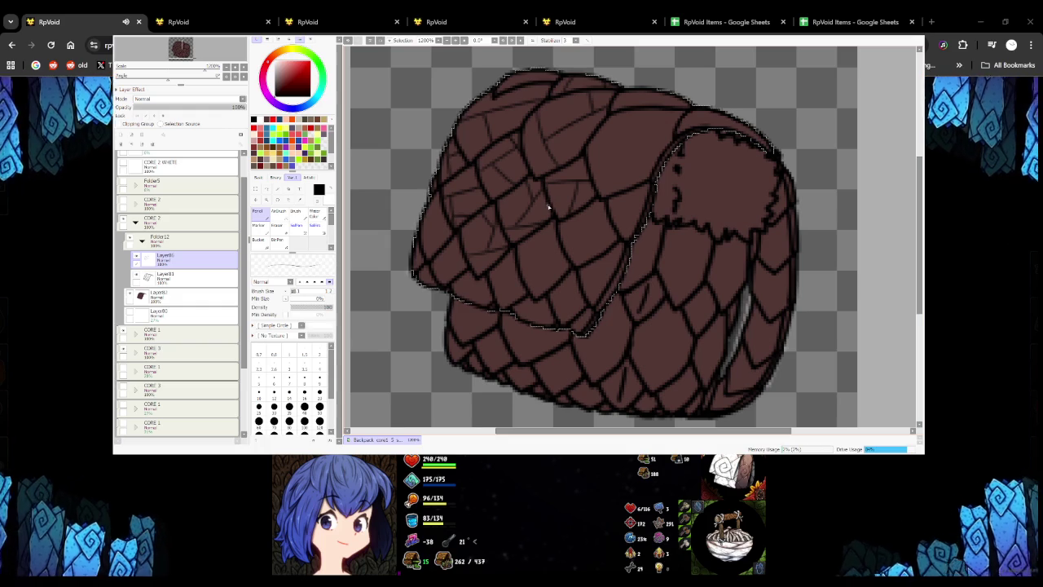
scroll(423, 216, "up", 2)
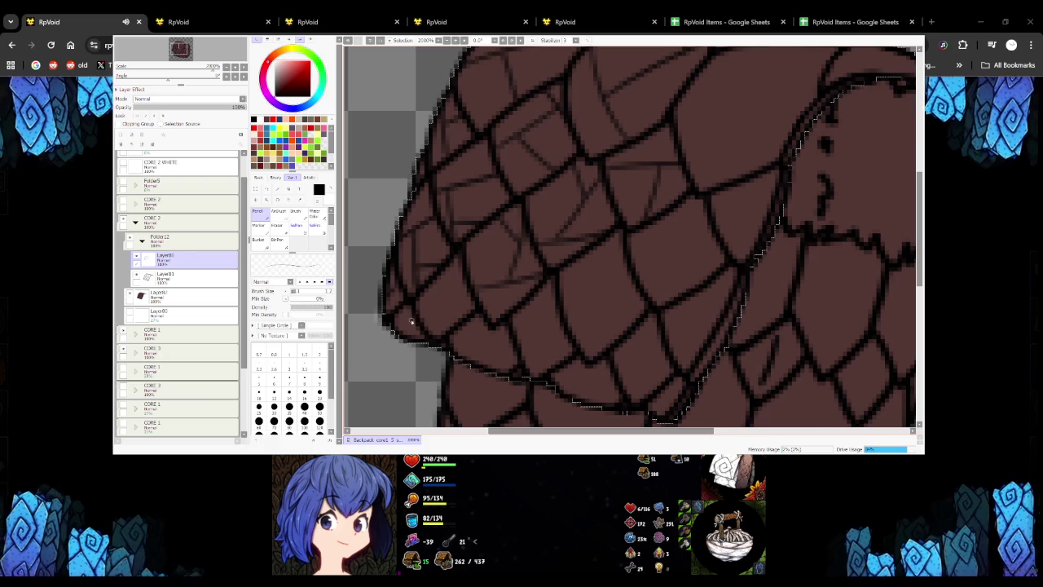
mouse_move(417, 319)
left_mouse_down()
mouse_move(468, 308)
mouse_move(452, 272)
left_mouse_up()
Undo the misplaced upward crack stroke on the scales while keeping the earlier one
key("ctrl+z")
key("ctrl+y")
key("ctrl+z")
scroll(439, 318, "down", 2)
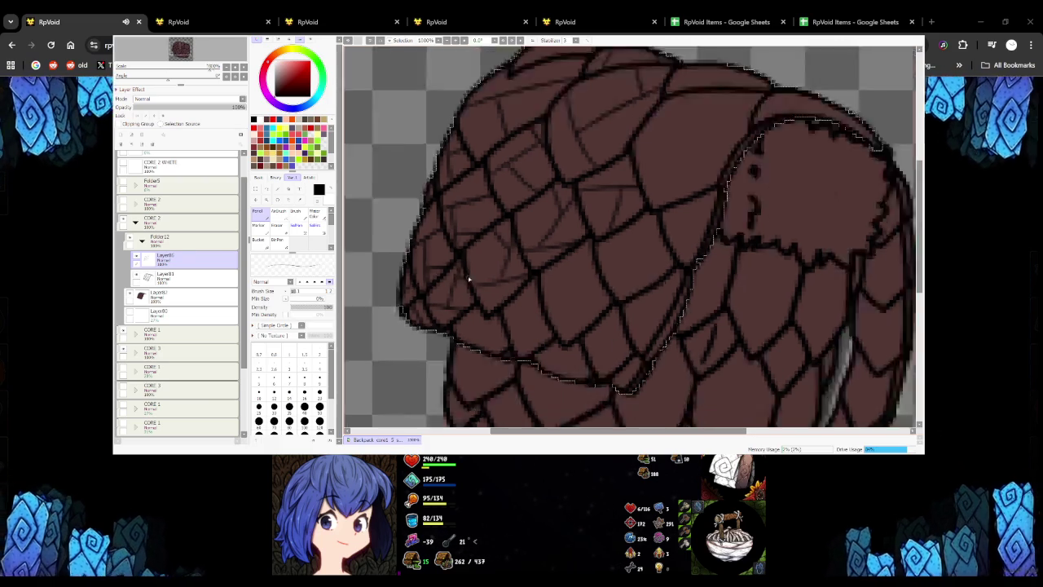
scroll(456, 306, "down", 2)
scroll(475, 293, "up", 5)
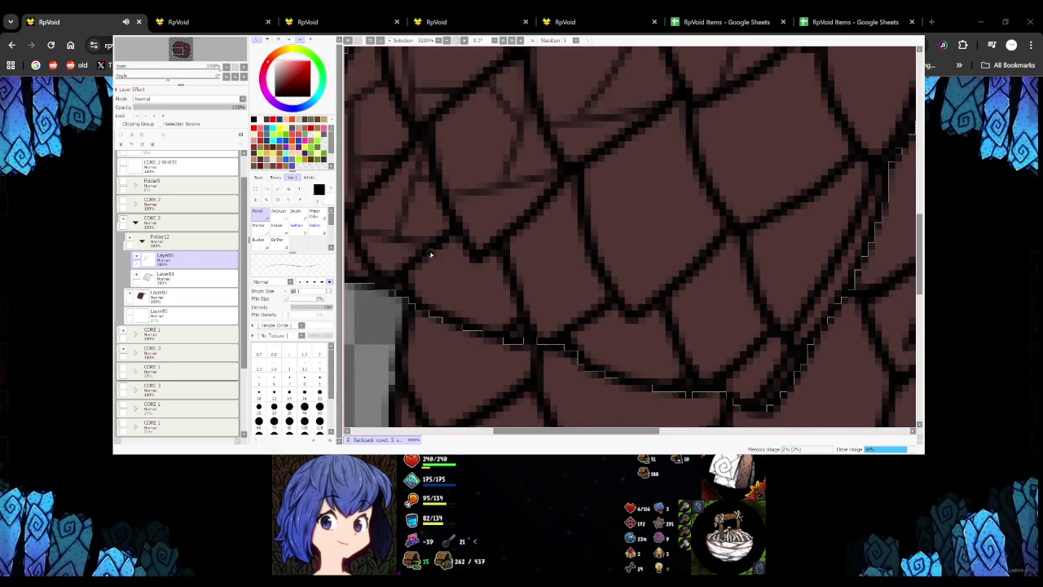
scroll(513, 278, "down", 5)
scroll(536, 262, "up", 5)
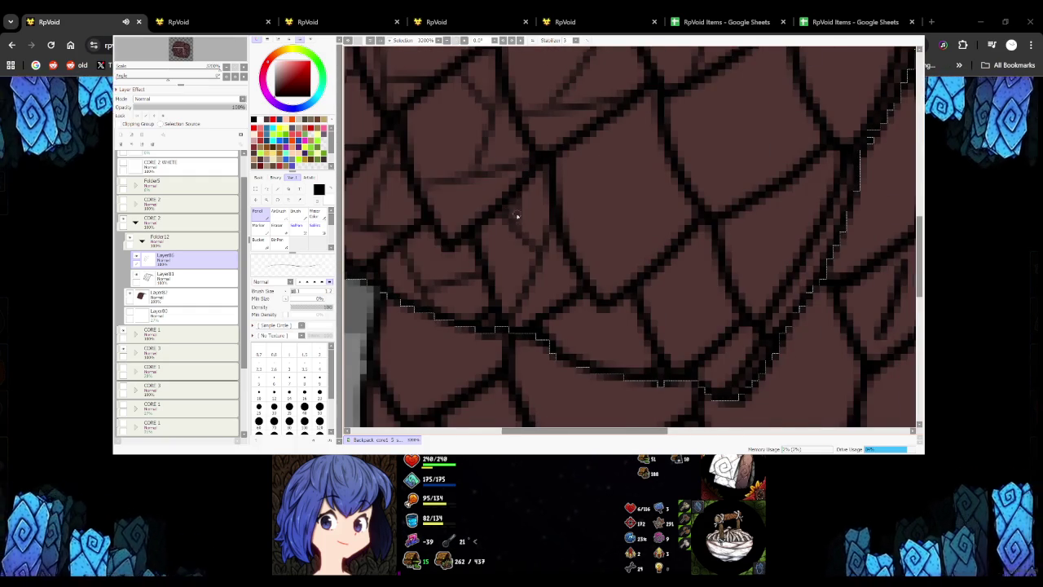
scroll(525, 210, "down", 2)
scroll(488, 245, "up", 2)
Add faint crack lines inside the scales, redrawing one badly placed line slightly right
mouse_move(526, 215)
left_mouse_down()
mouse_move(624, 211)
mouse_move(592, 326)
left_mouse_up()
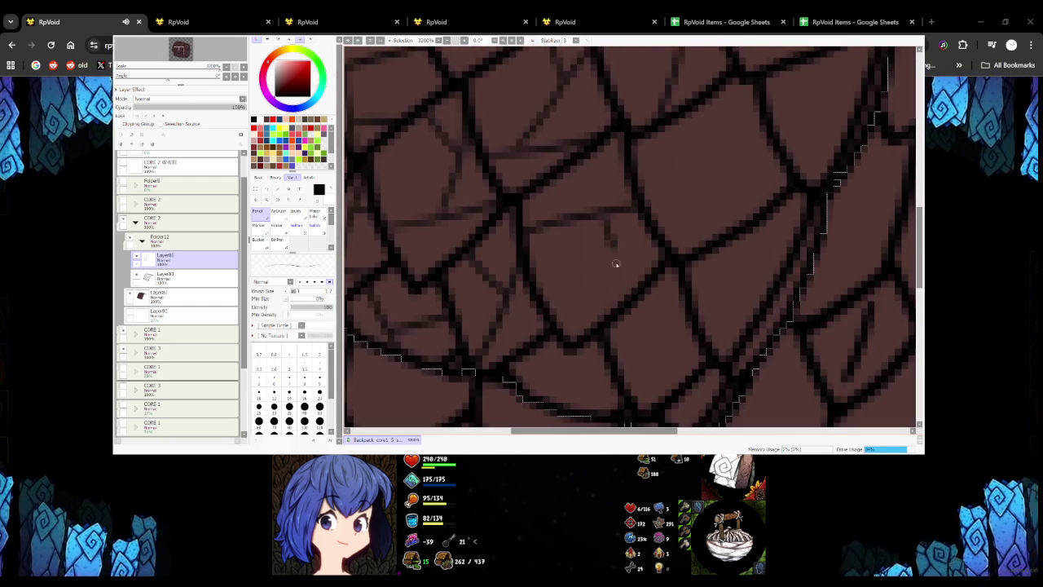
scroll(570, 293, "down", 4)
scroll(573, 288, "up", 4)
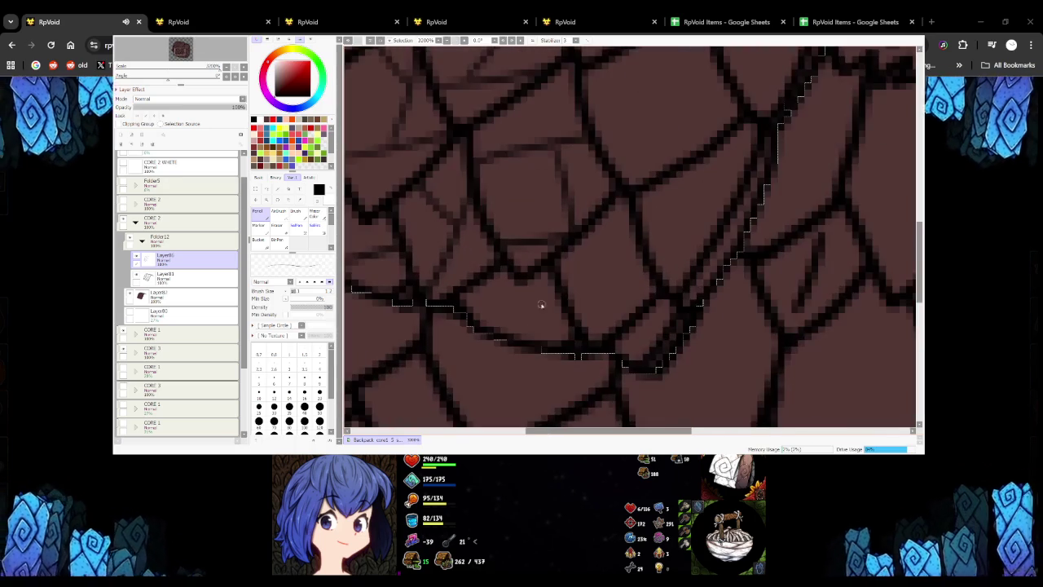
mouse_move(567, 272)
left_mouse_down()
mouse_move(638, 260)
mouse_move(615, 326)
left_mouse_up()
scroll(615, 326, "down", 4)
scroll(540, 288, "up", 3)
key("ctrl+z")
left_click_drag(481, 315, 478, 354)
Draw more cracks between the scales, including a diagonal crack across one scale
mouse_move(485, 273)
left_mouse_down()
mouse_move(540, 296)
mouse_move(508, 227)
left_mouse_up()
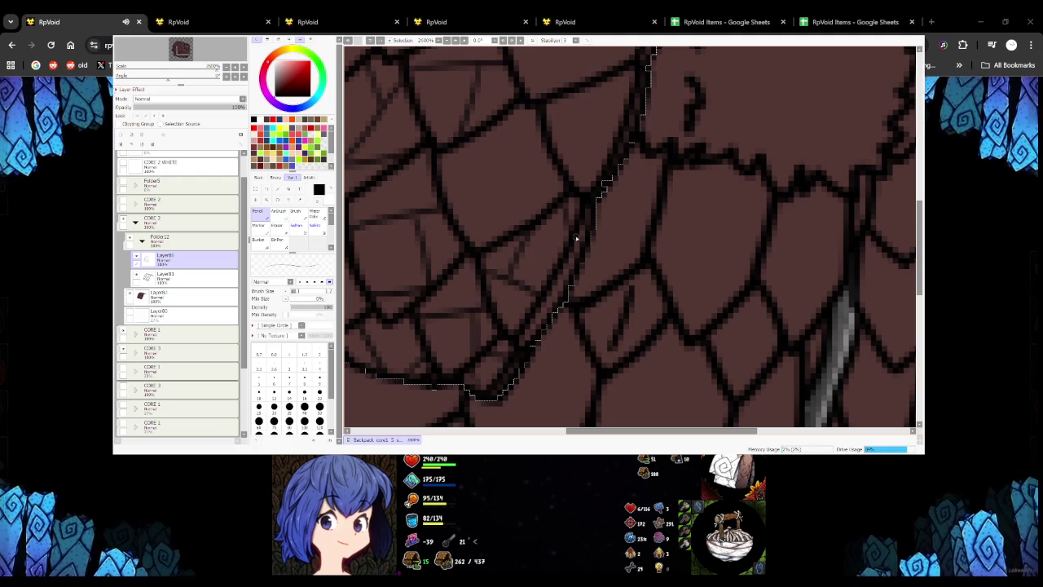
scroll(576, 238, "down", 4)
scroll(478, 187, "up", 5)
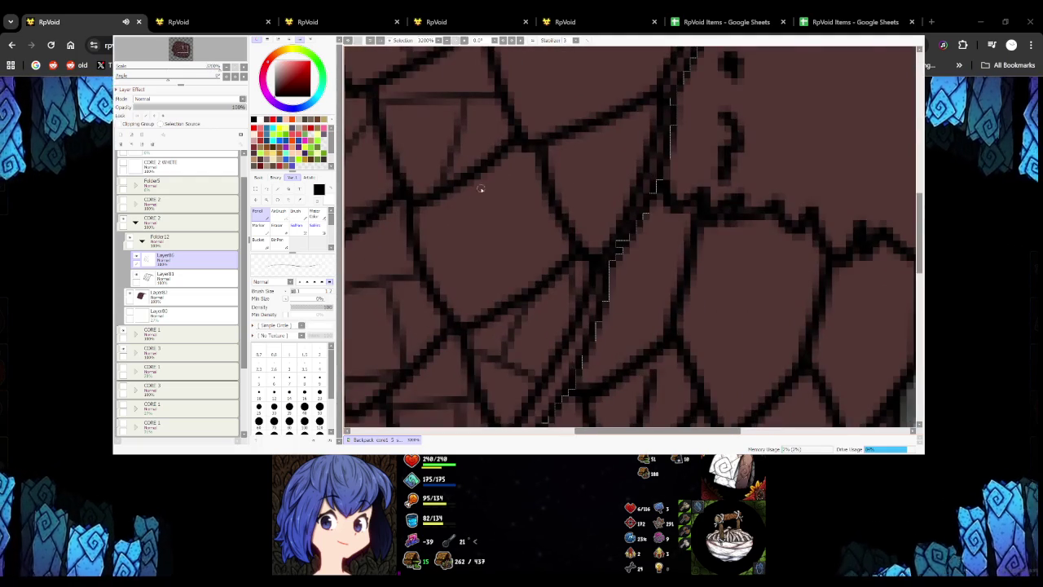
left_click_drag(414, 225, 534, 289)
scroll(478, 250, "down", 1)
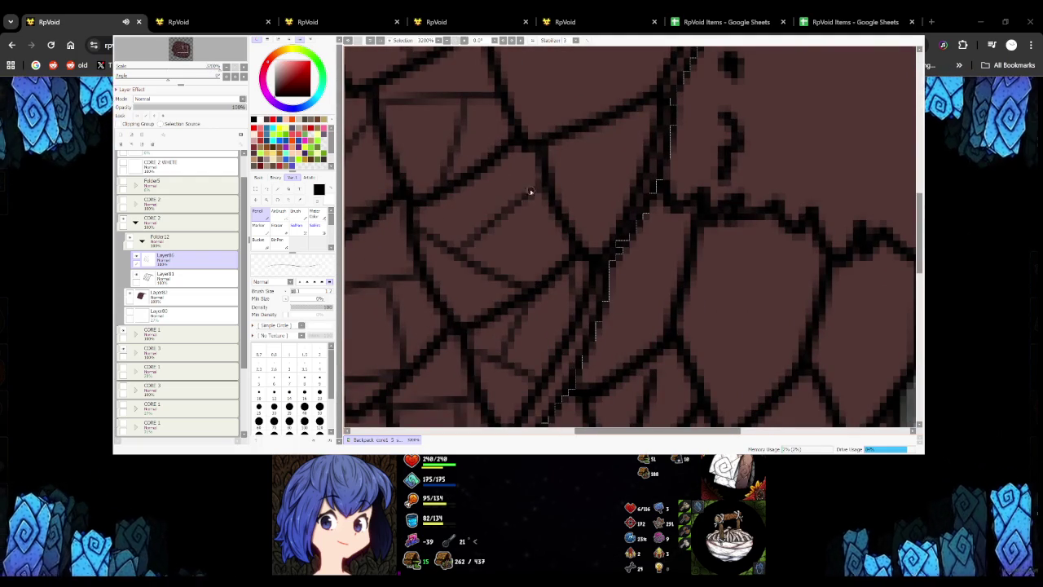
scroll(527, 200, "down", 2)
scroll(527, 209, "up", 1)
scroll(568, 215, "up", 1)
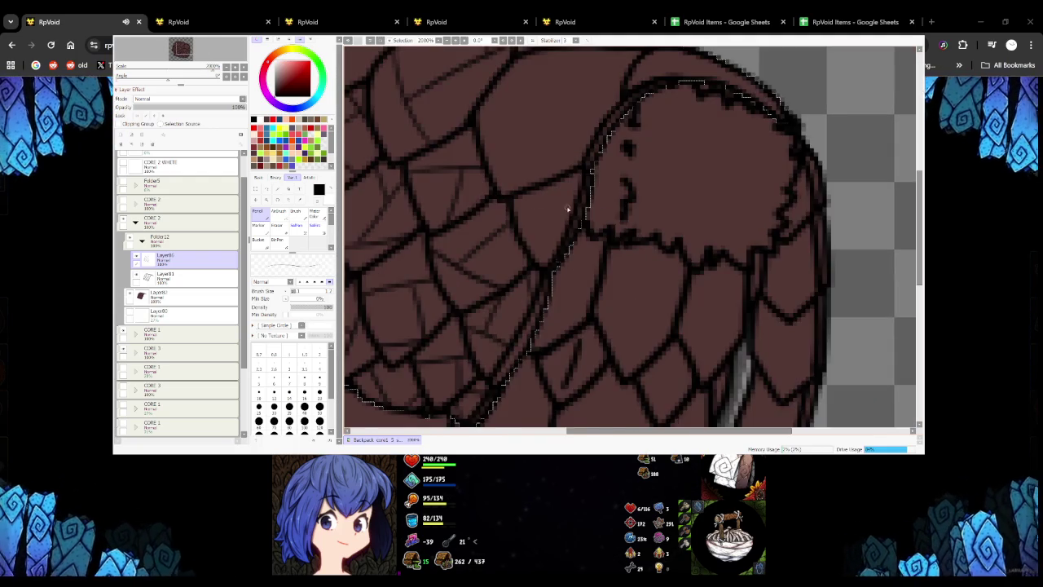
scroll(511, 233, "up", 1)
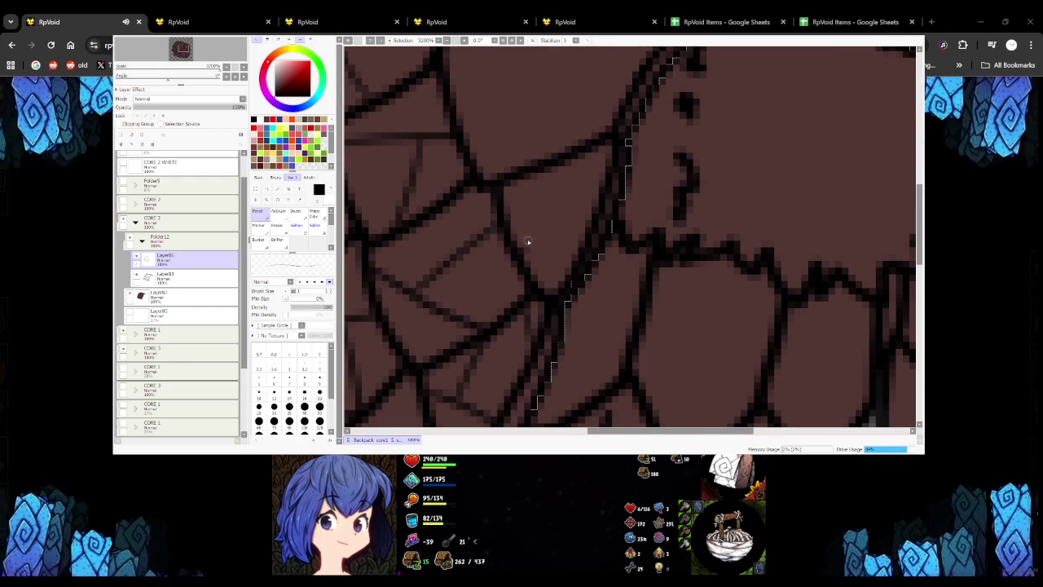
scroll(571, 198, "down", 1)
scroll(587, 205, "down", 1)
scroll(588, 196, "up", 1)
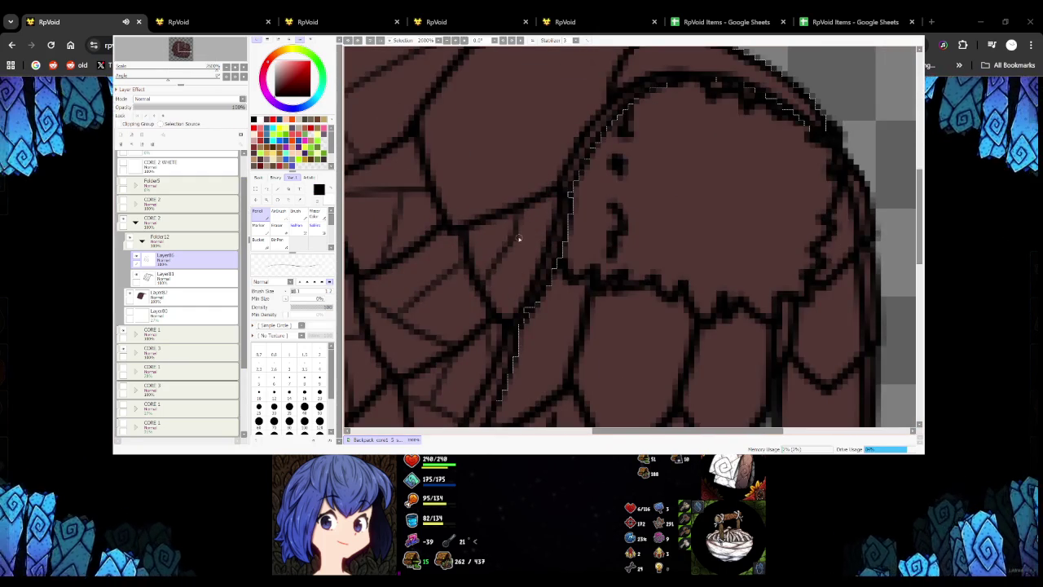
scroll(548, 246, "down", 1)
scroll(559, 217, "up", 1)
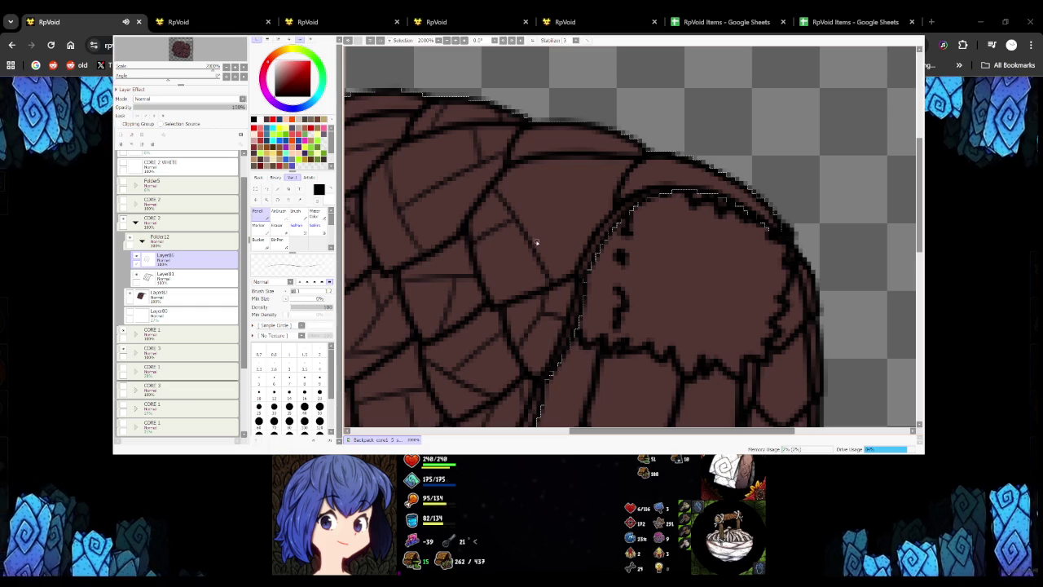
Draw a thin crack up a top-row scale and redraw the bag's top-edge outline
left_click_drag(586, 198, 598, 164)
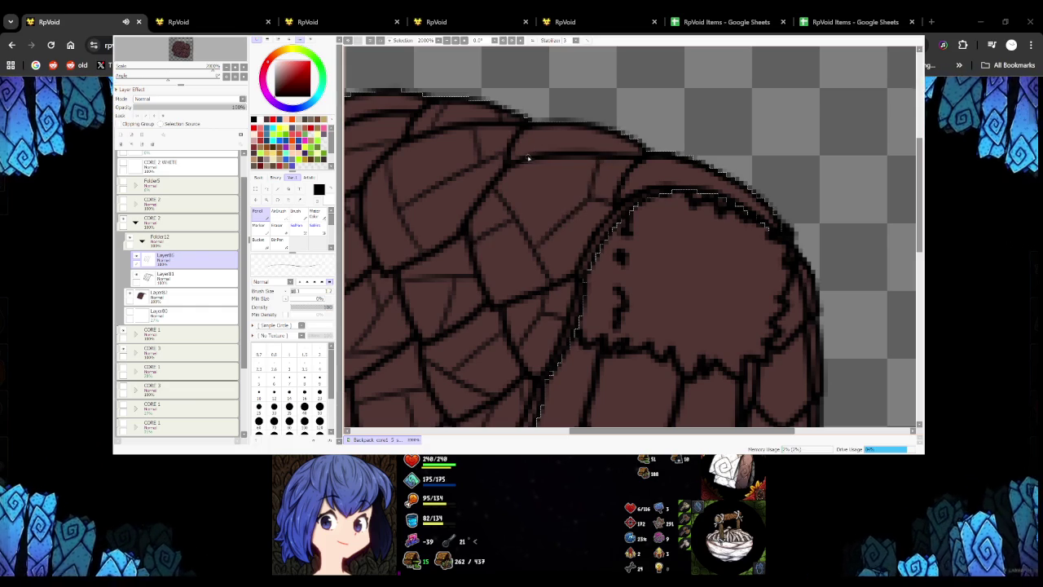
left_click_drag(549, 137, 634, 160)
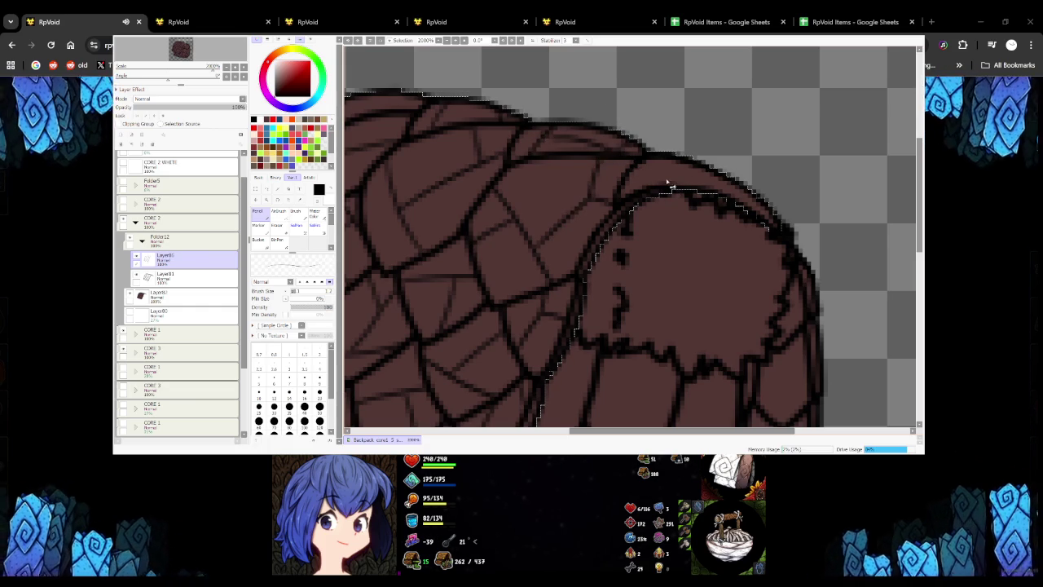
scroll(684, 187, "down", 1)
scroll(644, 194, "up", 2)
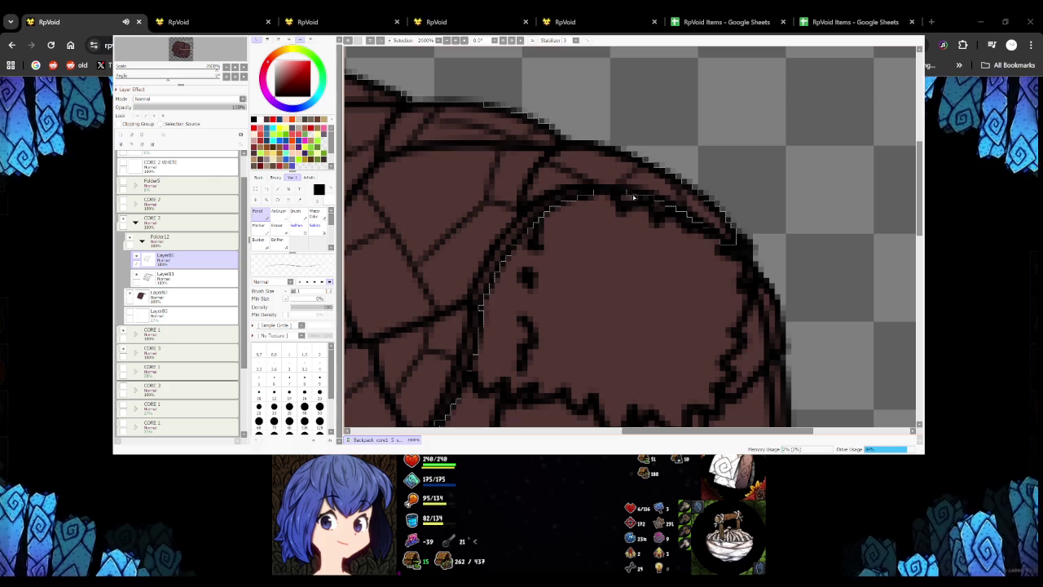
scroll(606, 198, "down", 2)
scroll(571, 187, "down", 2)
scroll(518, 169, "up", 1)
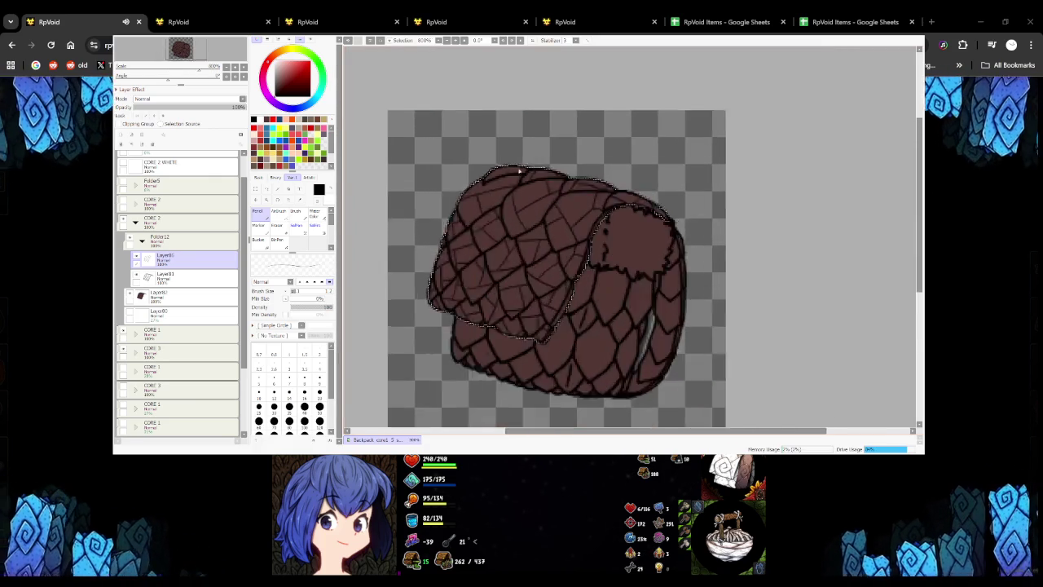
Thicken the black outline along the bag's top-left edge
scroll(518, 169, "up", 1)
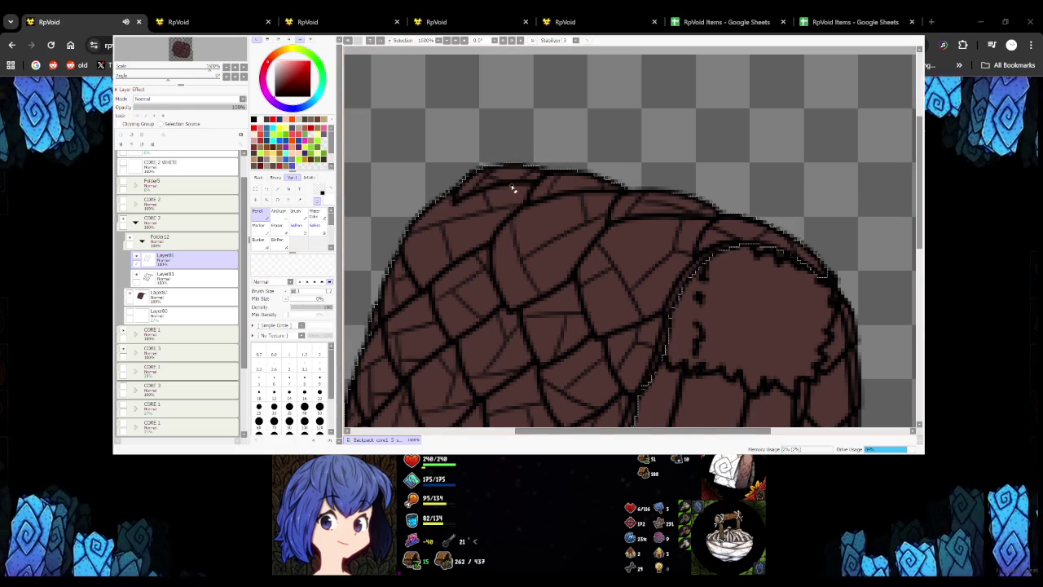
scroll(513, 189, "down", 1)
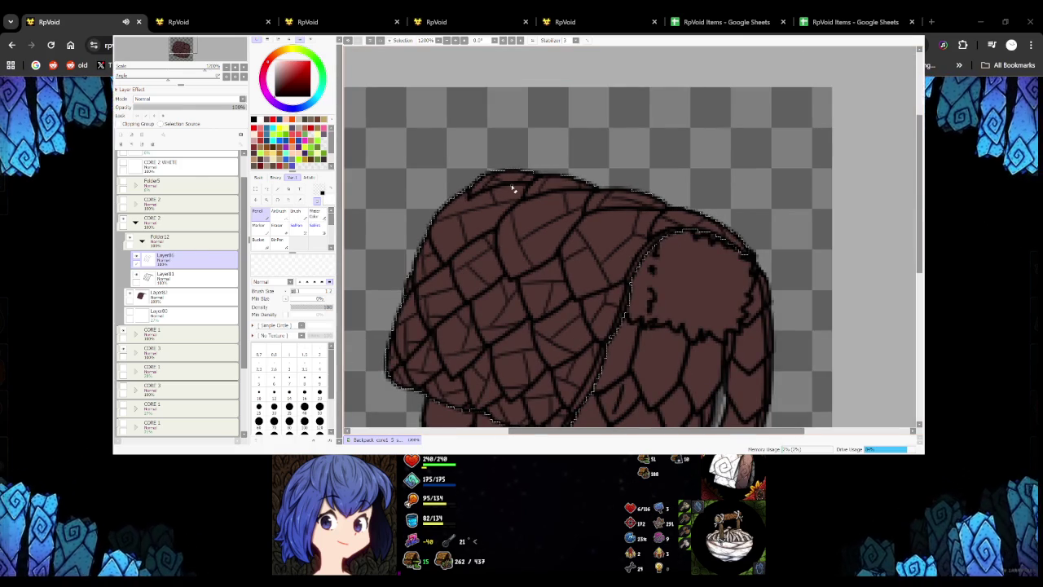
left_click_drag(471, 194, 531, 174)
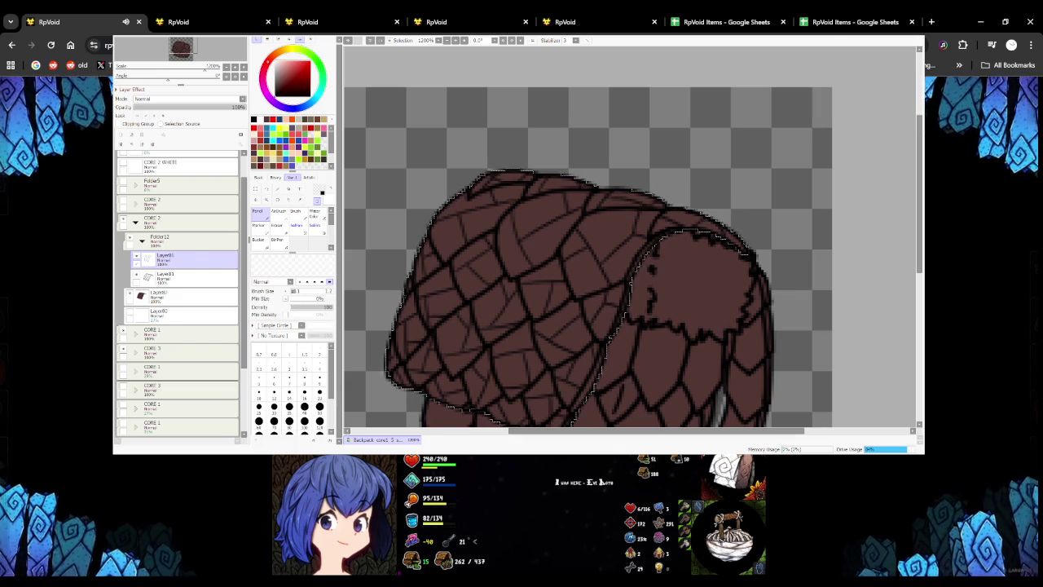
scroll(494, 193, "down", 1)
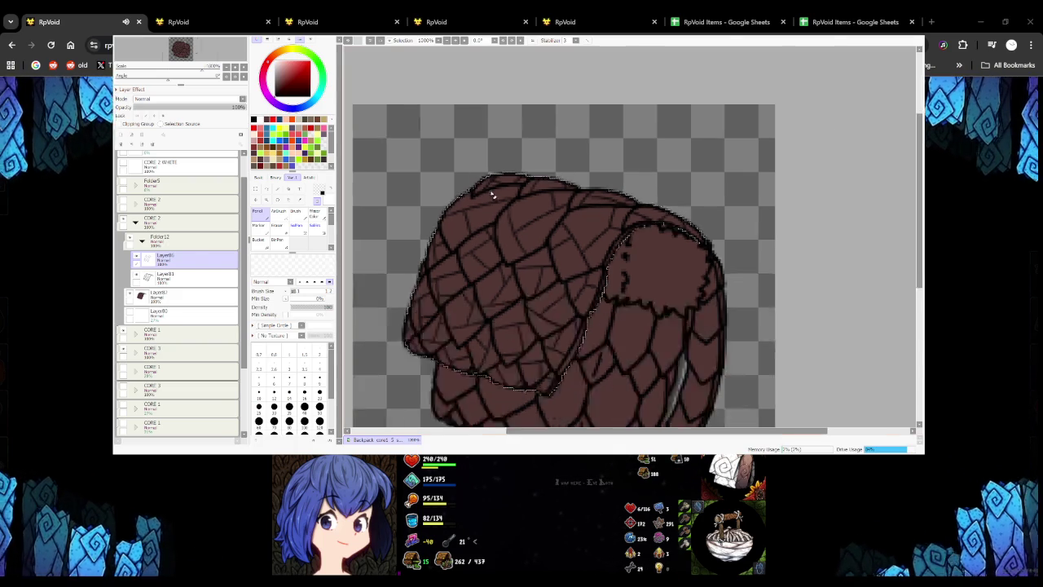
scroll(515, 232, "down", 5)
scroll(513, 224, "up", 2)
scroll(481, 216, "up", 2)
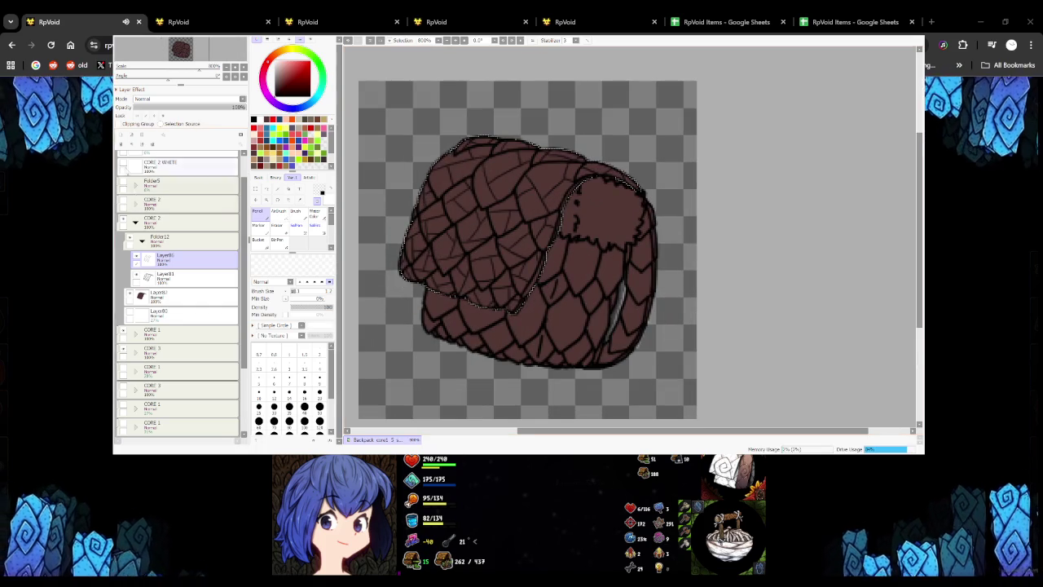
Add a new layer for fine texture strokes across the flap's scales
left_click(122, 135)
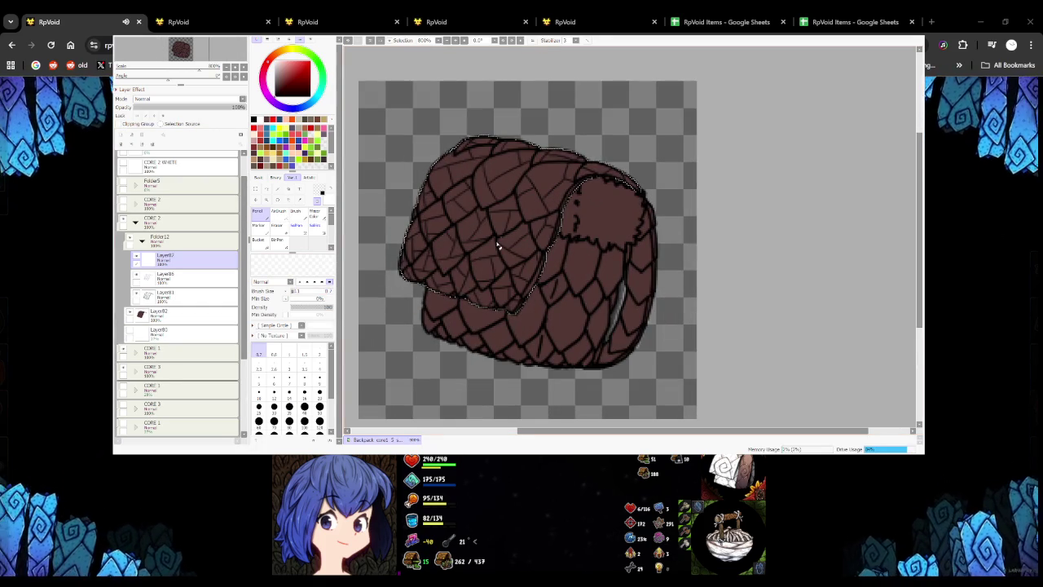
scroll(485, 242, "up", 1)
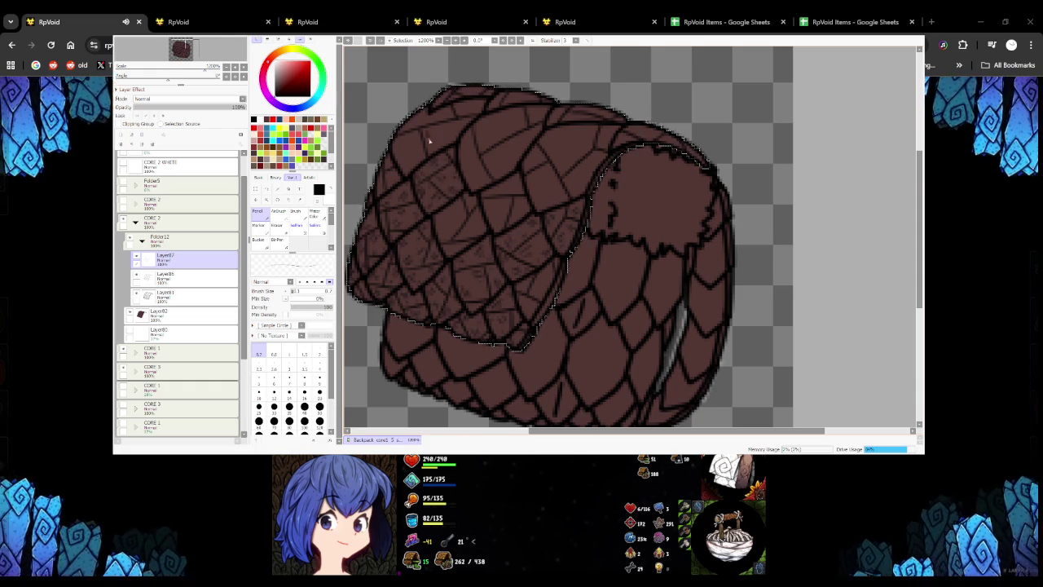
scroll(446, 146, "down", 3)
scroll(445, 147, "down", 2)
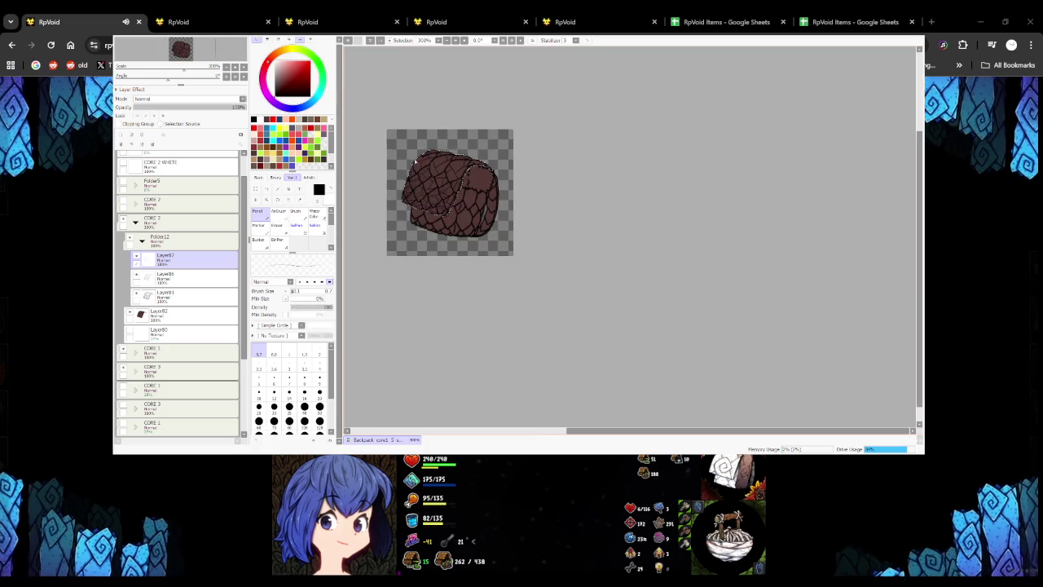
scroll(438, 220, "up", 3)
scroll(436, 226, "up", 2)
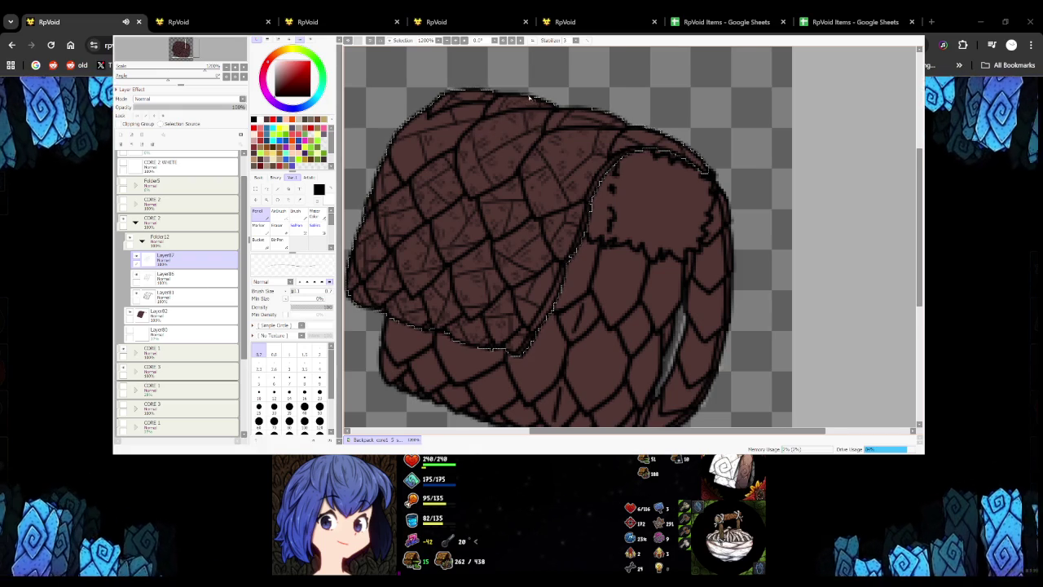
scroll(529, 98, "down", 4)
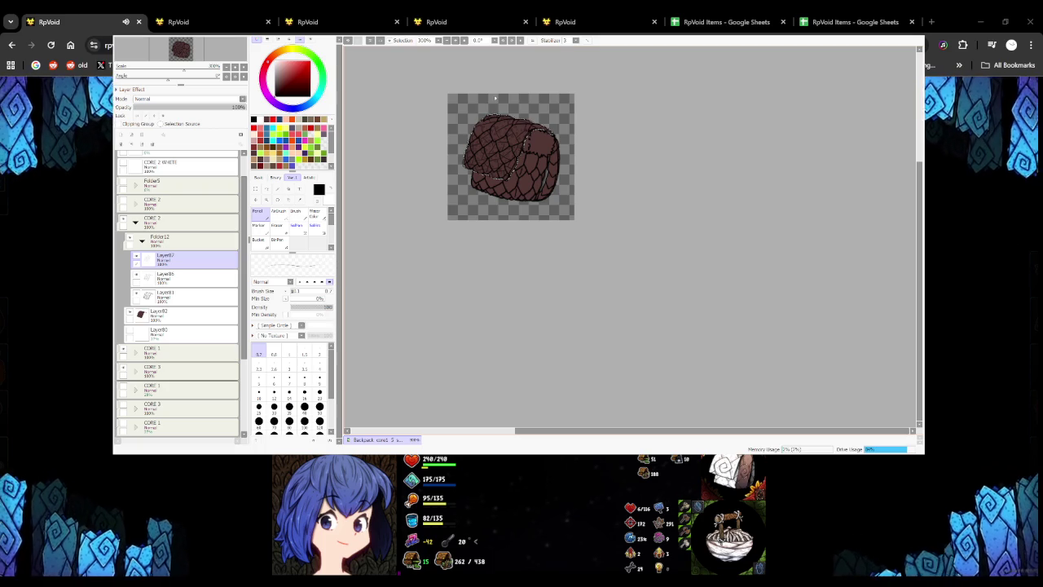
scroll(519, 150, "up", 4)
scroll(519, 151, "up", 3)
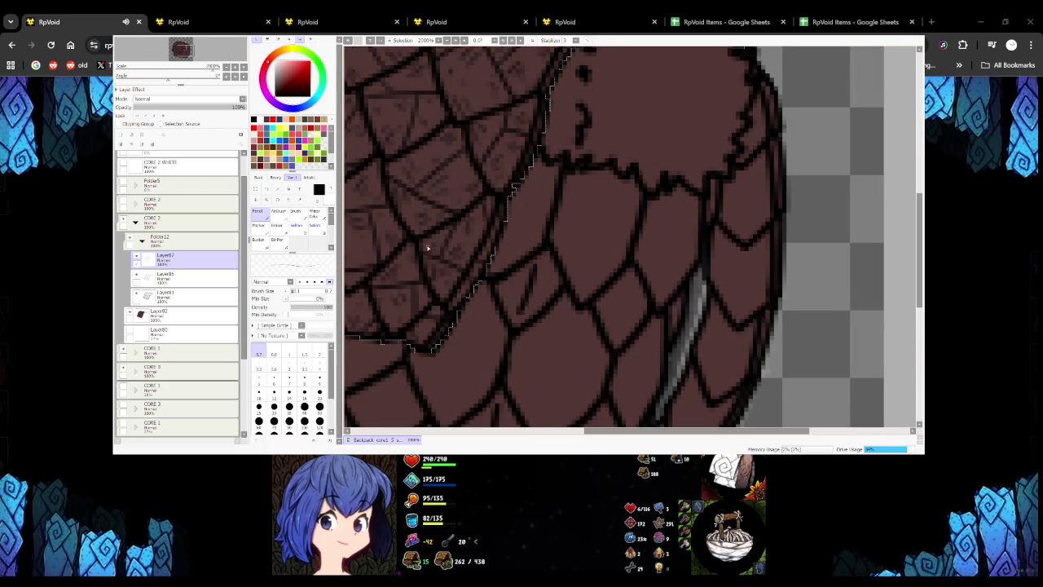
scroll(427, 248, "down", 7)
scroll(389, 239, "up", 7)
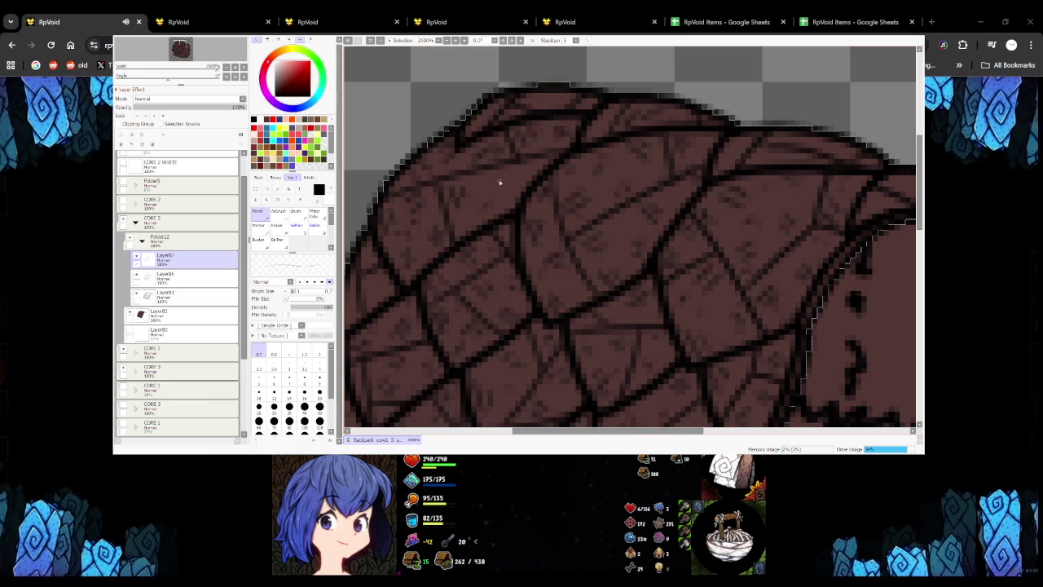
scroll(466, 221, "down", 3)
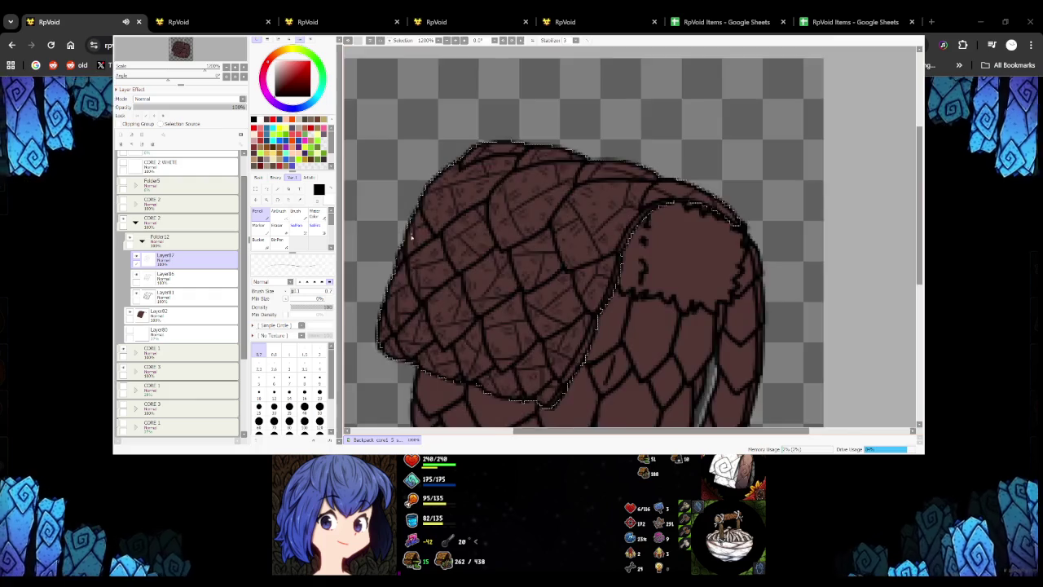
scroll(433, 225, "up", 4)
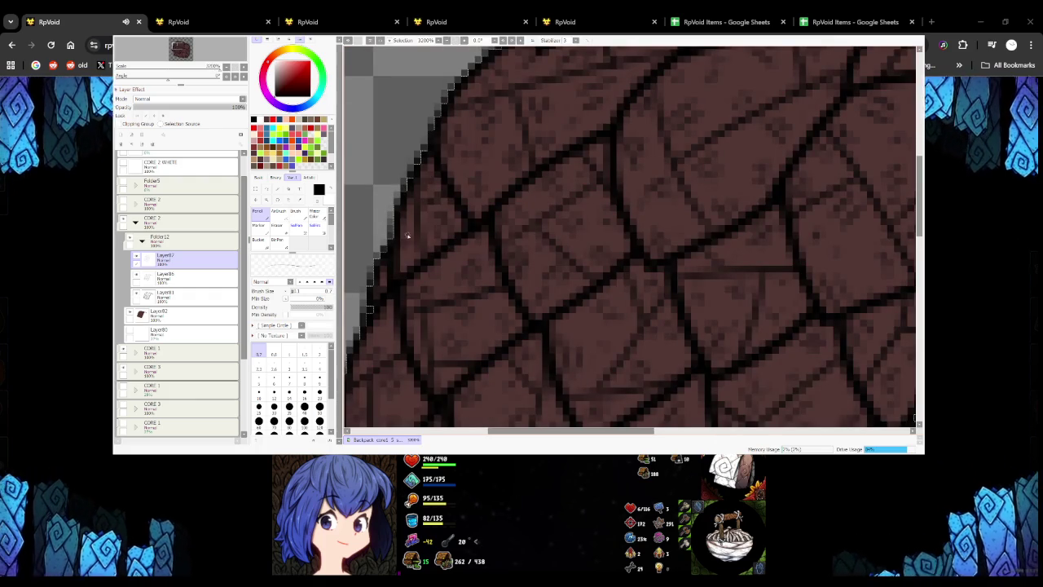
scroll(423, 240, "down", 2)
scroll(456, 228, "down", 2)
scroll(489, 187, "up", 4)
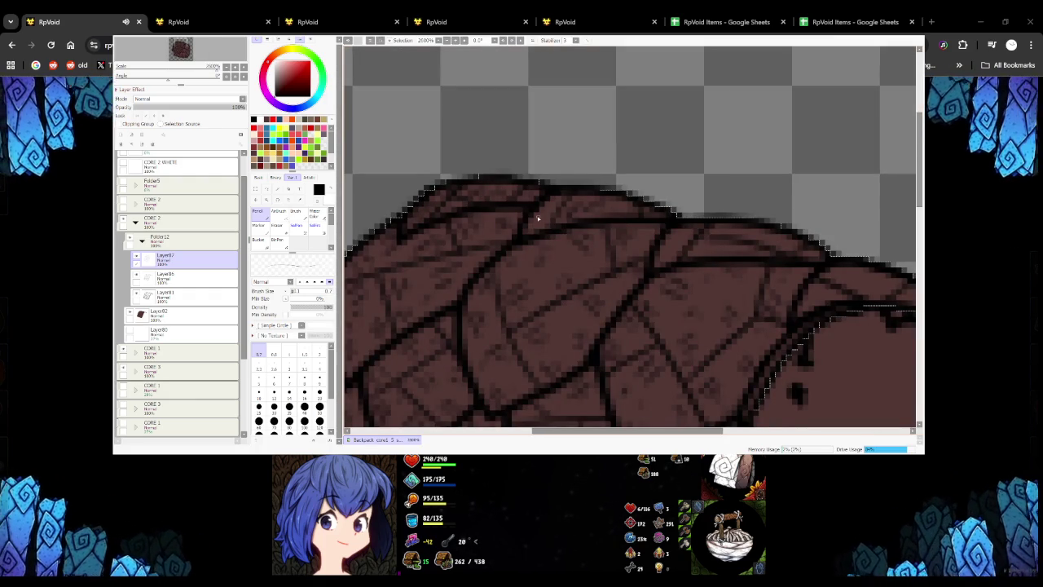
scroll(539, 215, "down", 3)
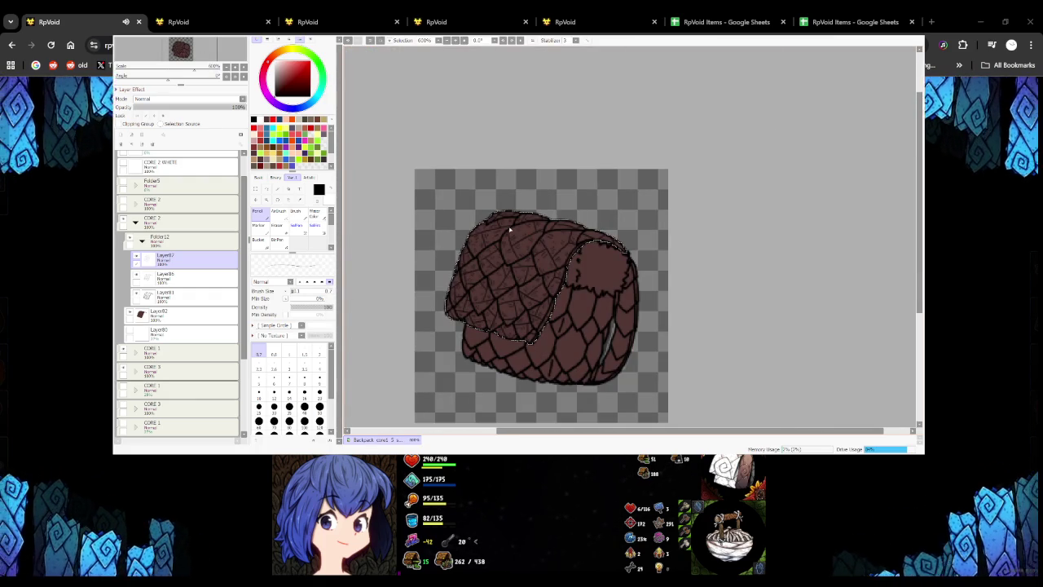
scroll(509, 231, "up", 1)
scroll(522, 259, "up", 2)
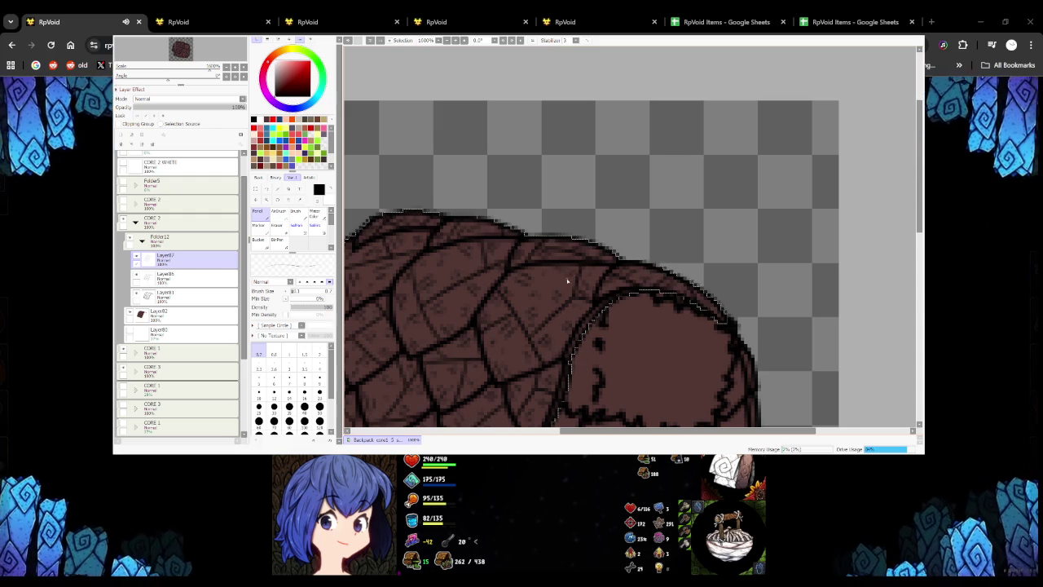
scroll(567, 281, "down", 3)
scroll(562, 283, "up", 2)
scroll(556, 287, "up", 2)
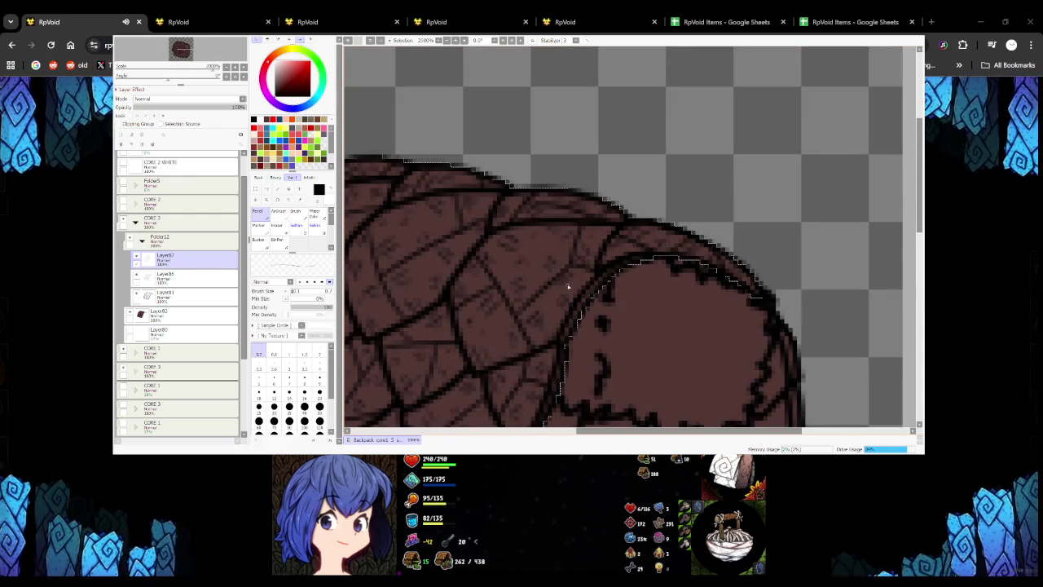
scroll(541, 299, "down", 4)
scroll(543, 286, "up", 3)
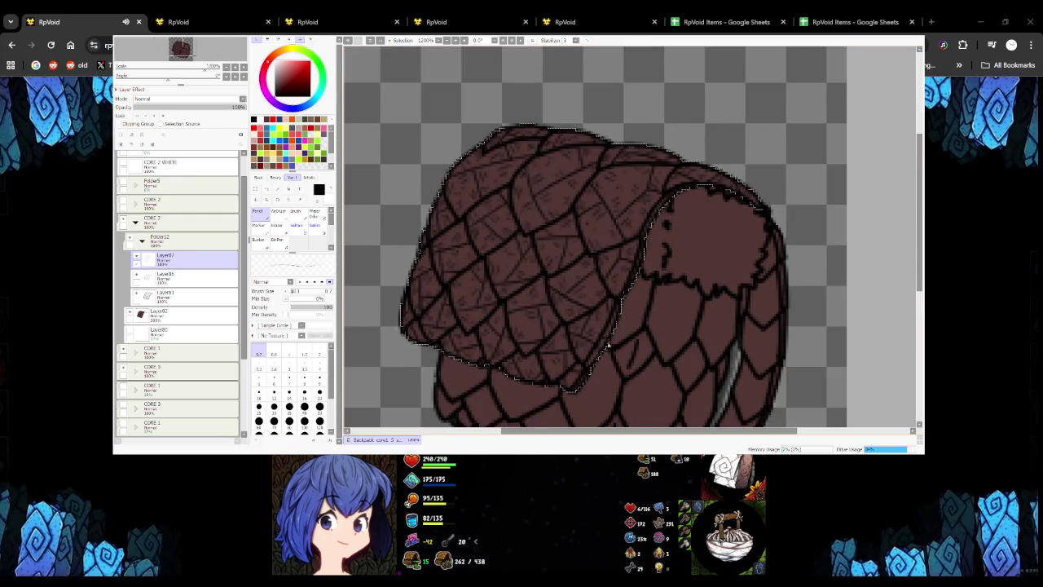
scroll(606, 344, "up", 2)
scroll(582, 377, "down", 2)
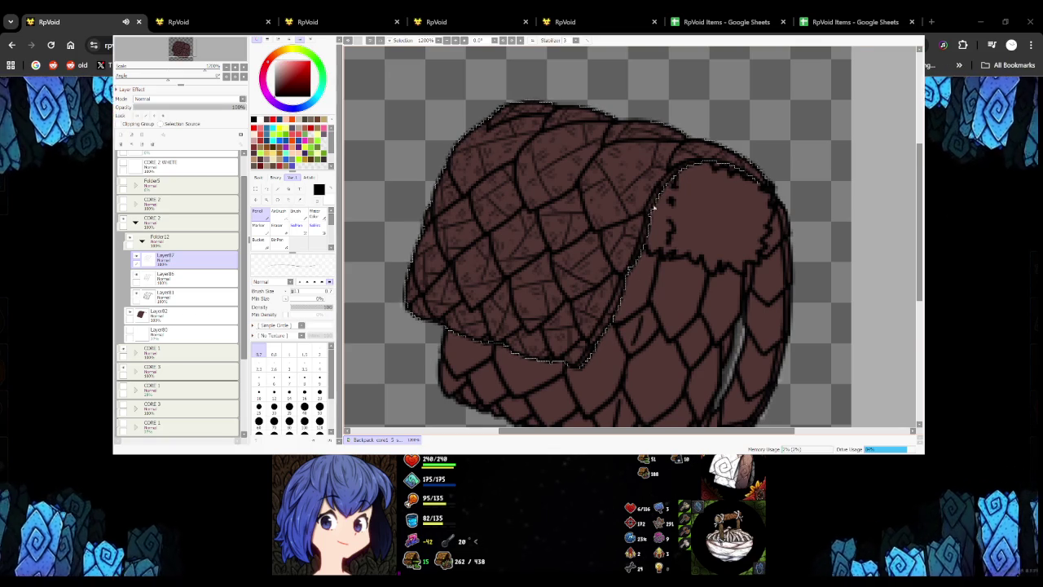
scroll(651, 207, "down", 5)
scroll(570, 245, "up", 3)
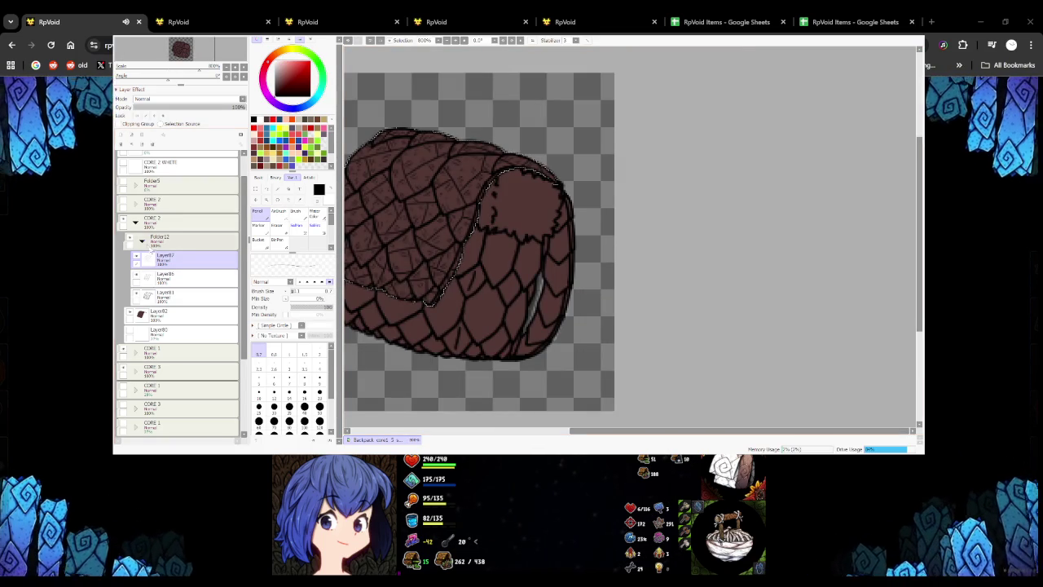
key("ctrl+e")
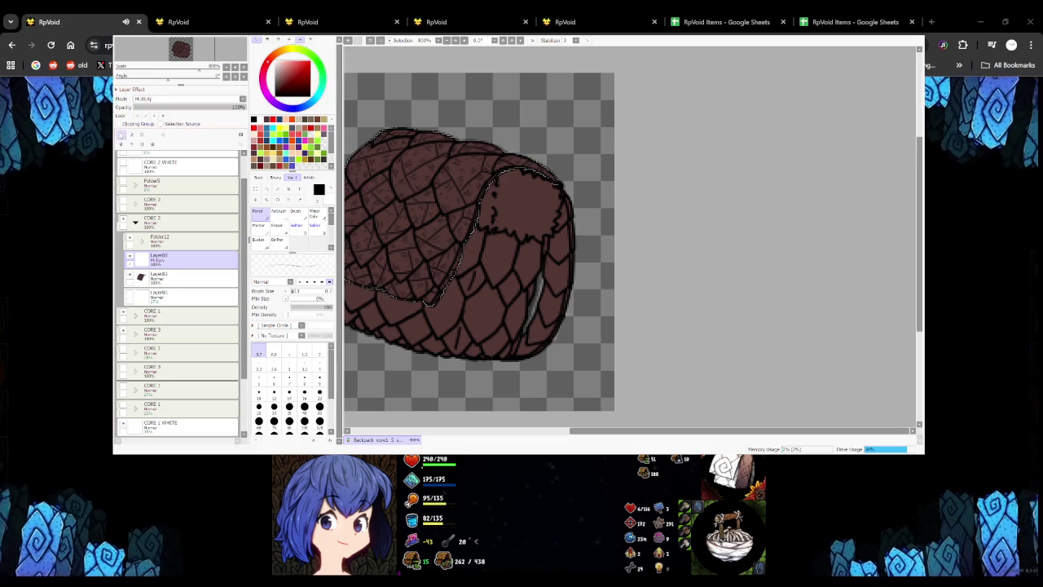
Undo the layer merge and make Layer83 inside Folder12 the active layer
key("ctrl+z")
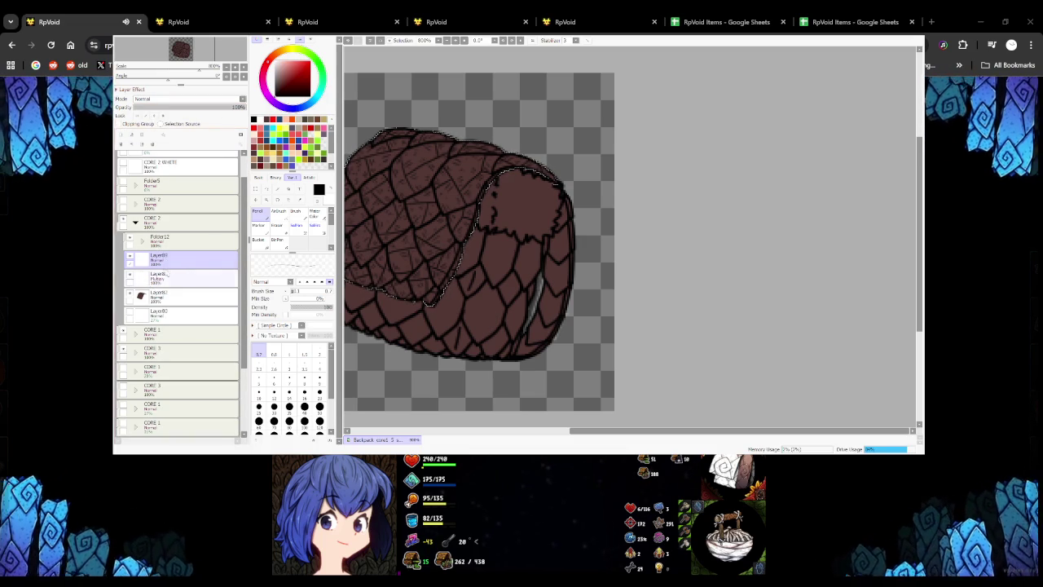
left_click(167, 276)
left_click(258, 240)
left_click(167, 240)
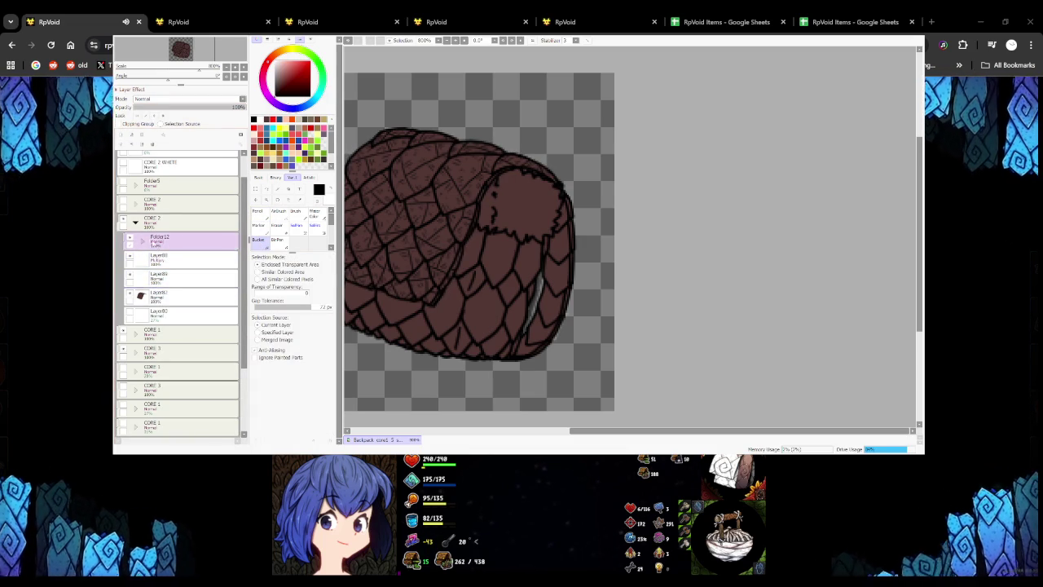
left_click(167, 294)
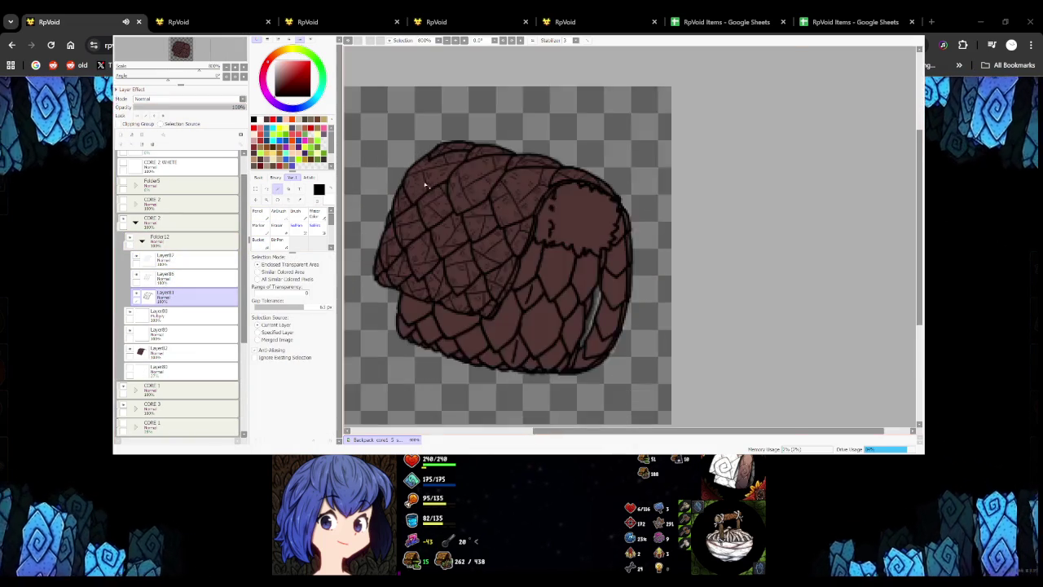
scroll(424, 185, "up", 2)
Magic-wand alternating flap scales across the top two diagonal rows
left_click(389, 214)
left_click(440, 216)
left_click(507, 238)
left_click(568, 258)
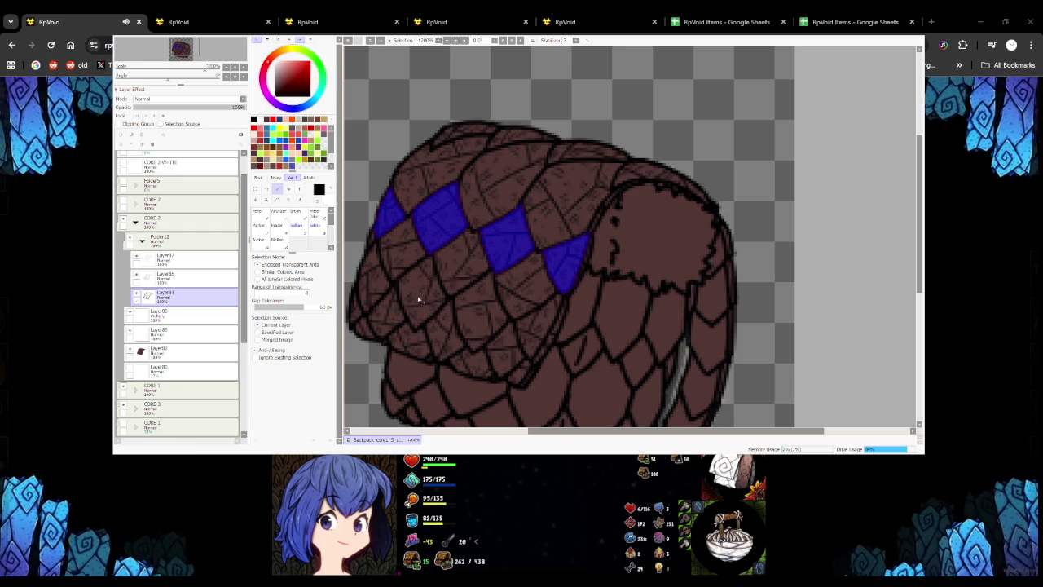
left_click(375, 277)
left_click(420, 293)
left_click(480, 314)
left_click(538, 334)
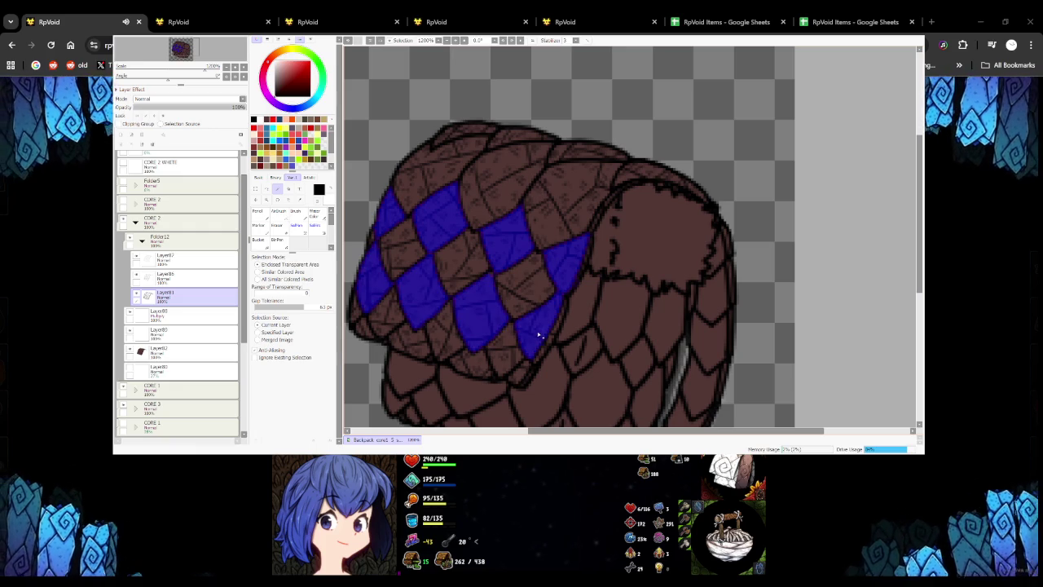
Add three alternating scales along the flap's bottom row to the checker selection
left_click(411, 341)
left_click(471, 364)
left_click(518, 373)
scroll(520, 328, "down", 2)
scroll(513, 302, "up", 1)
scroll(512, 302, "down", 1)
scroll(512, 302, "up", 2)
scroll(421, 258, "down", 4)
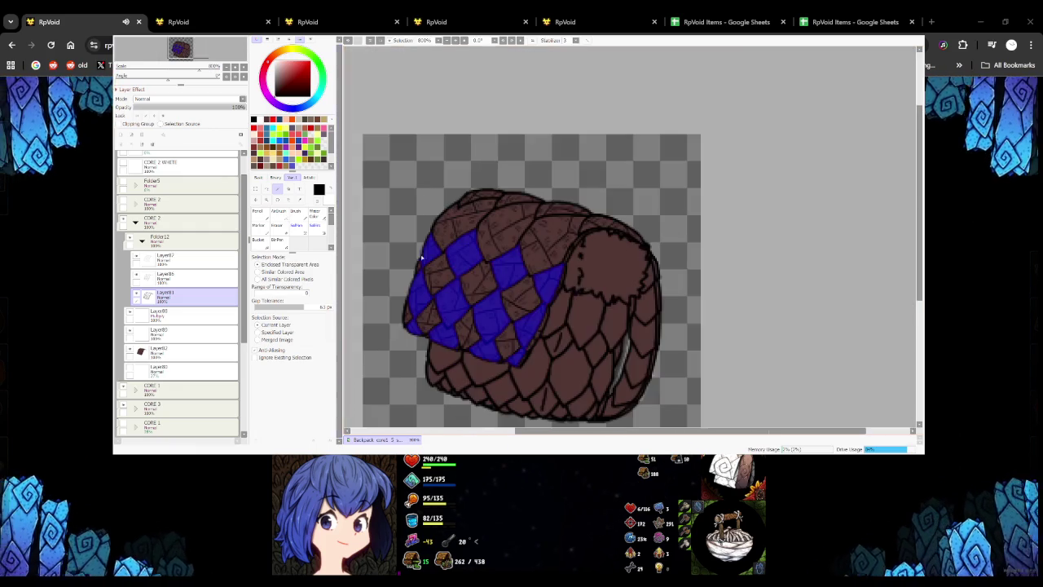
Bucket-fill the selected checker scales near-black on Layer83
left_click(179, 331)
left_click(259, 240)
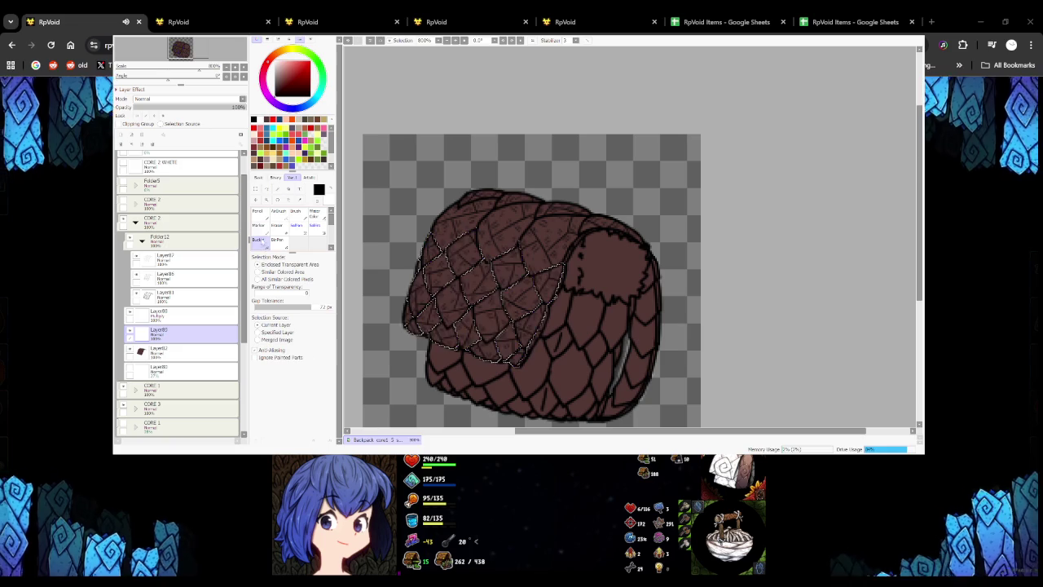
left_click(462, 276)
scroll(461, 274, "down", 1)
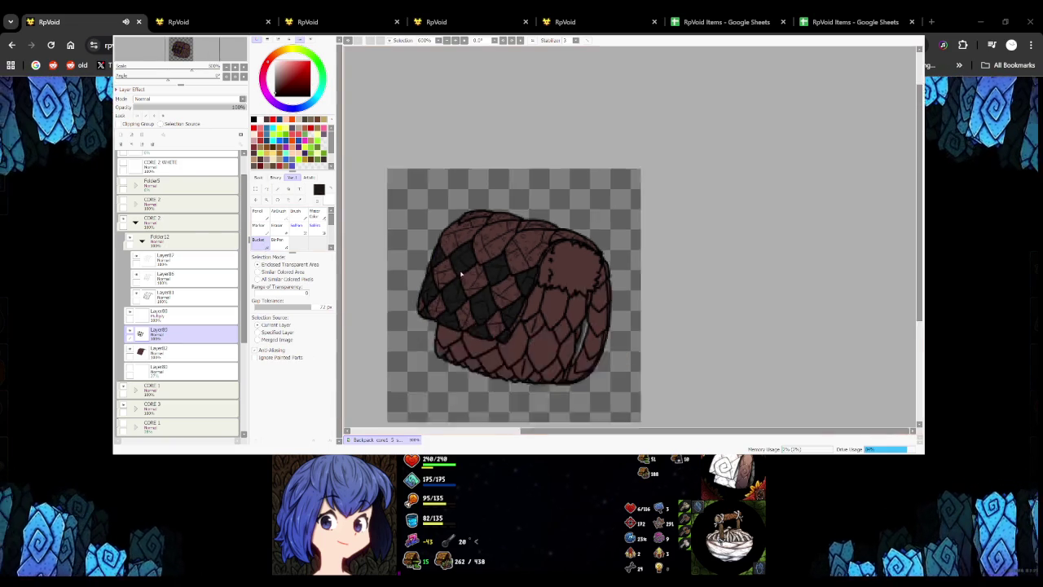
scroll(461, 274, "down", 2)
scroll(461, 274, "up", 1)
scroll(461, 274, "up", 3)
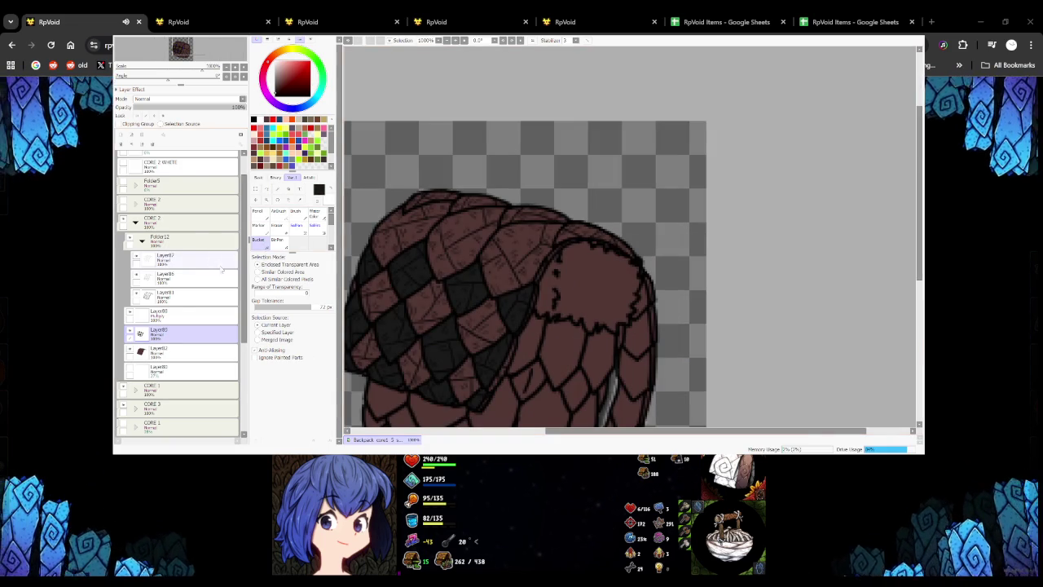
Select the flap's top outline strip from Layer81 and fill it dark on Layer83
left_click(204, 296)
left_click(277, 188)
left_click_drag(440, 197, 623, 240)
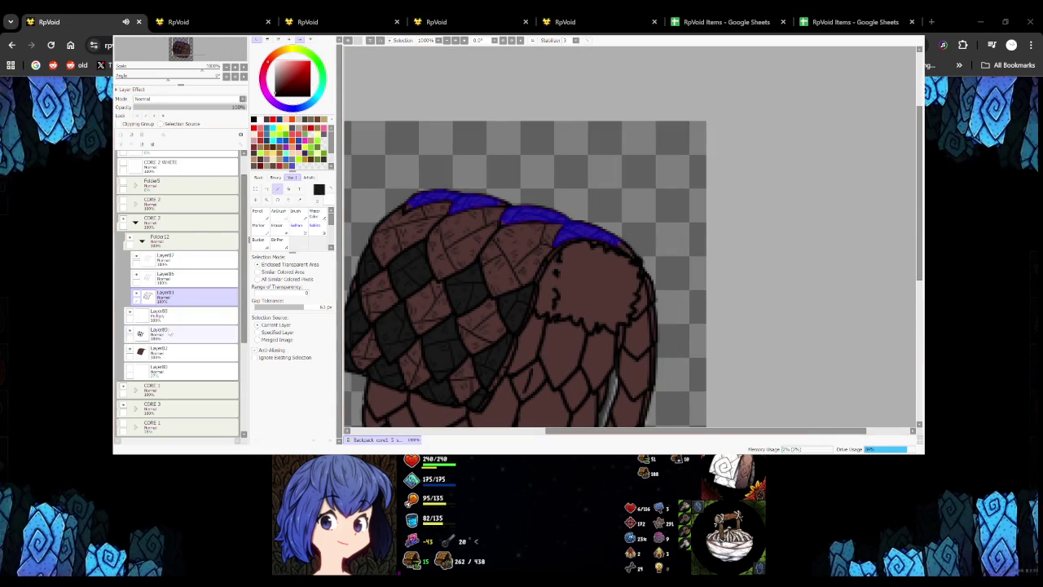
left_click(187, 333)
left_click(259, 226)
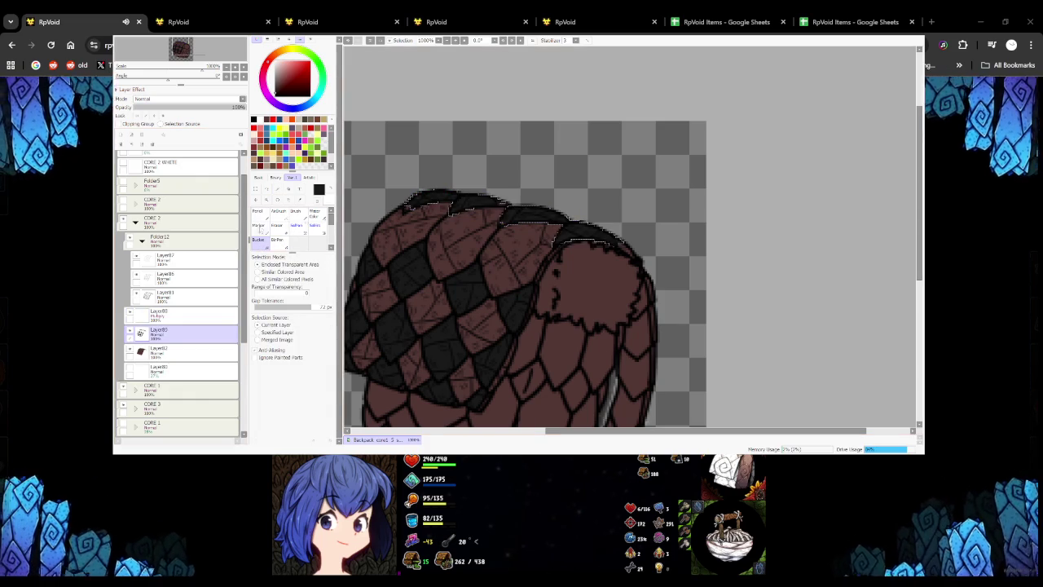
Take the Pencil and zoom over the darkened flap to check for touch-ups
left_click(257, 211)
scroll(403, 207, "up", 5)
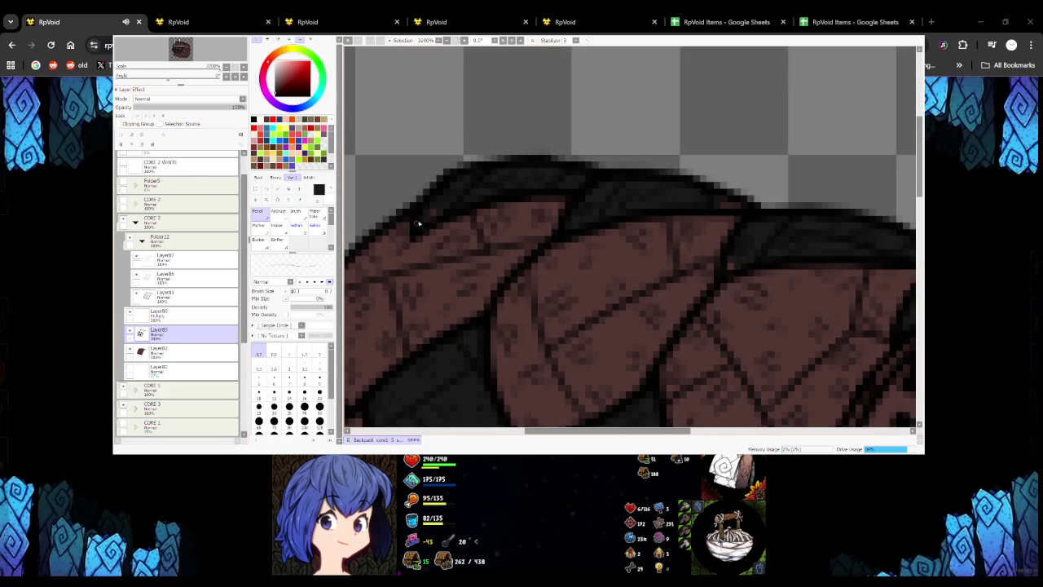
scroll(421, 214, "down", 2)
scroll(458, 193, "down", 2)
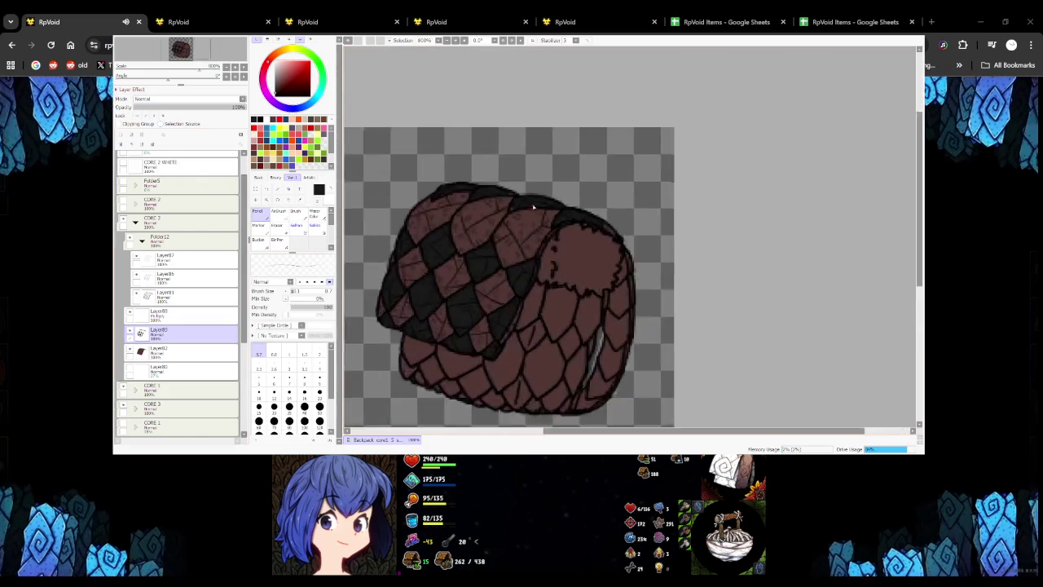
scroll(533, 207, "up", 2)
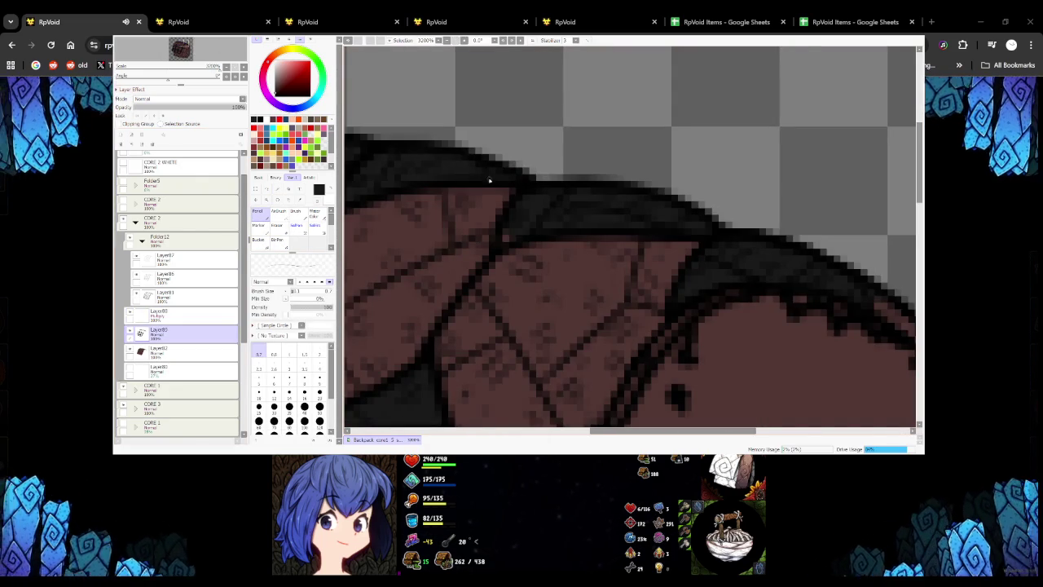
scroll(513, 240, "down", 2)
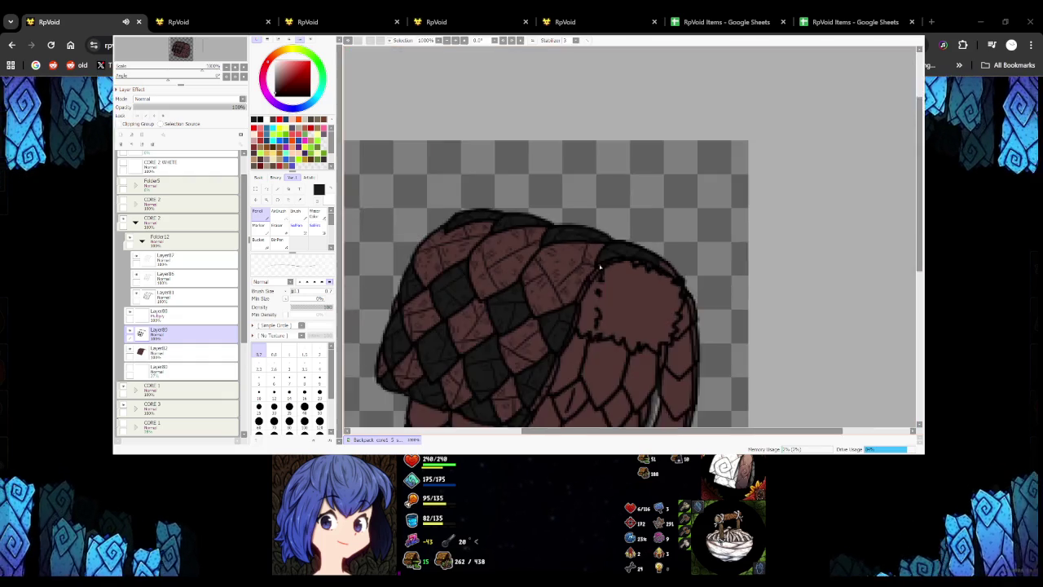
scroll(605, 250, "up", 2)
scroll(569, 216, "up", 1)
scroll(569, 217, "down", 2)
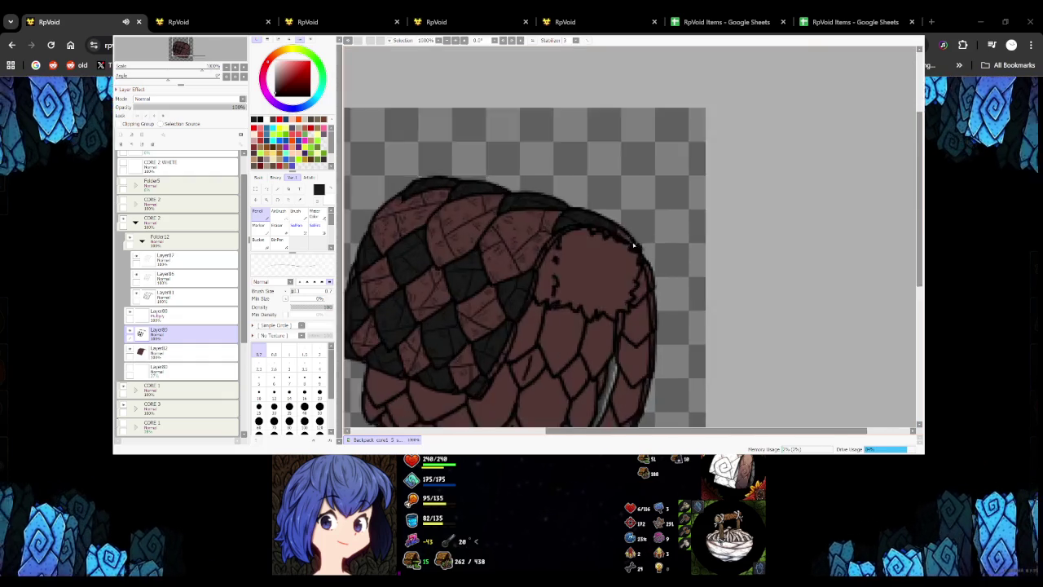
scroll(627, 241, "up", 3)
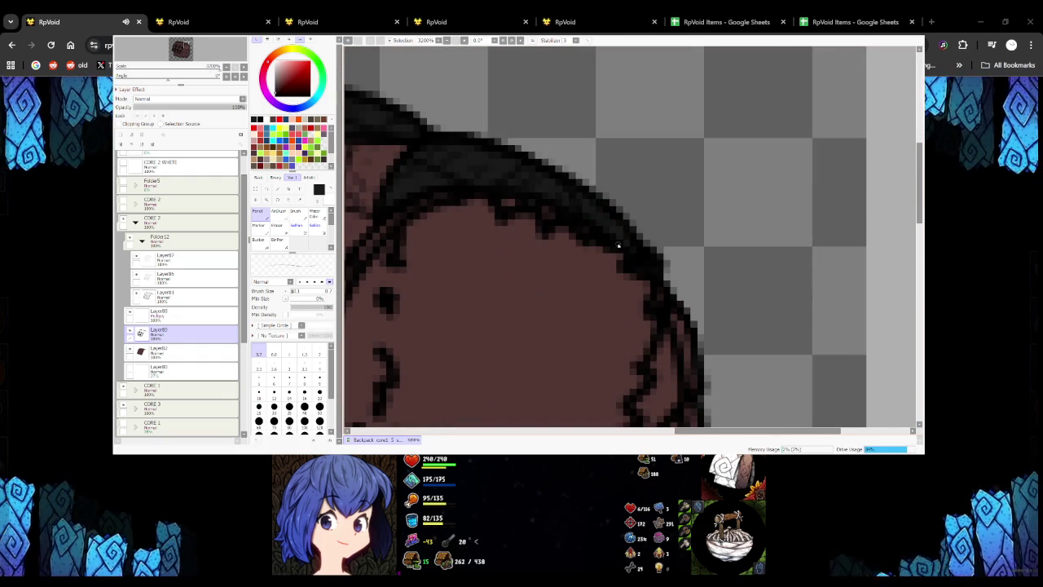
scroll(628, 248, "down", 1)
scroll(627, 249, "down", 2)
scroll(540, 222, "up", 3)
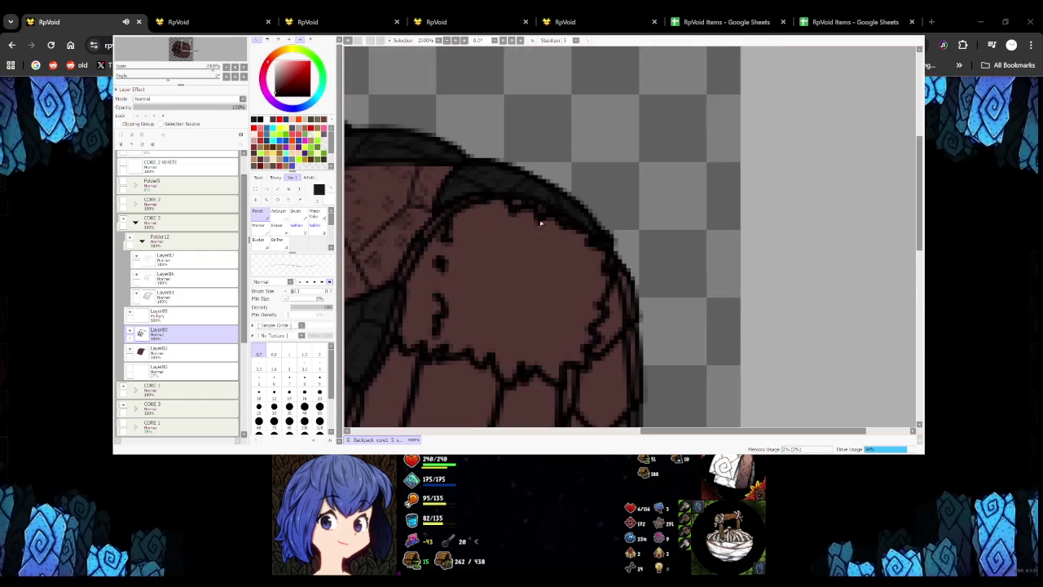
key("x")
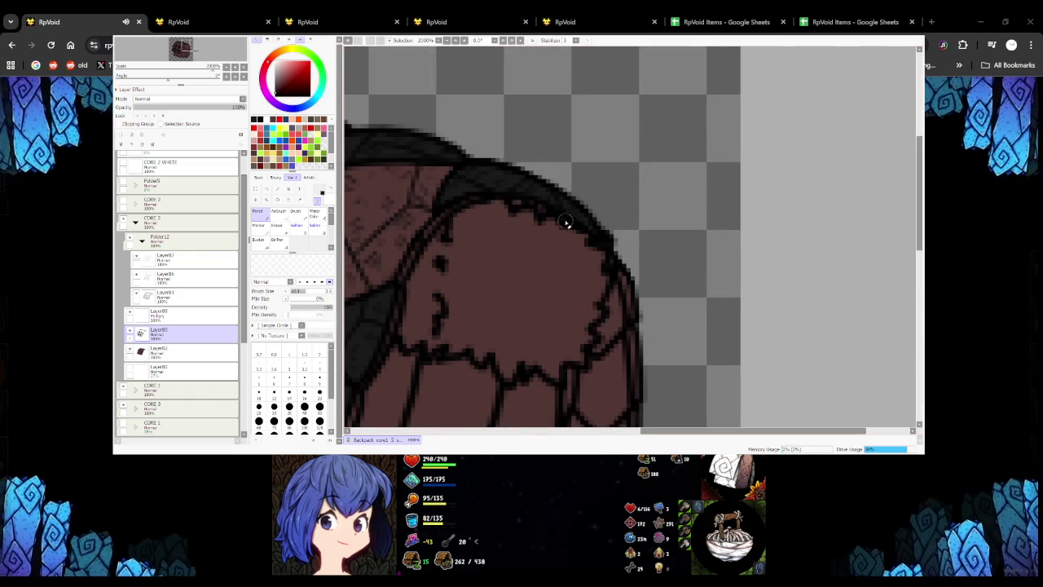
scroll(536, 220, "down", 3)
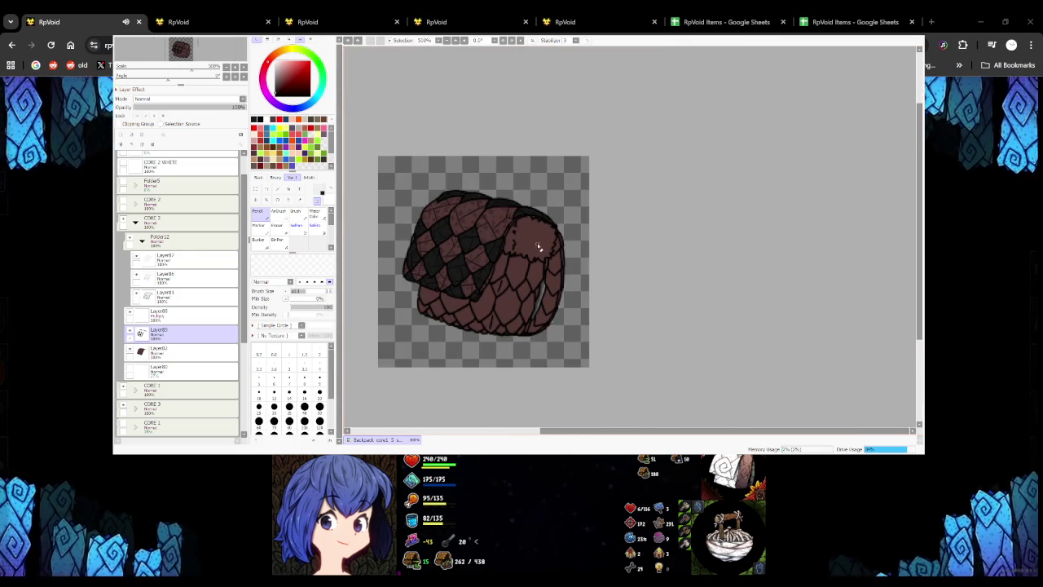
scroll(538, 247, "up", 1)
scroll(537, 247, "up", 2)
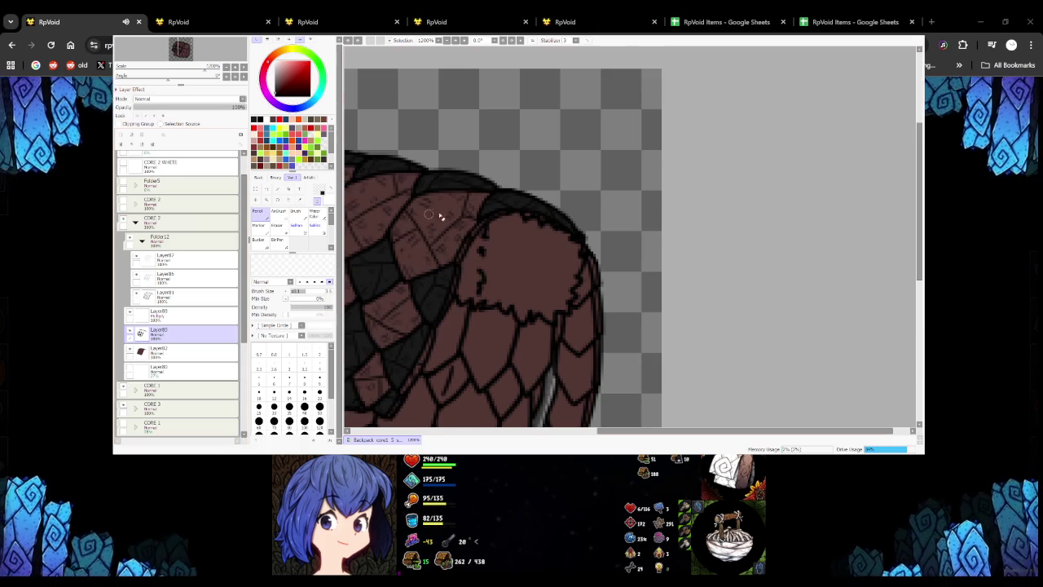
scroll(440, 216, "down", 3)
scroll(464, 236, "up", 1)
scroll(452, 232, "up", 1)
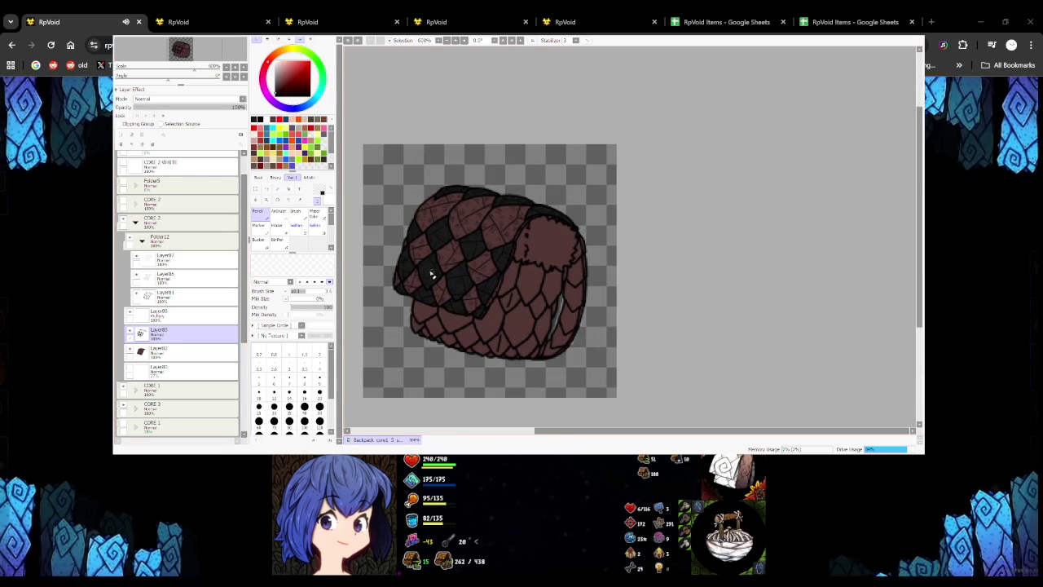
scroll(503, 304, "up", 1)
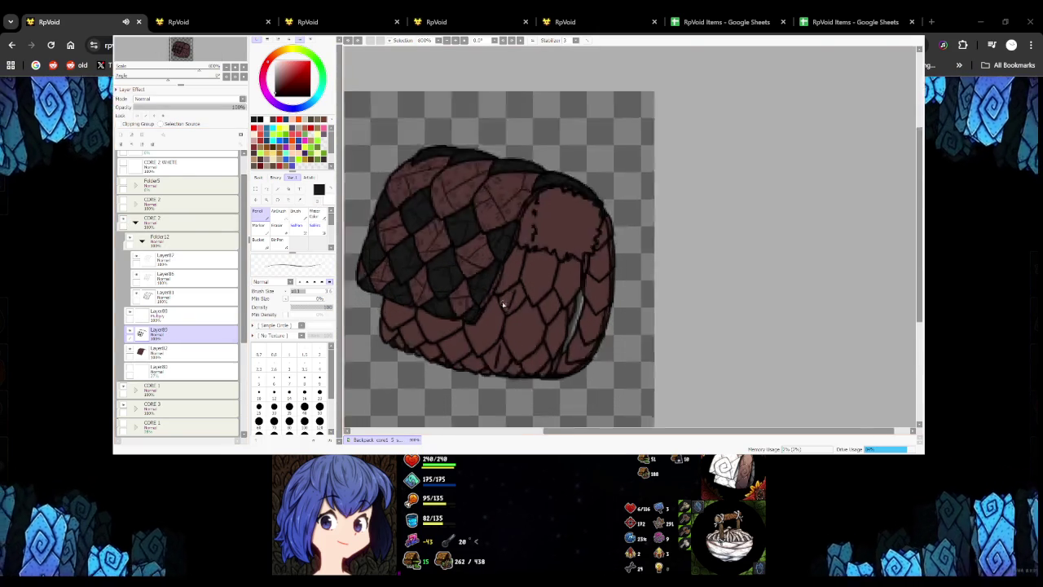
scroll(503, 305, "up", 3)
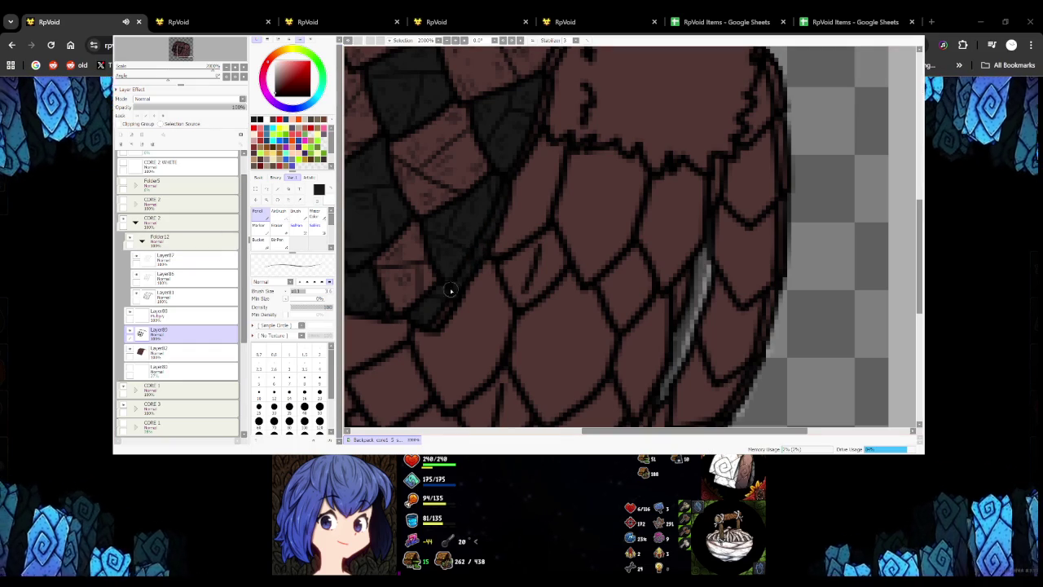
scroll(434, 326, "down", 5)
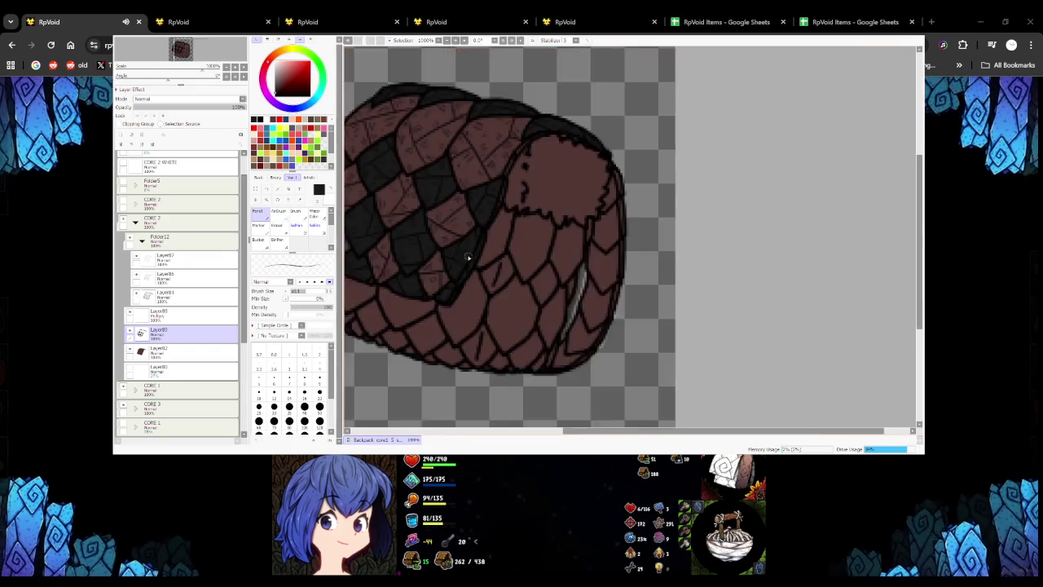
scroll(496, 214, "up", 5)
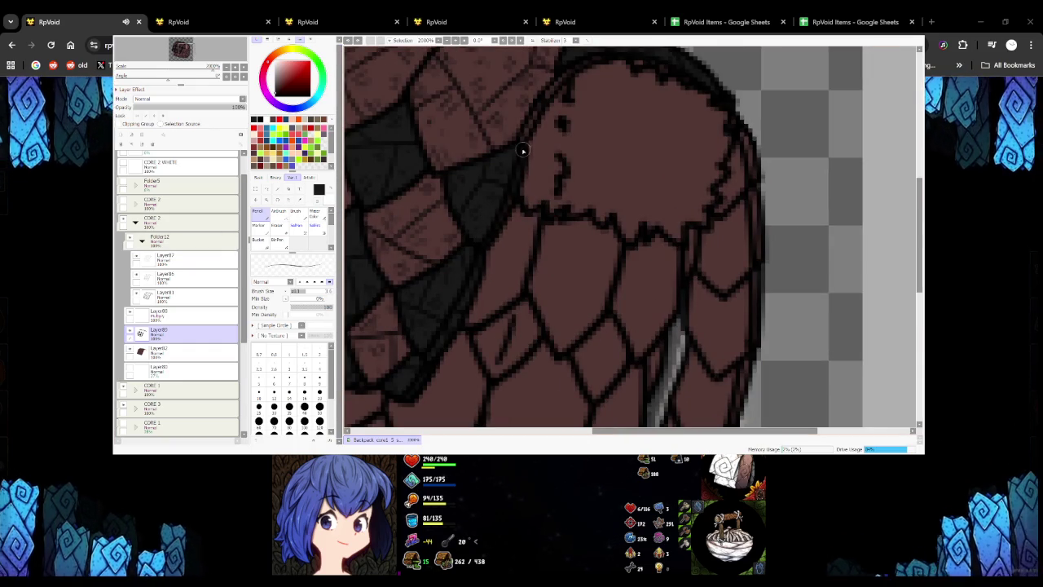
scroll(487, 239, "down", 5)
scroll(478, 233, "up", 5)
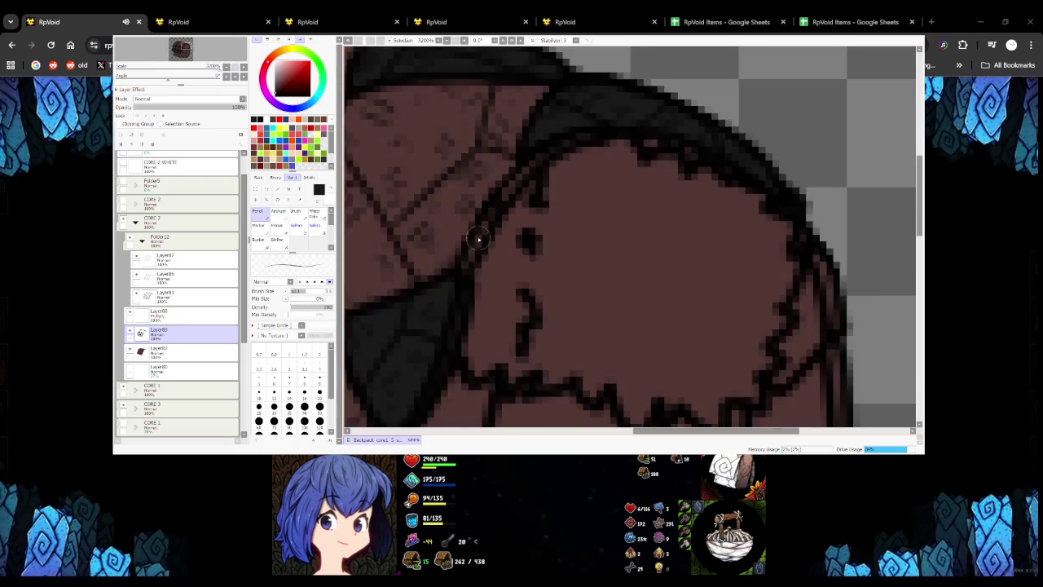
scroll(472, 277, "down", 3)
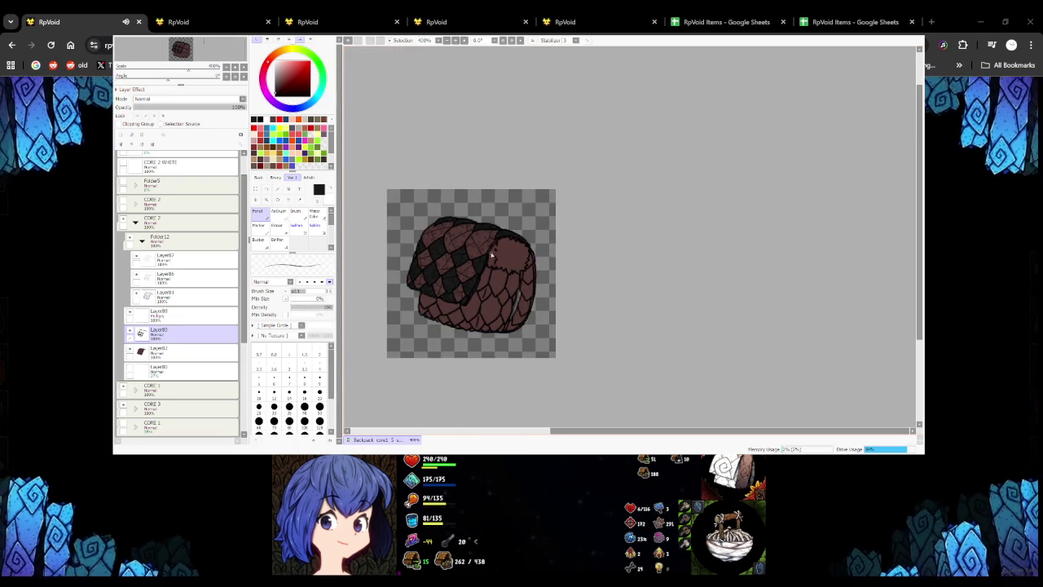
scroll(491, 255, "up", 4)
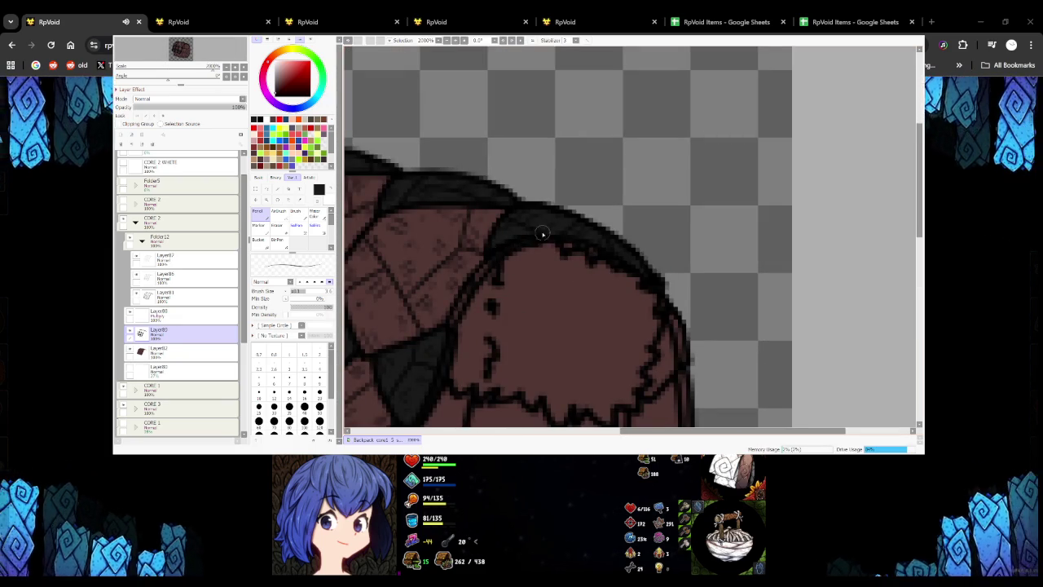
left_click(187, 295)
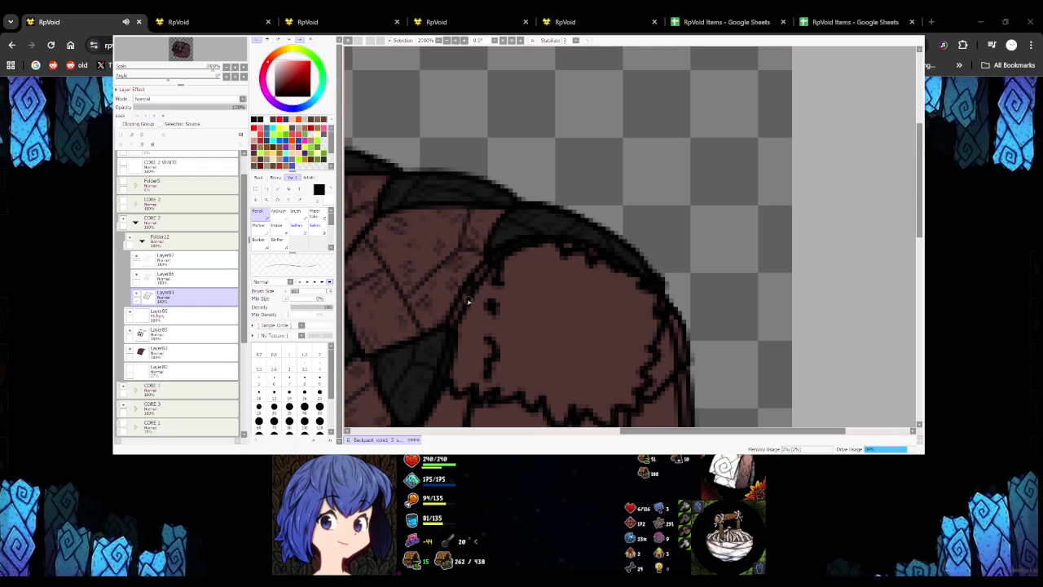
scroll(481, 272, "down", 5)
scroll(476, 277, "up", 4)
scroll(477, 277, "down", 1)
scroll(472, 281, "down", 3)
scroll(472, 280, "up", 3)
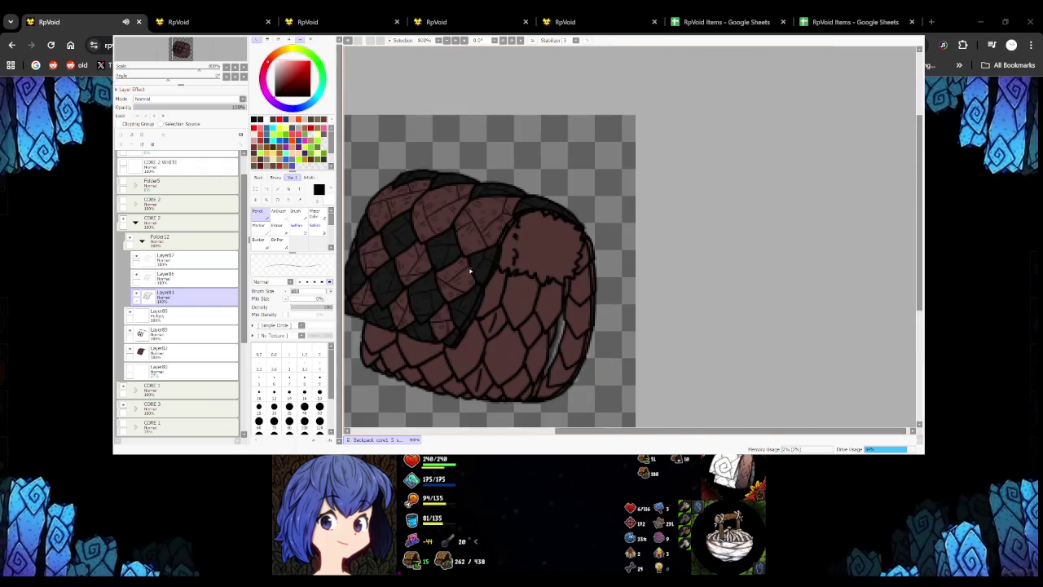
scroll(470, 272, "up", 3)
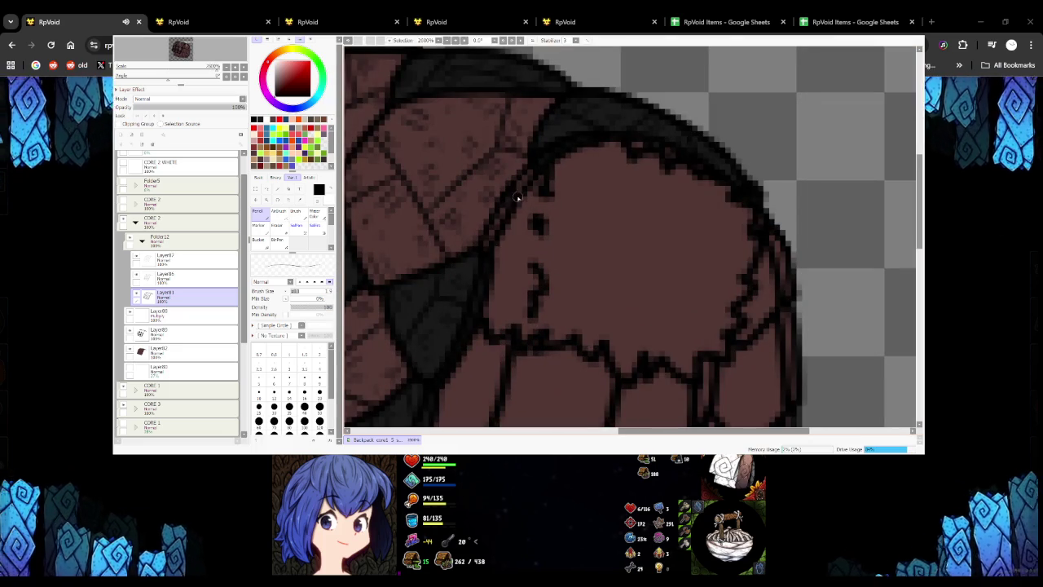
scroll(518, 207, "down", 2)
scroll(518, 207, "down", 2)
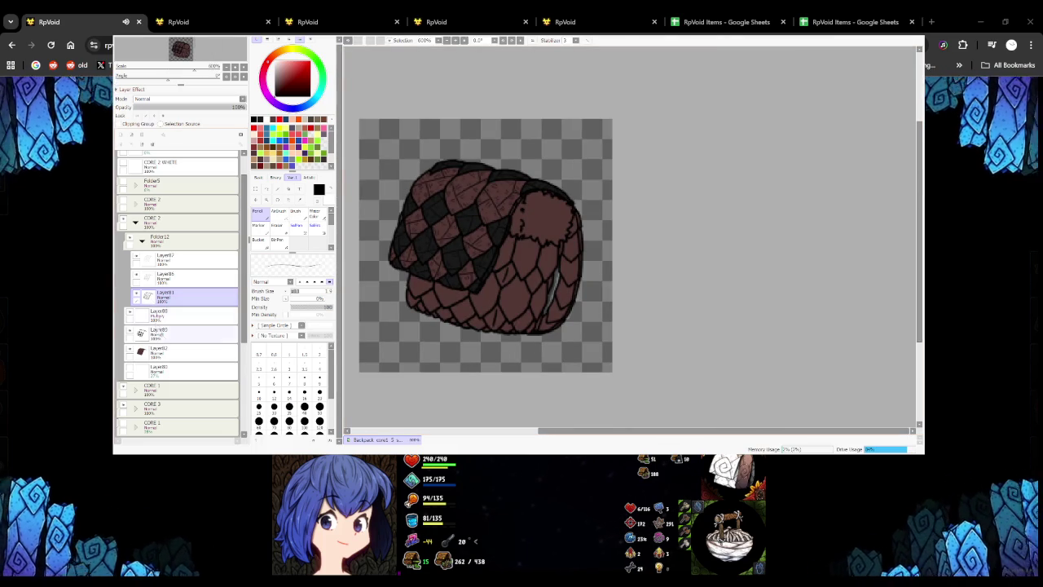
Remove the empty layer under the bag by merging it into Layer82
left_click(162, 331)
left_click(163, 351)
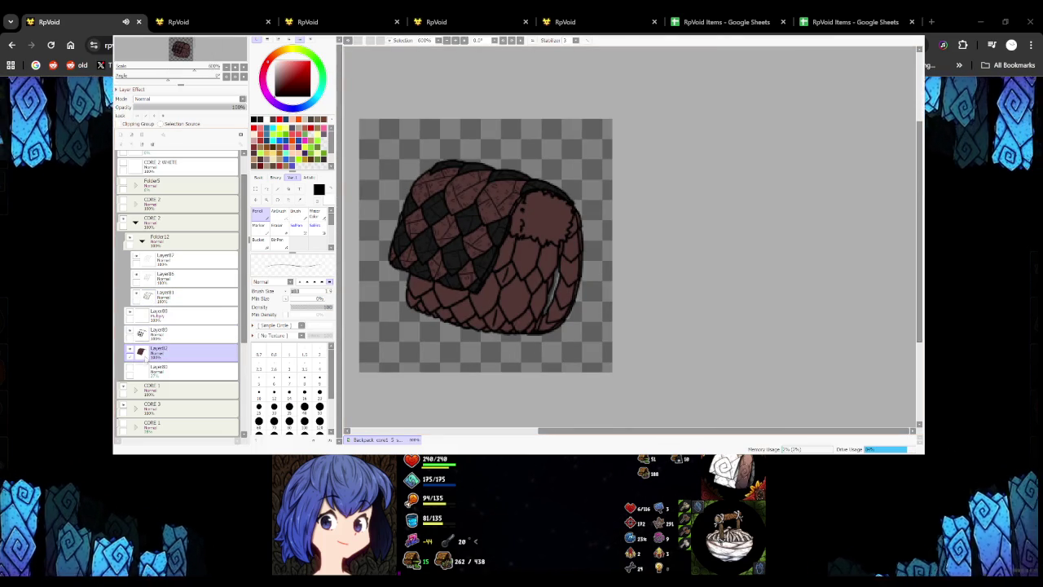
key("ctrl+e")
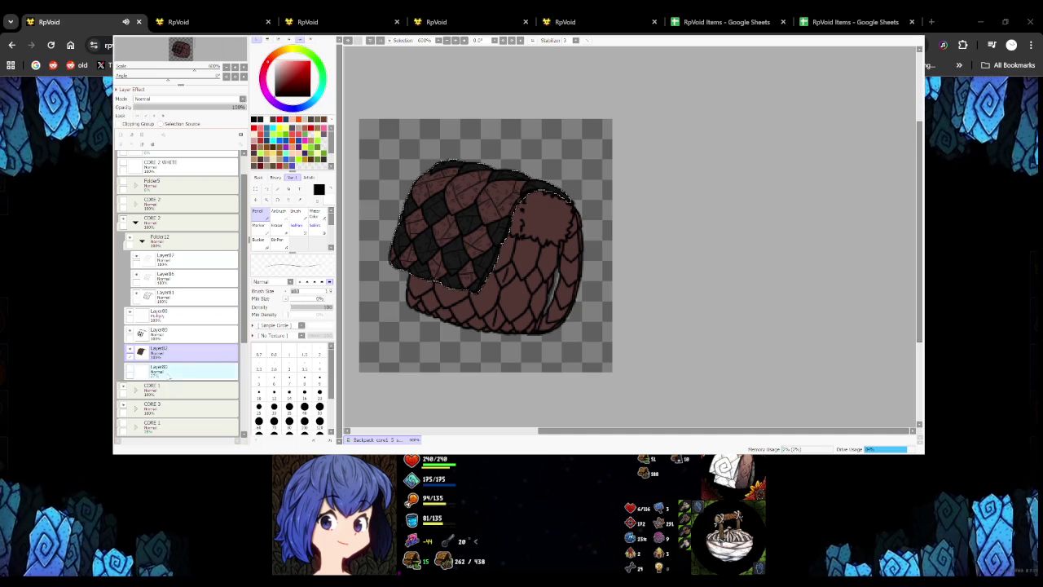
Select Multiply Layer80 and set a small, low-density brush for shading the flap
left_click(163, 313)
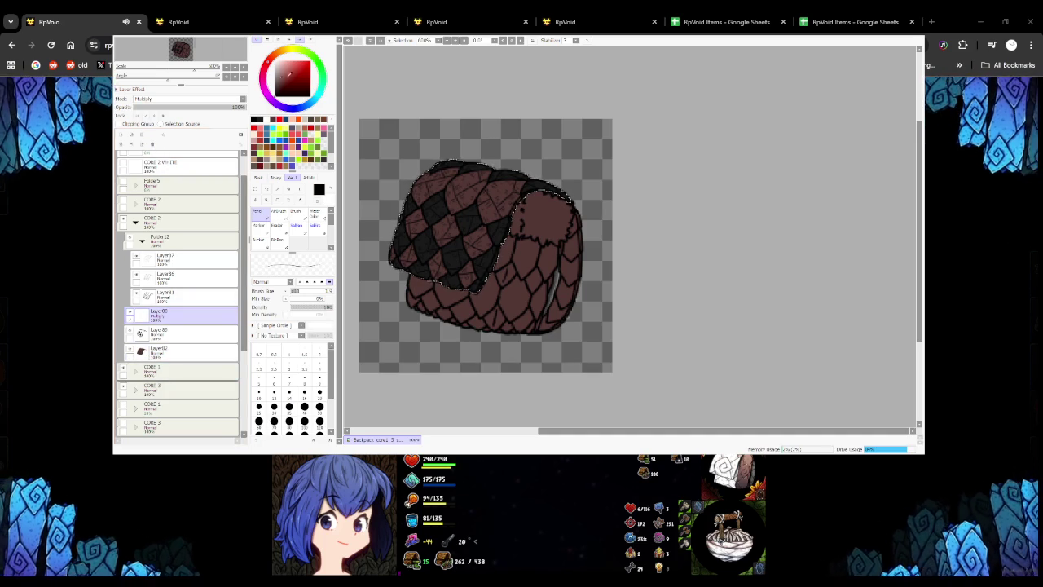
left_click(259, 392)
left_click(293, 307)
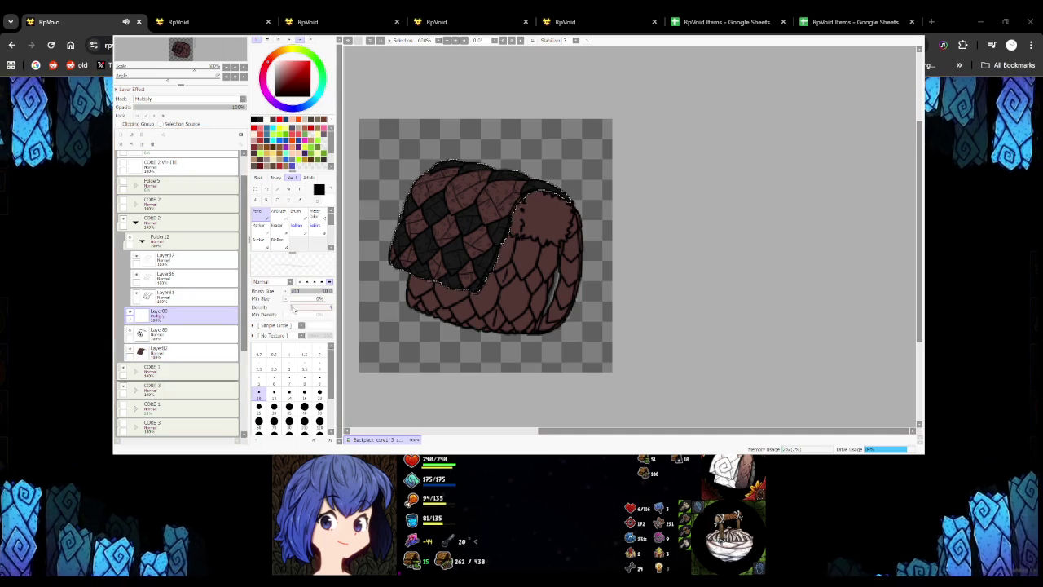
scroll(423, 196, "up", 5)
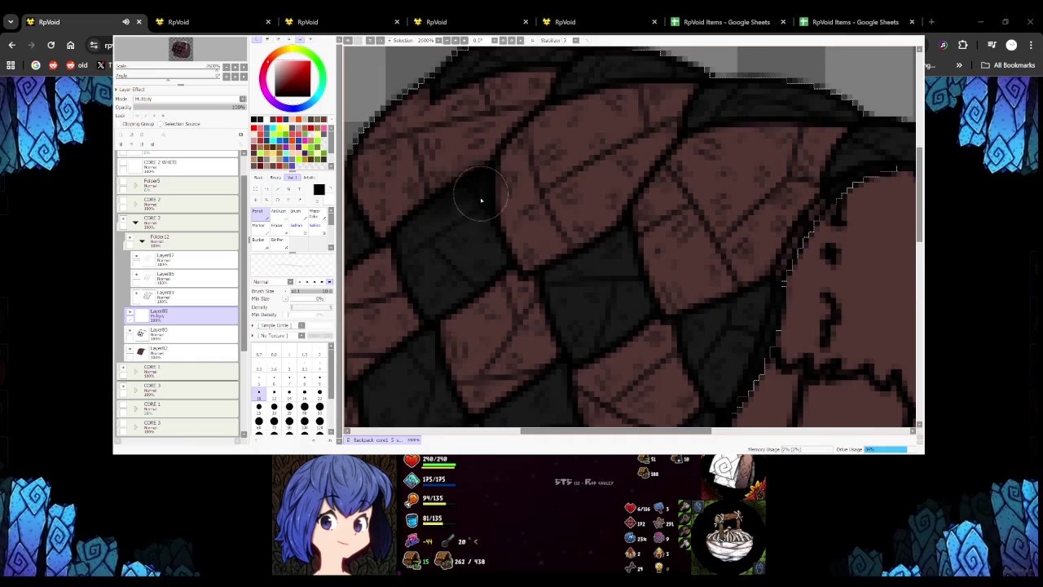
scroll(478, 201, "down", 3)
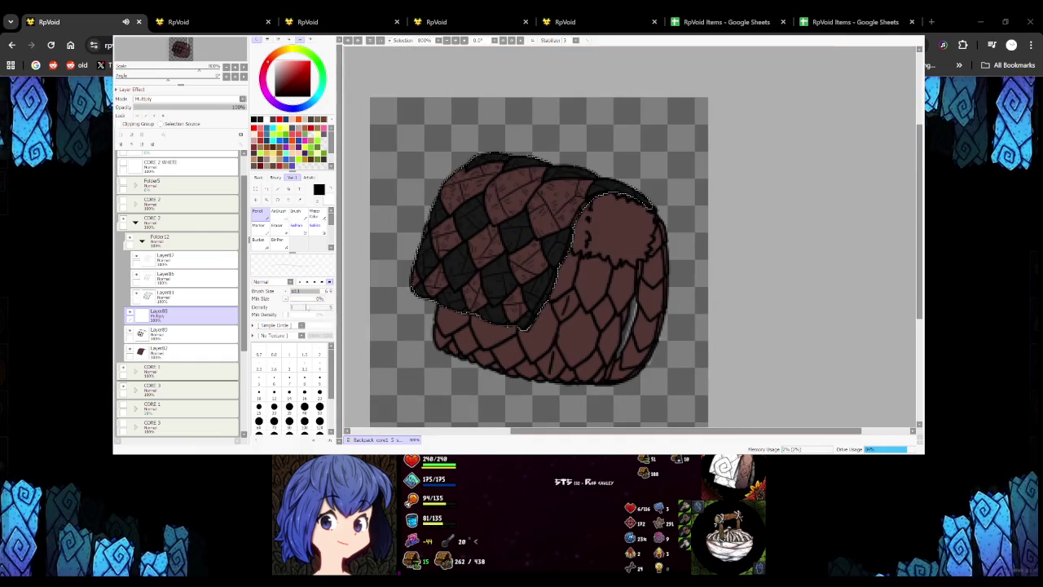
scroll(441, 218, "up", 2)
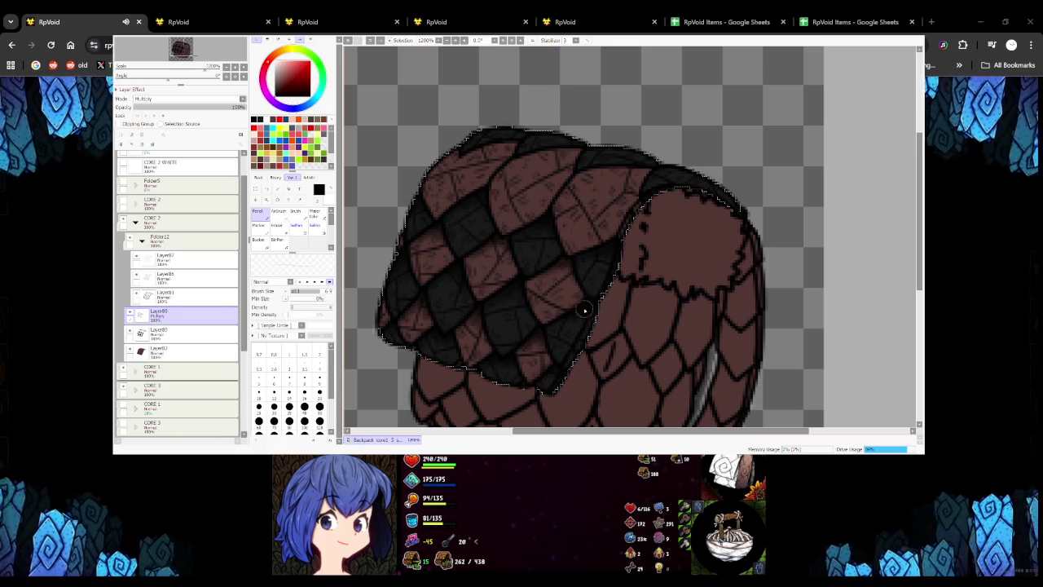
scroll(554, 275, "down", 5)
scroll(503, 236, "up", 3)
scroll(457, 233, "up", 2)
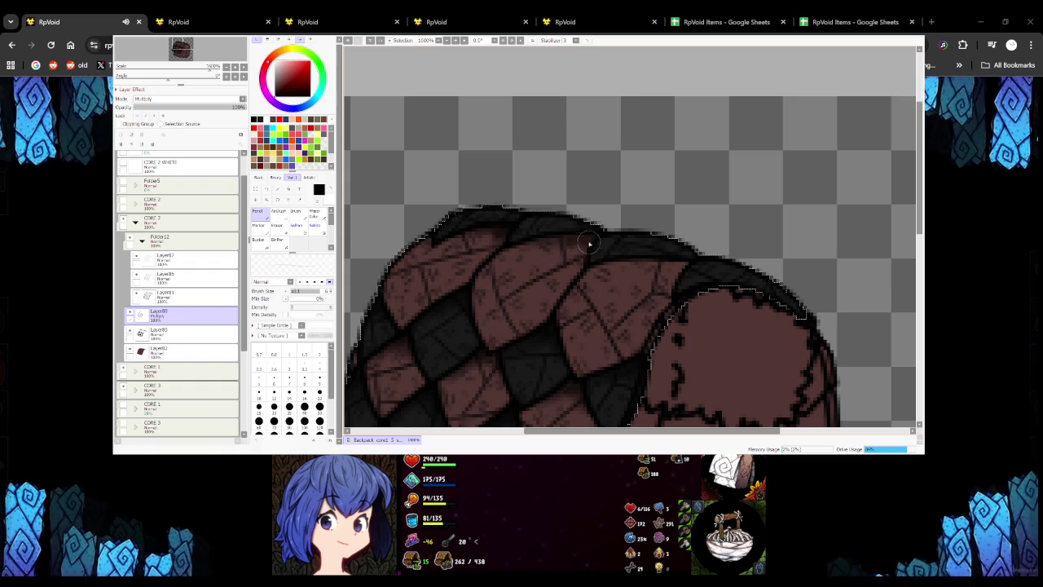
scroll(620, 262, "down", 2)
scroll(619, 262, "up", 2)
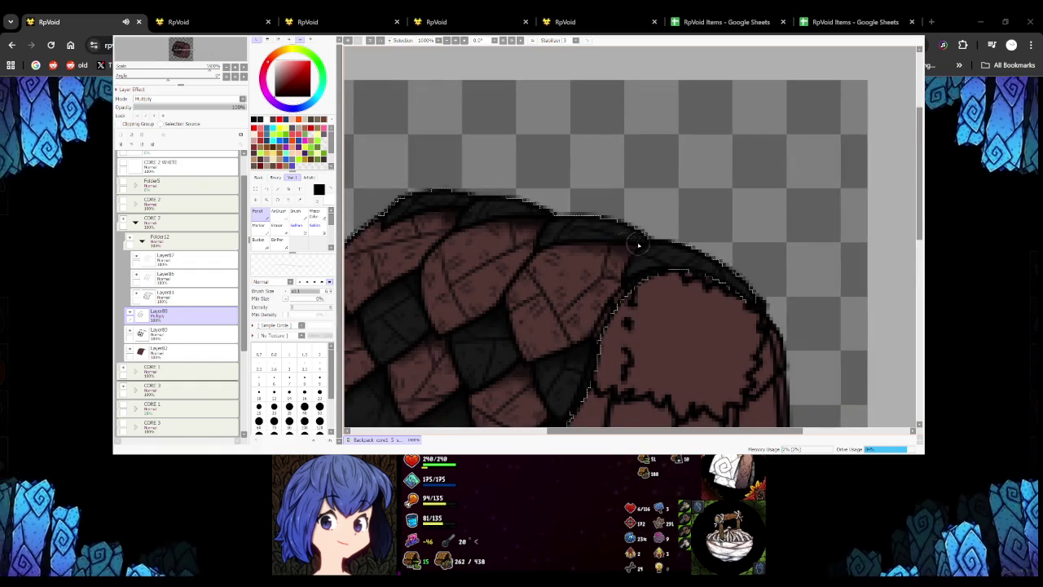
scroll(639, 252, "down", 1)
scroll(570, 268, "down", 2)
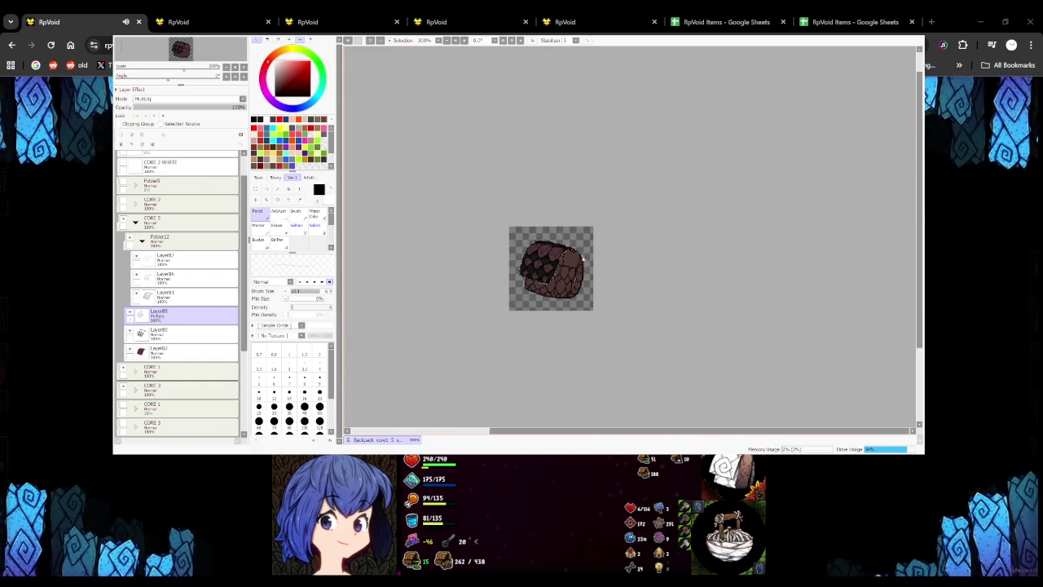
scroll(492, 295, "up", 2)
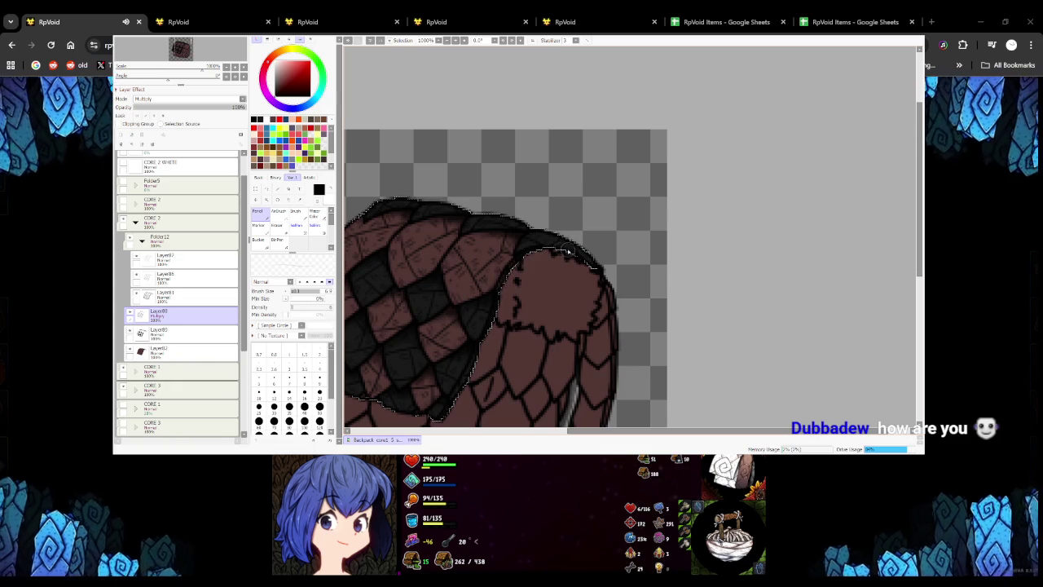
scroll(548, 282, "down", 3)
scroll(521, 310, "up", 1)
scroll(508, 336, "down", 2)
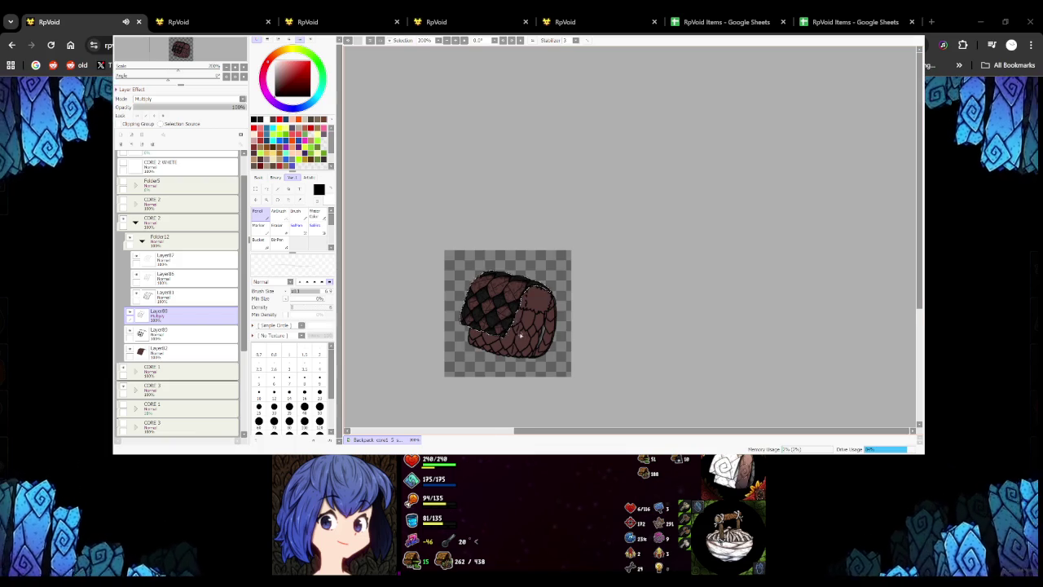
scroll(519, 335, "up", 1)
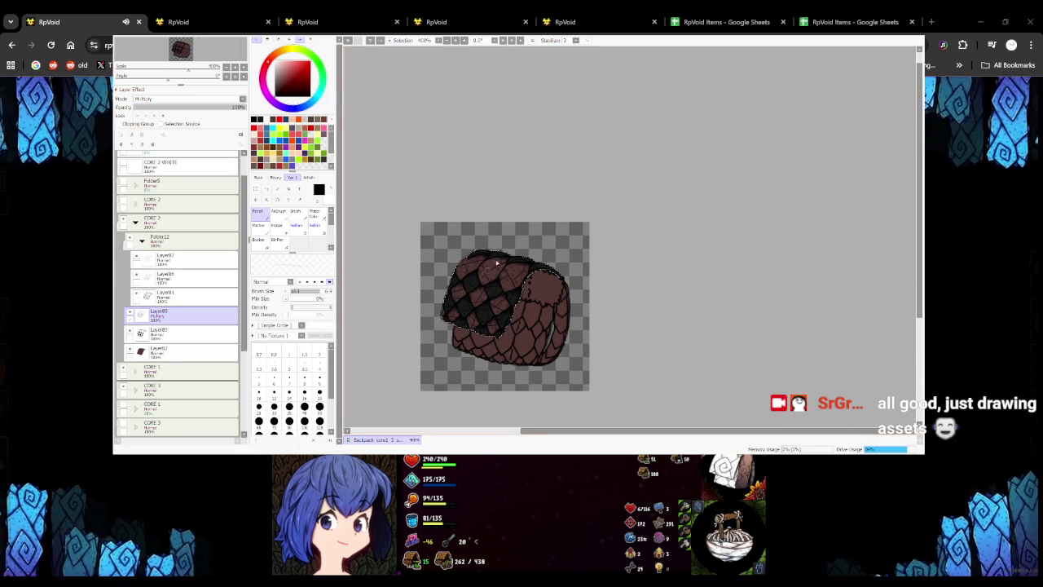
scroll(513, 193, "up", 1)
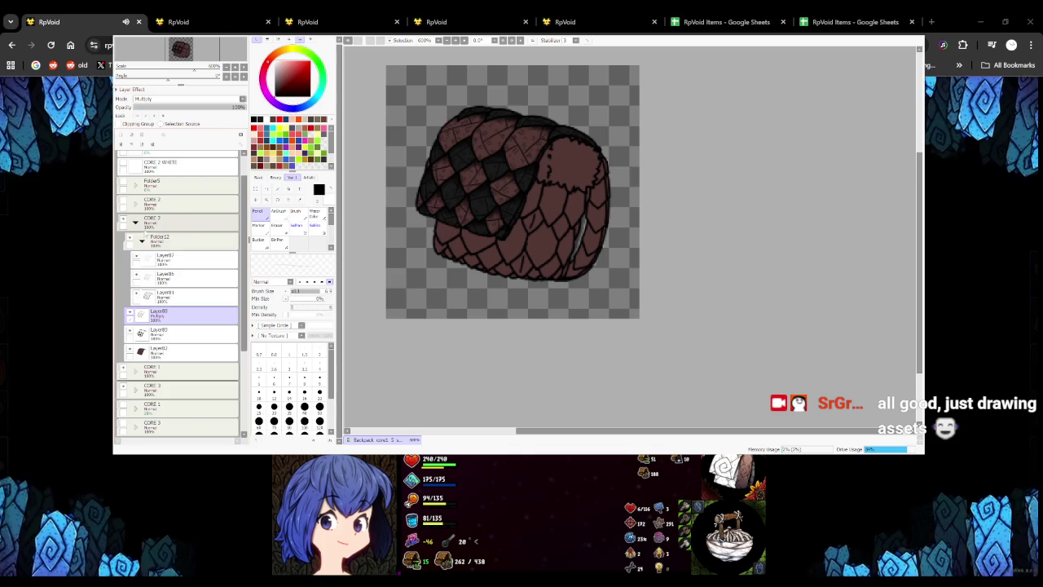
Switch to the CORE 1 bag layers, adding a new layer and selecting Layer76
left_click(135, 222)
left_click(135, 241)
left_click(163, 278)
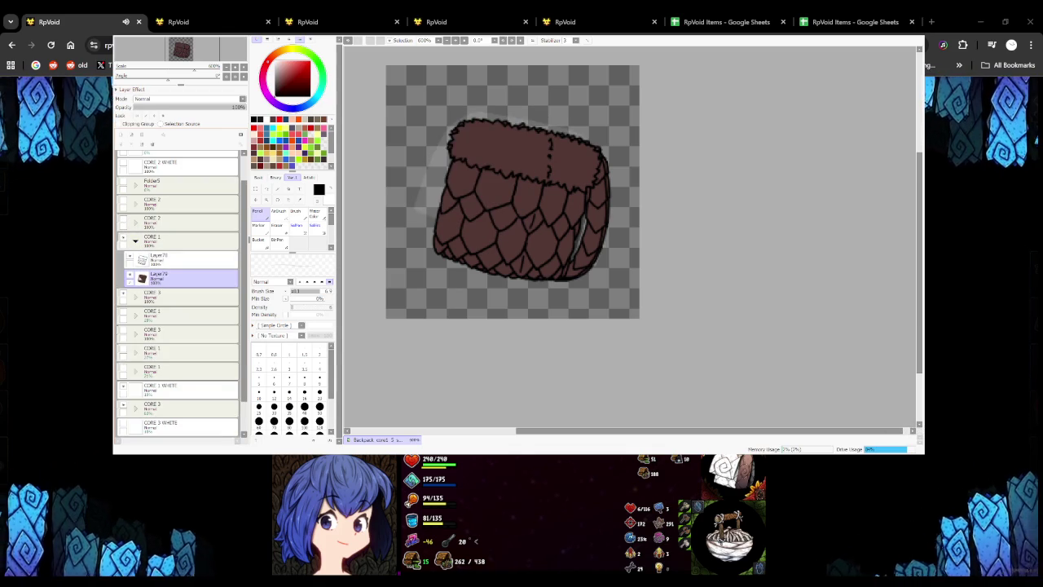
key("ctrl+shift+n")
left_click(231, 258)
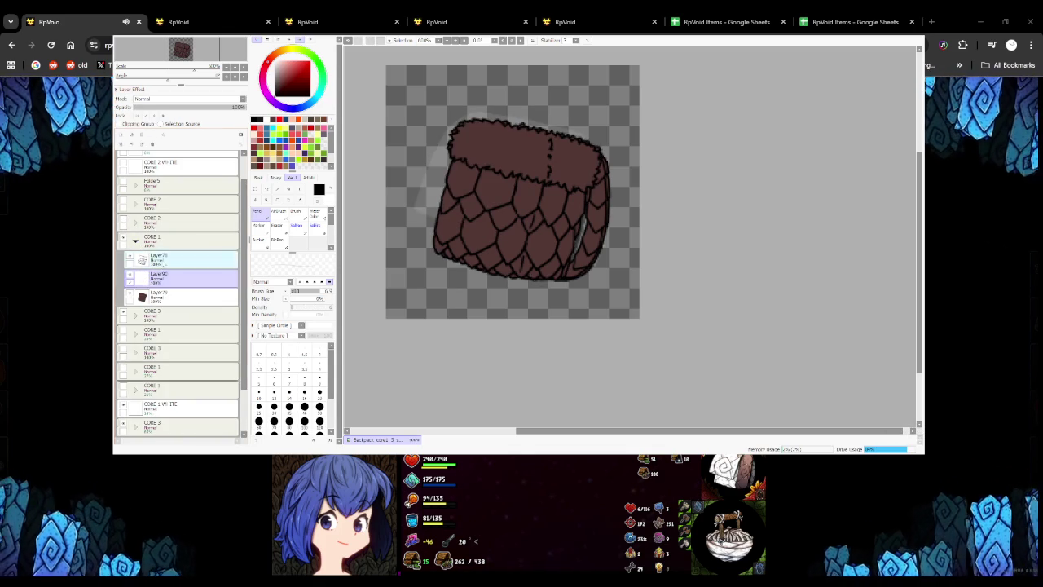
Fill the selected fur trim pale yellow on Layer90 and patch its unfilled spot
left_click(277, 190)
left_click(581, 180)
left_click(187, 277)
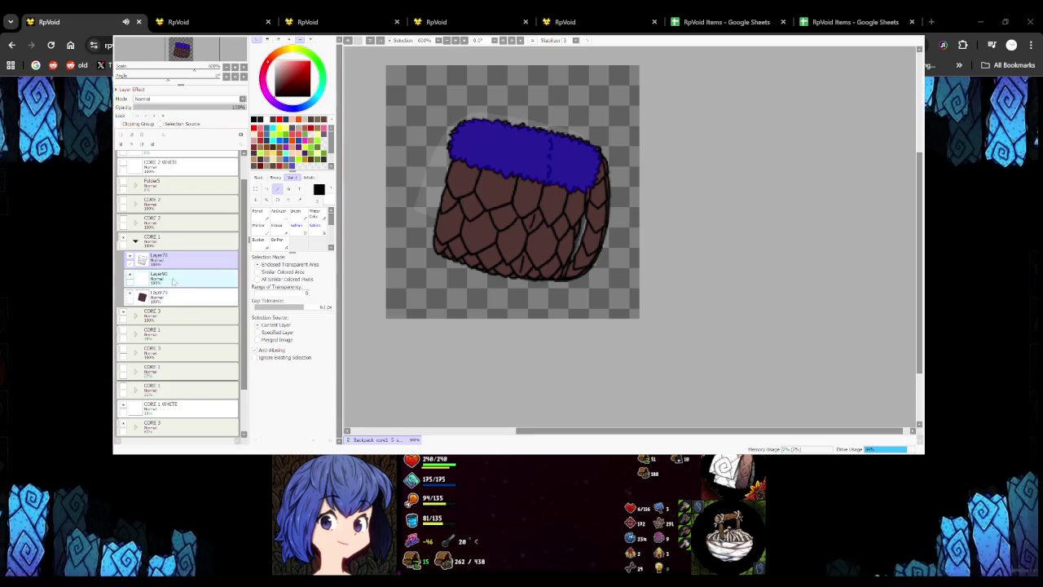
left_click(258, 239)
left_click(290, 128)
left_click(521, 154)
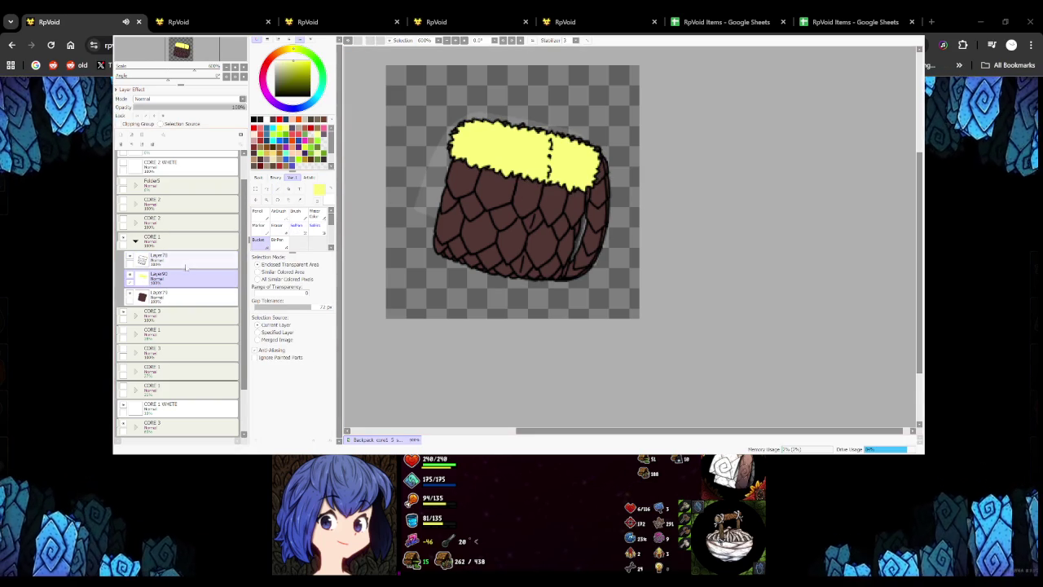
left_click(258, 211)
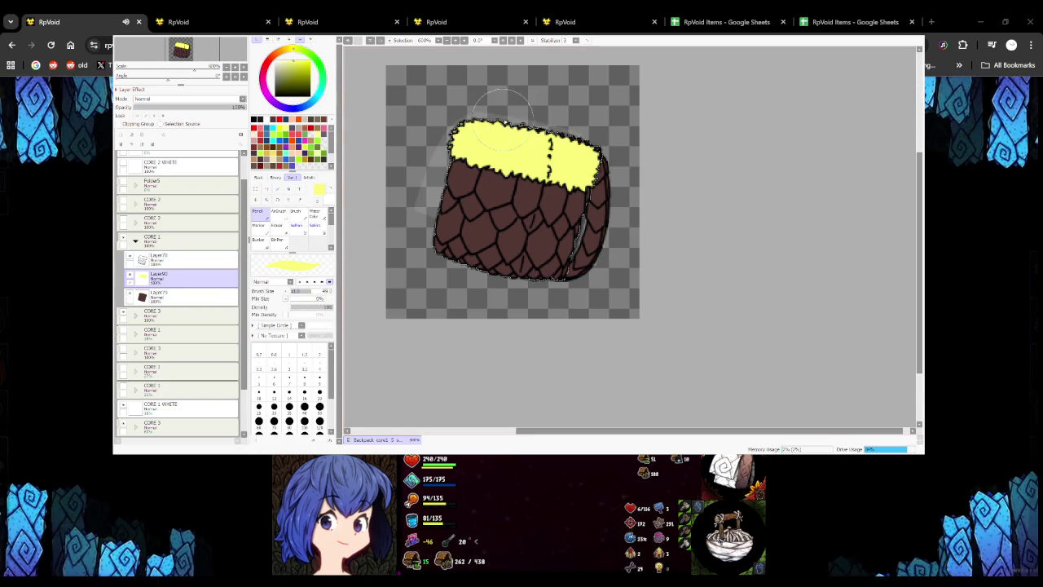
left_click_drag(575, 128, 601, 159)
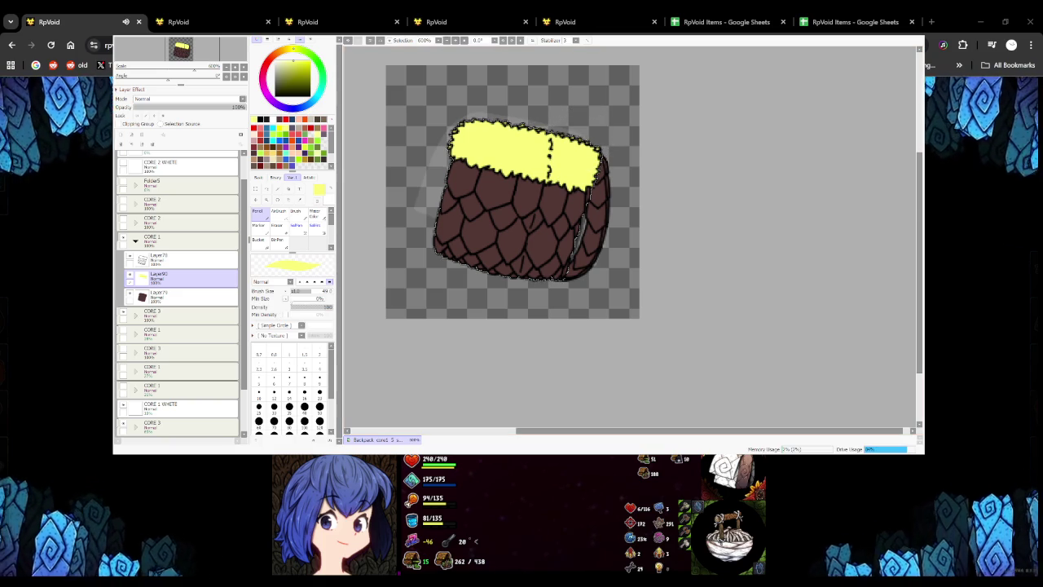
Group Layer78 into a new folder and add an empty layer above it
scroll(638, 131, "up", 2)
scroll(638, 131, "up", 2)
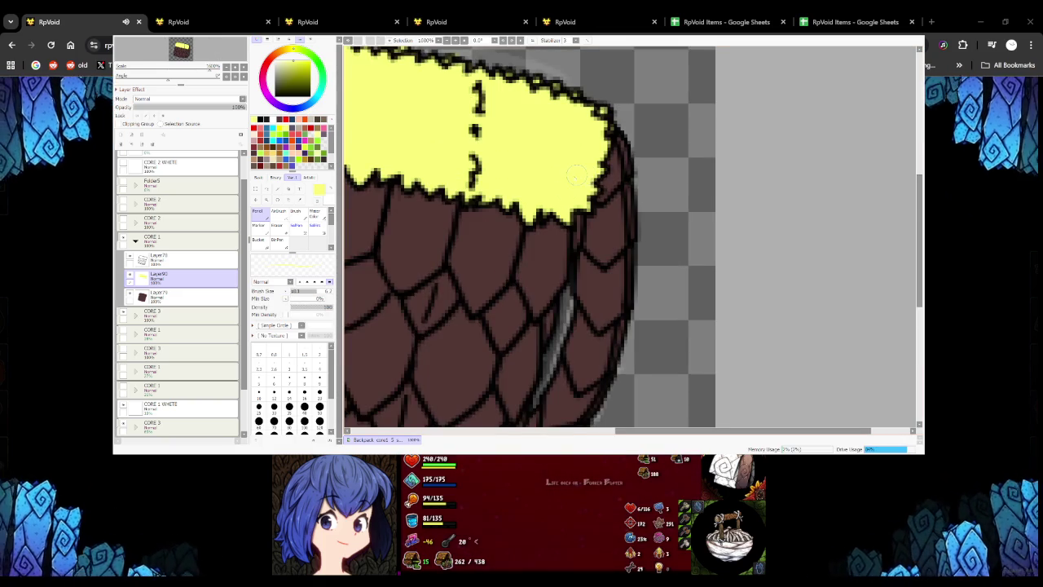
scroll(639, 131, "down", 2)
scroll(513, 229, "down", 1)
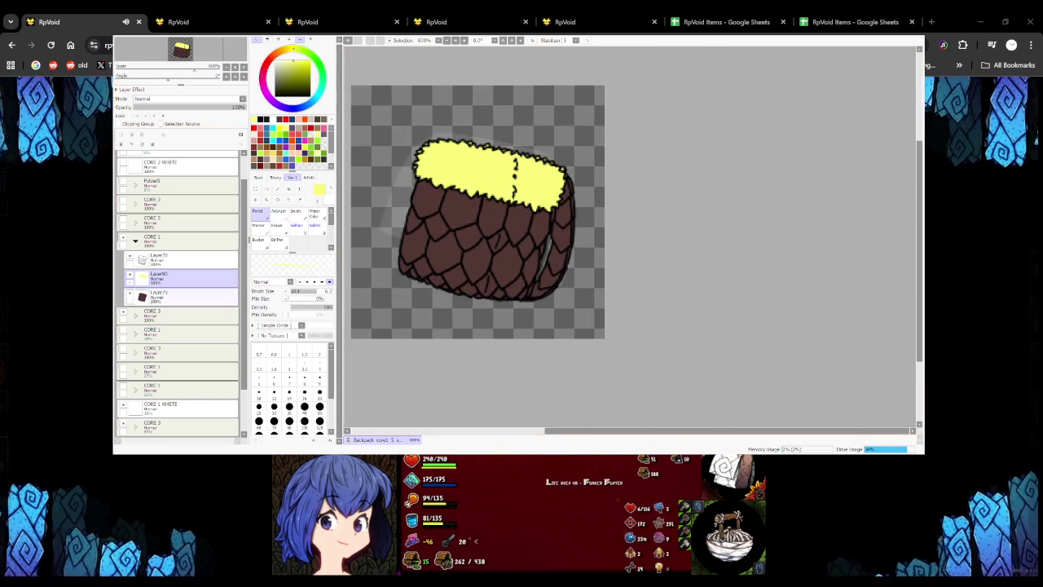
left_click(165, 262)
left_click(142, 134)
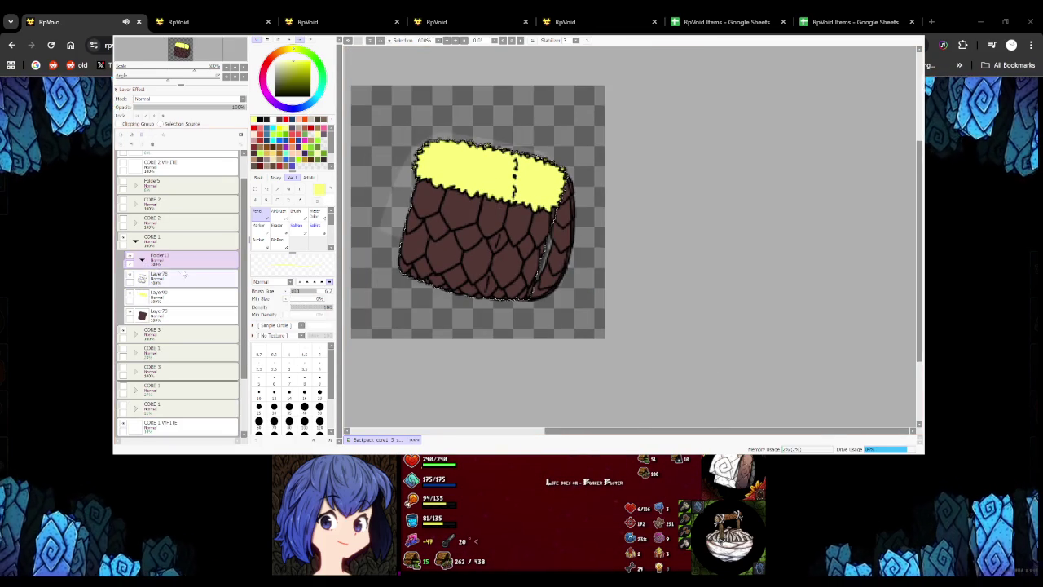
left_click(121, 134)
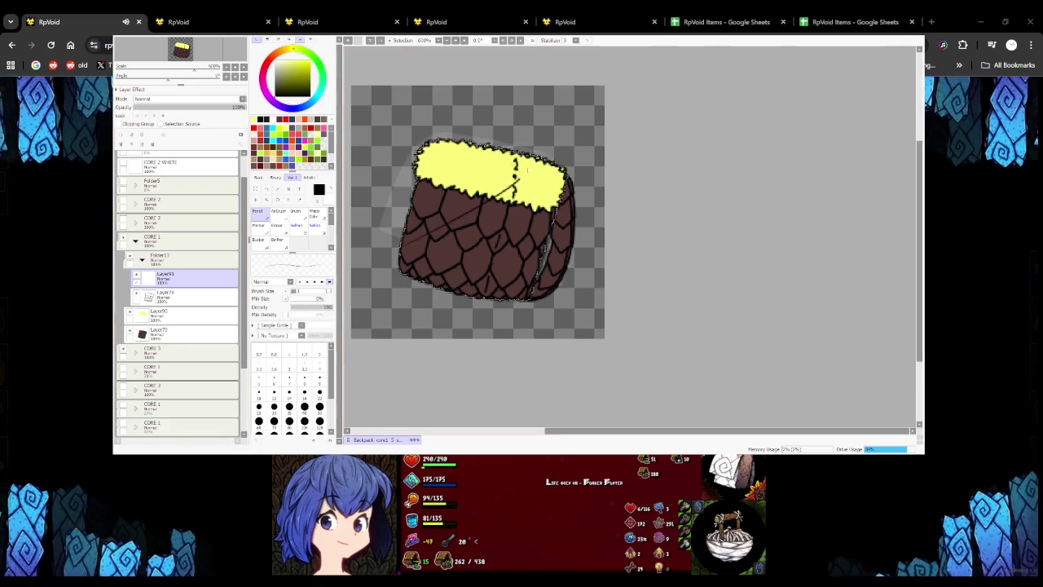
scroll(629, 236, "up", 2)
Draw short black fur squiggles across the yellow trim, undoing a few stray strokes
mouse_move(391, 211)
left_mouse_down()
mouse_move(393, 231)
mouse_move(412, 232)
left_mouse_up()
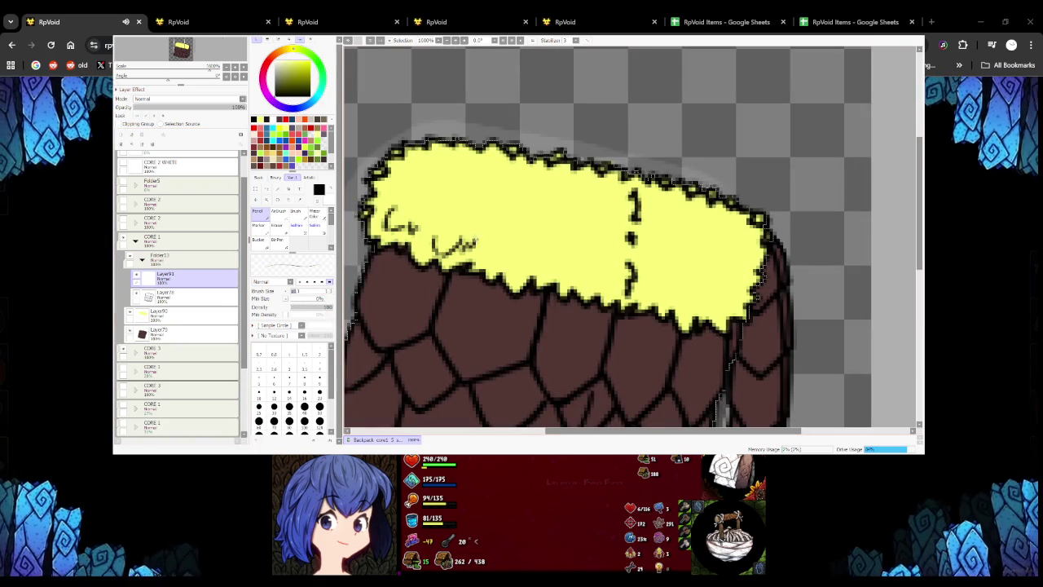
left_click_drag(536, 272, 612, 272)
key("ctrl+z")
key("ctrl+z")
key("ctrl+z")
key("ctrl+z")
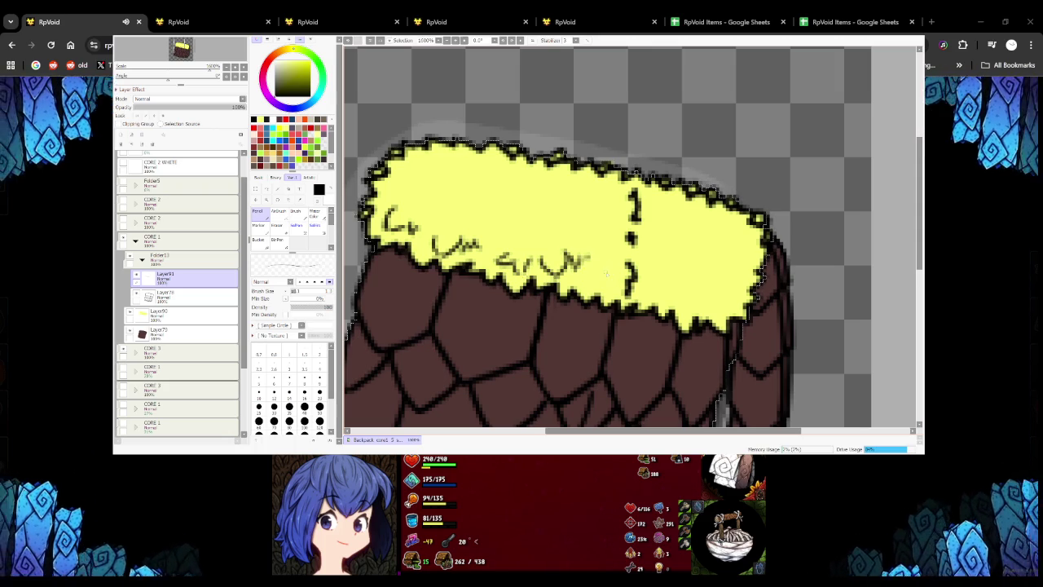
scroll(677, 293, "down", 3)
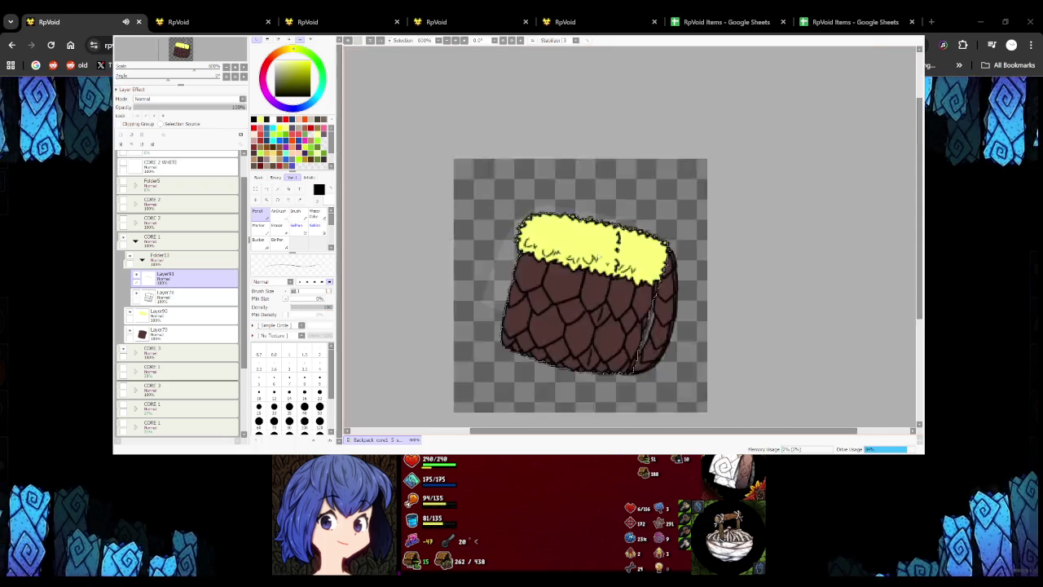
scroll(493, 241, "up", 3)
left_click_drag(494, 241, 524, 250)
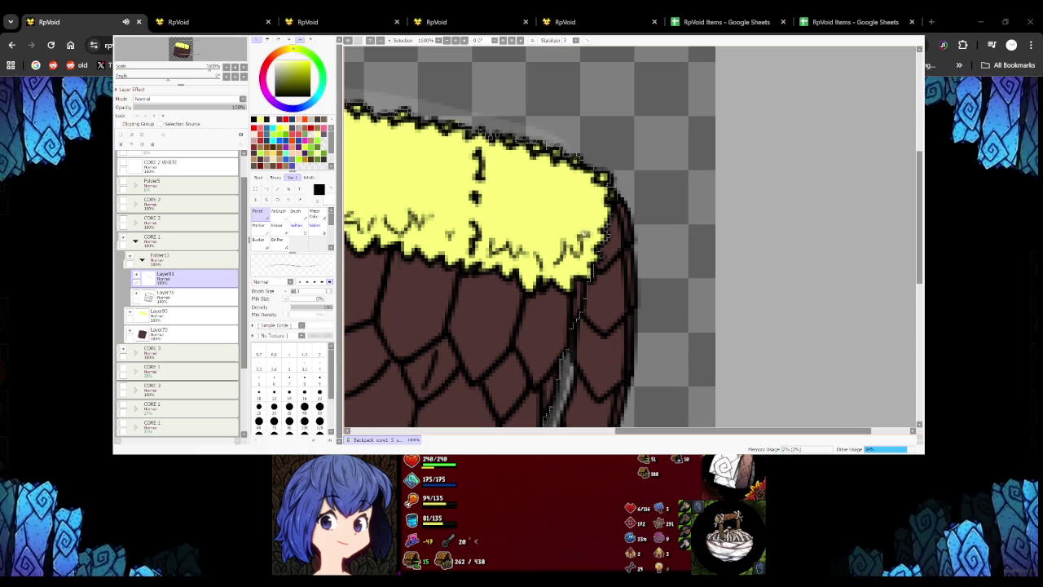
mouse_move(525, 166)
left_mouse_down()
mouse_move(540, 180)
mouse_move(596, 194)
mouse_move(595, 209)
left_mouse_up()
key("ctrl+z")
key("ctrl+z")
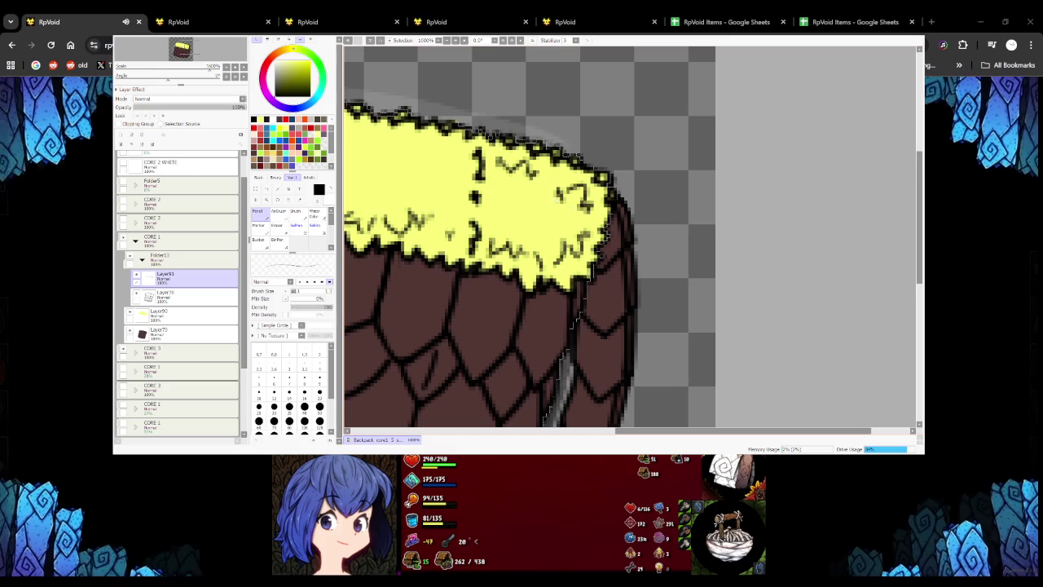
left_click_drag(525, 229, 538, 211)
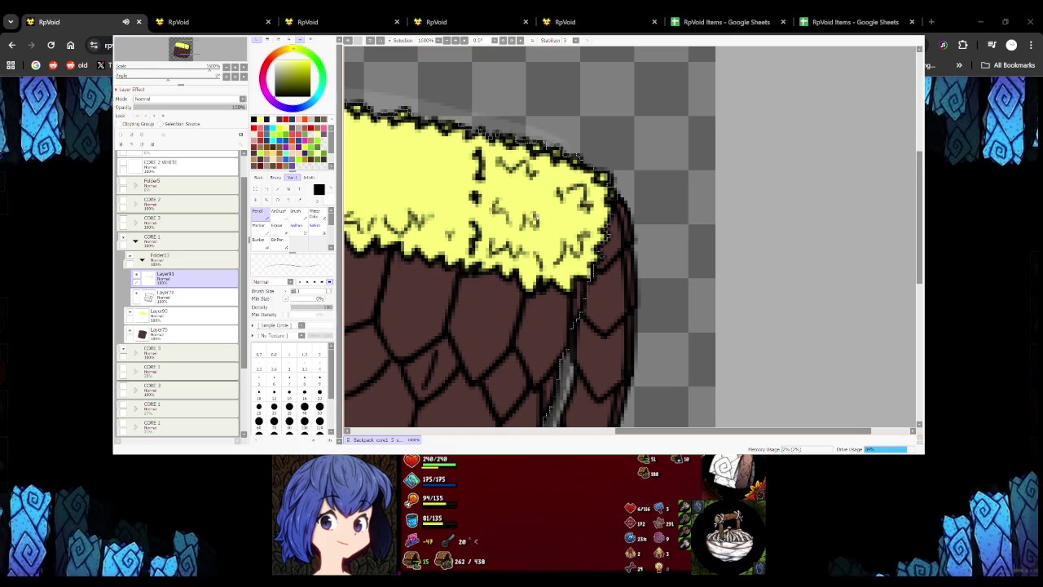
scroll(557, 219, "down", 5)
scroll(489, 212, "up", 4)
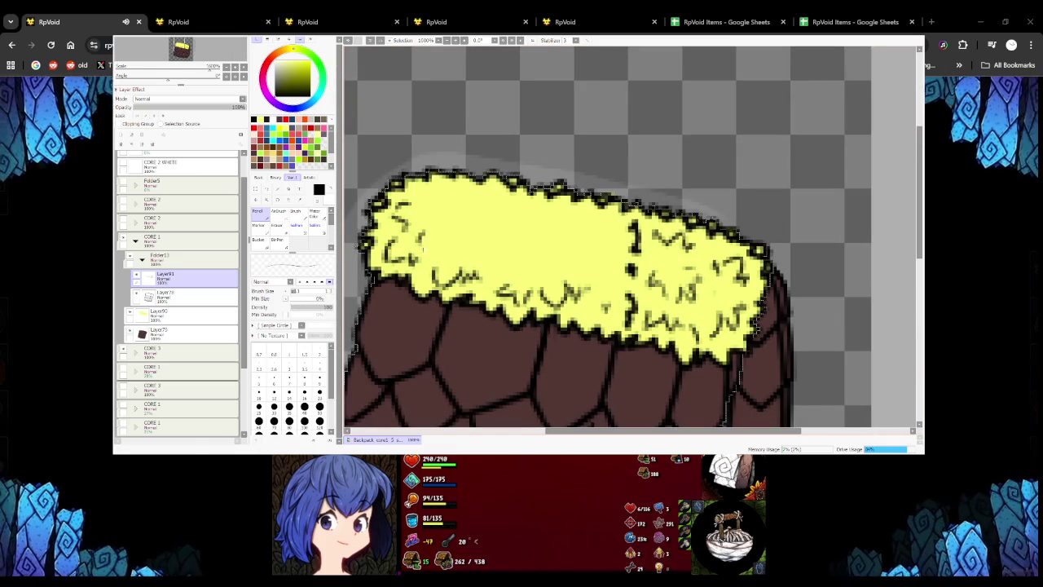
mouse_move(489, 255)
left_mouse_down()
mouse_move(513, 273)
mouse_move(539, 261)
mouse_move(617, 262)
left_mouse_up()
left_click_drag(585, 209, 587, 221)
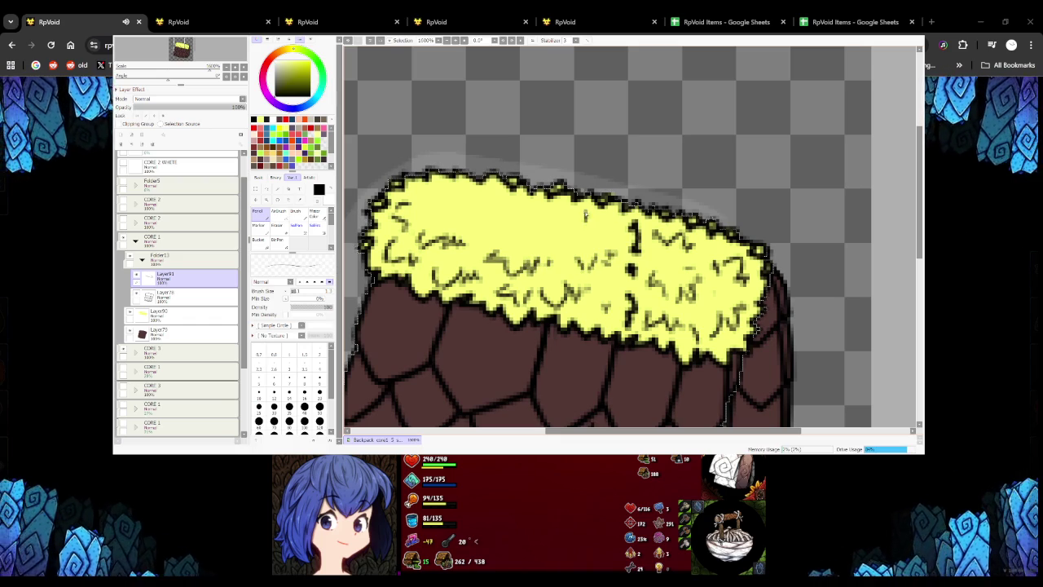
Check Layer90 and Layer79, add more black fur strokes on Layer91, then hide SAI
left_click(163, 314)
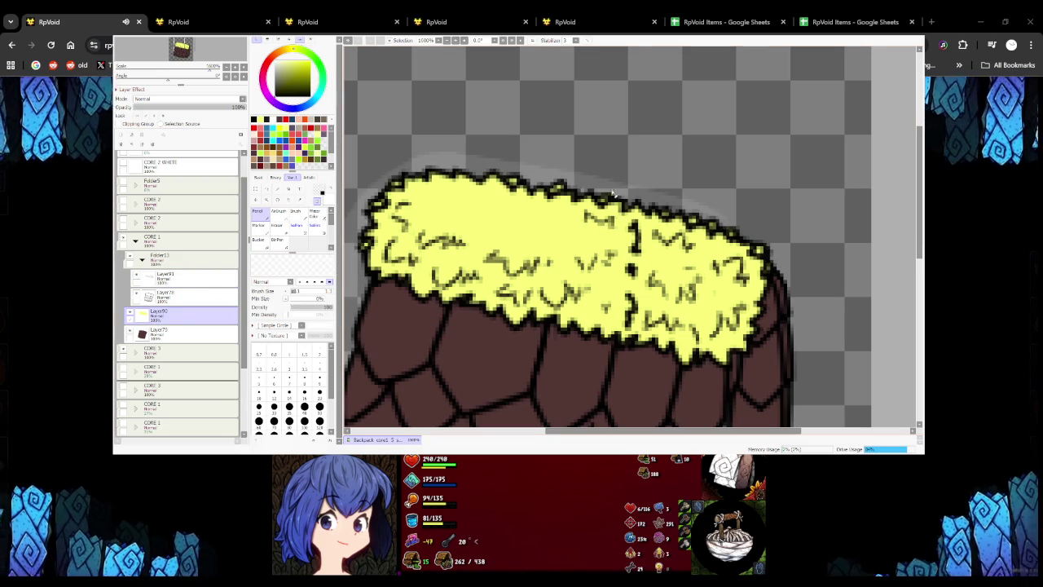
left_click(179, 334)
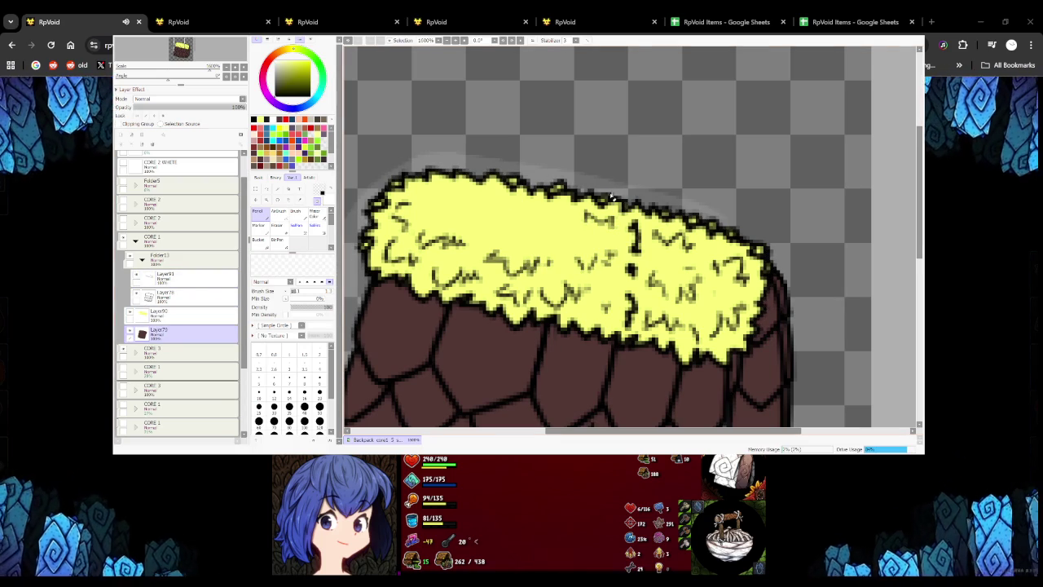
left_click(180, 278)
key("x")
mouse_move(424, 202)
left_mouse_down()
mouse_move(452, 186)
mouse_move(466, 220)
mouse_move(527, 228)
left_mouse_up()
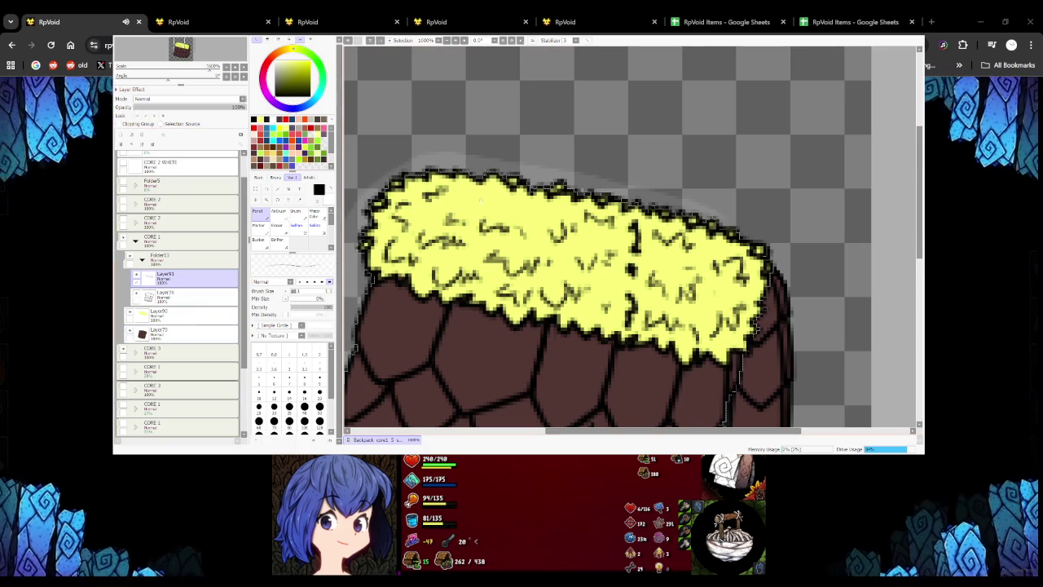
scroll(547, 236, "down", 2)
scroll(548, 237, "down", 3)
scroll(547, 236, "up", 4)
scroll(603, 235, "down", 2)
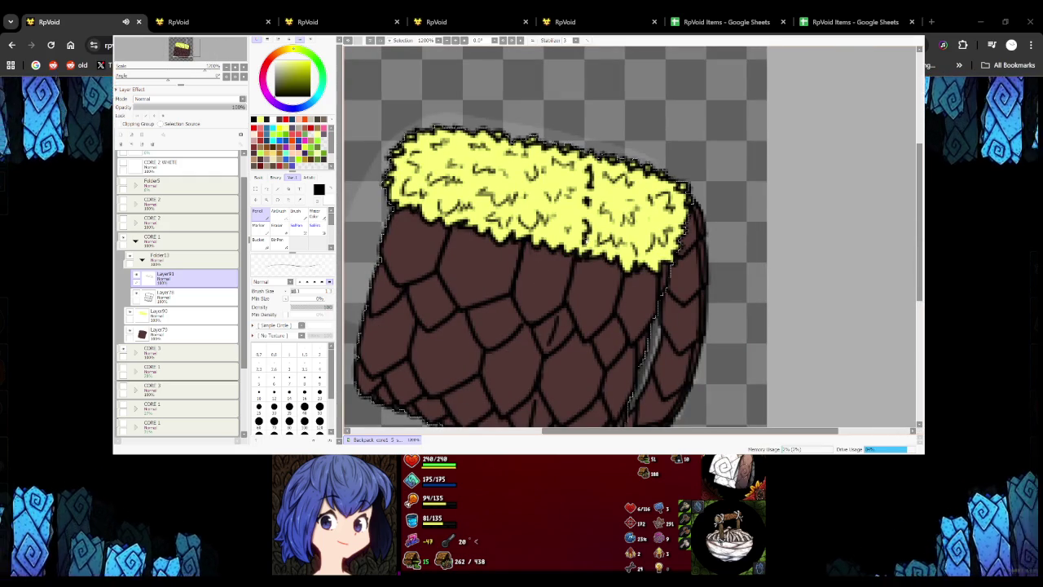
scroll(482, 226, "down", 1)
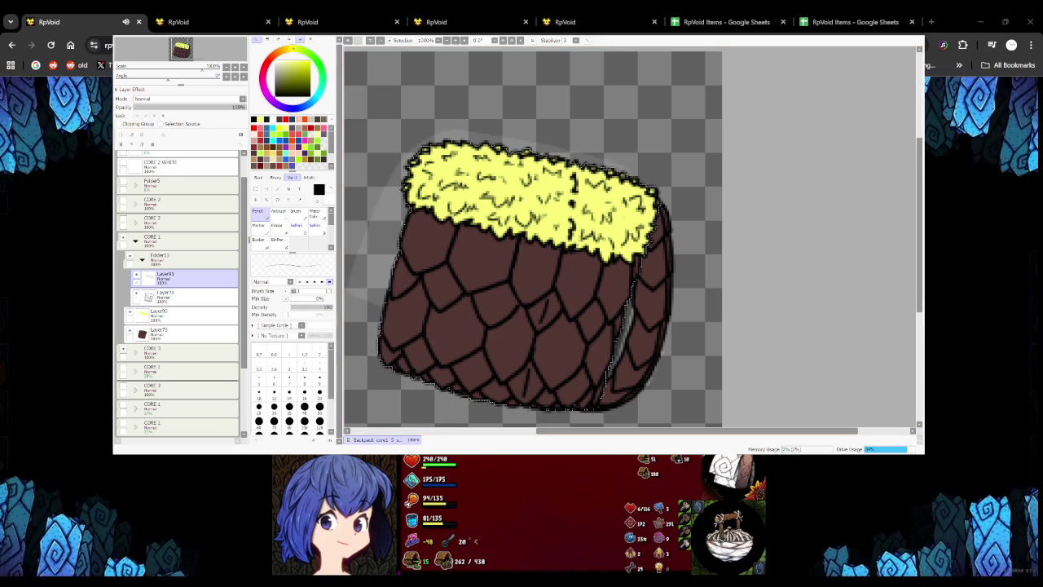
key("alt+Tab")
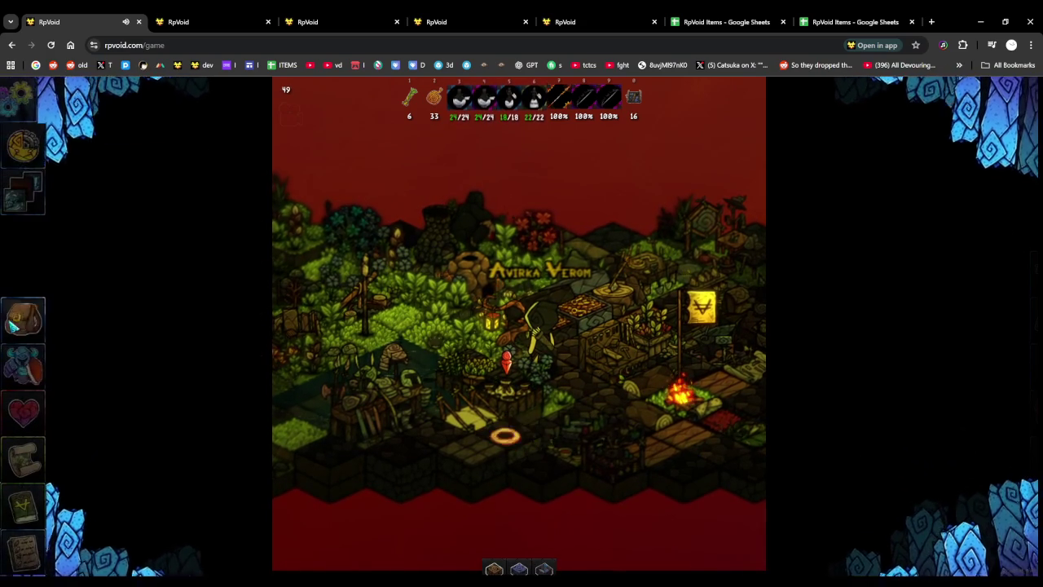
Flip between the potions and materials inventory tabs and discard the water drops
left_click(166, 180)
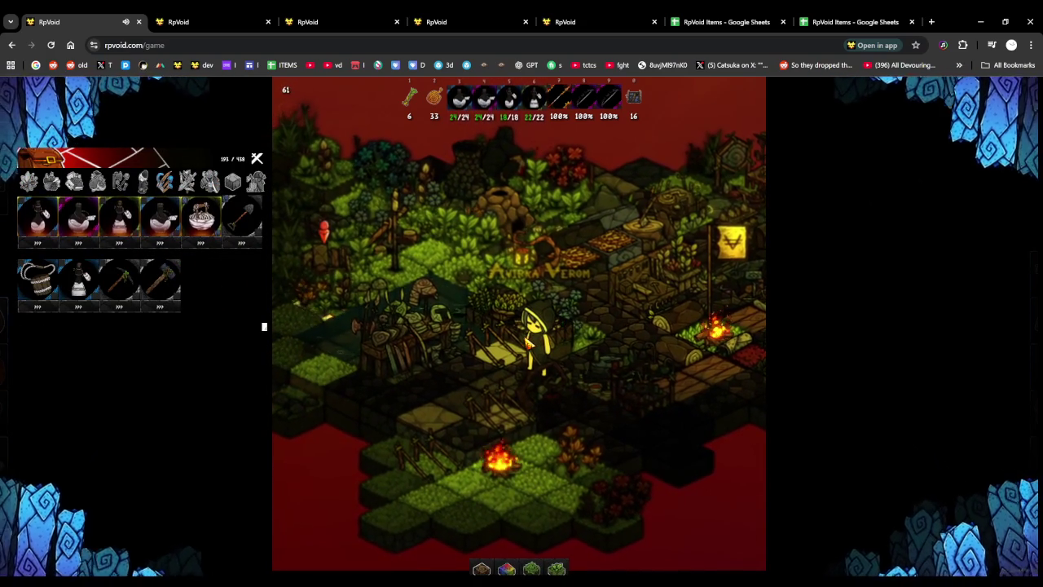
left_click(29, 183)
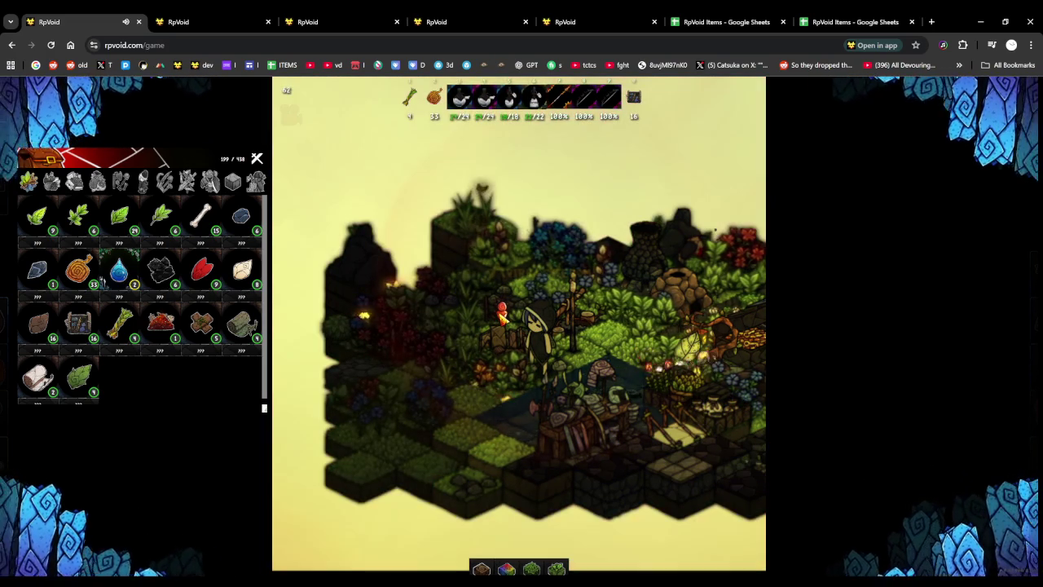
left_click_drag(119, 273, 562, 305)
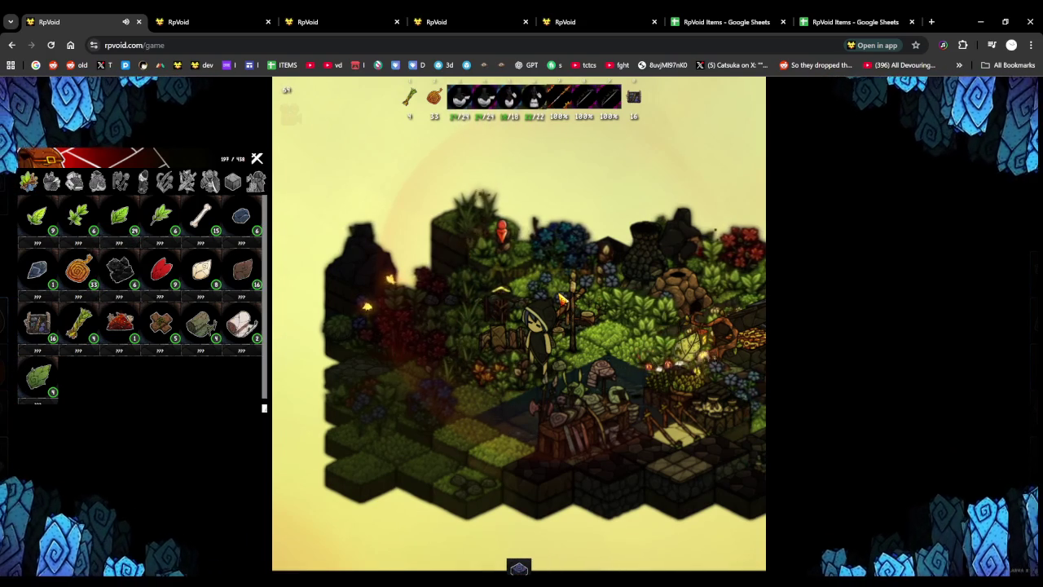
Gather stones, walk into Hunter's Pass, and open the equipment panel
key("w")
key("w")
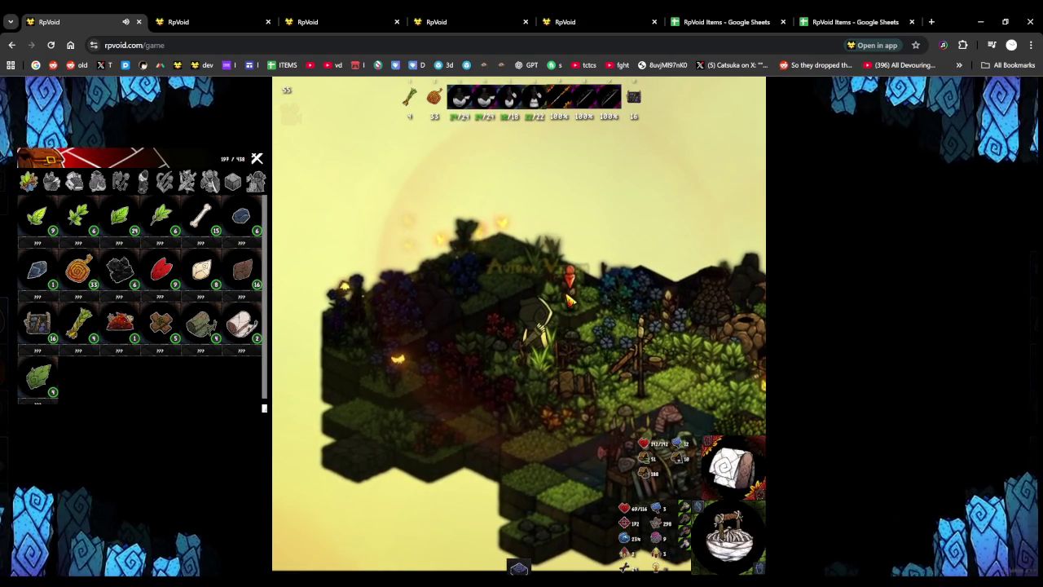
left_click(650, 383)
key("w")
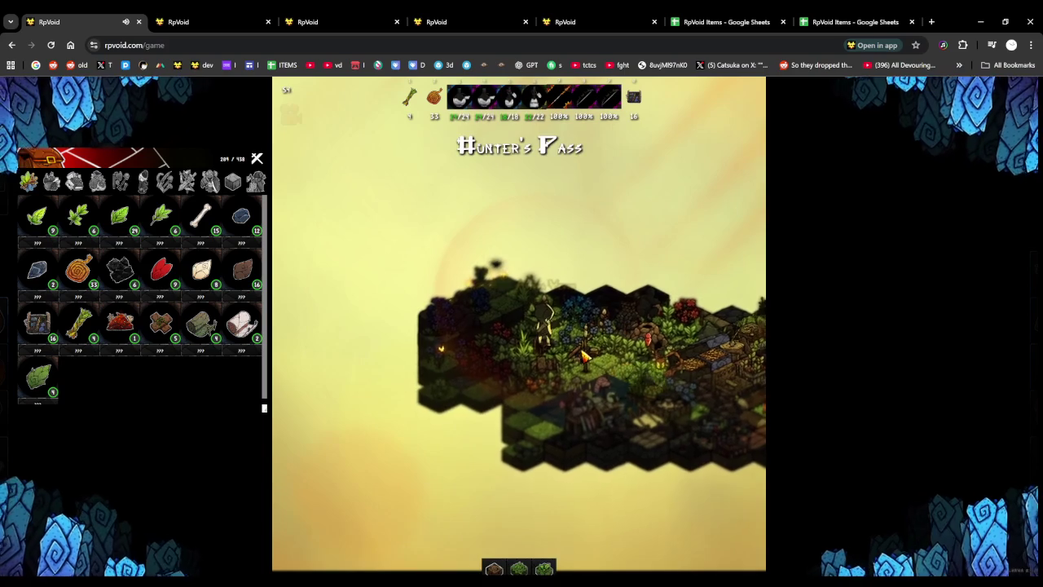
key("d")
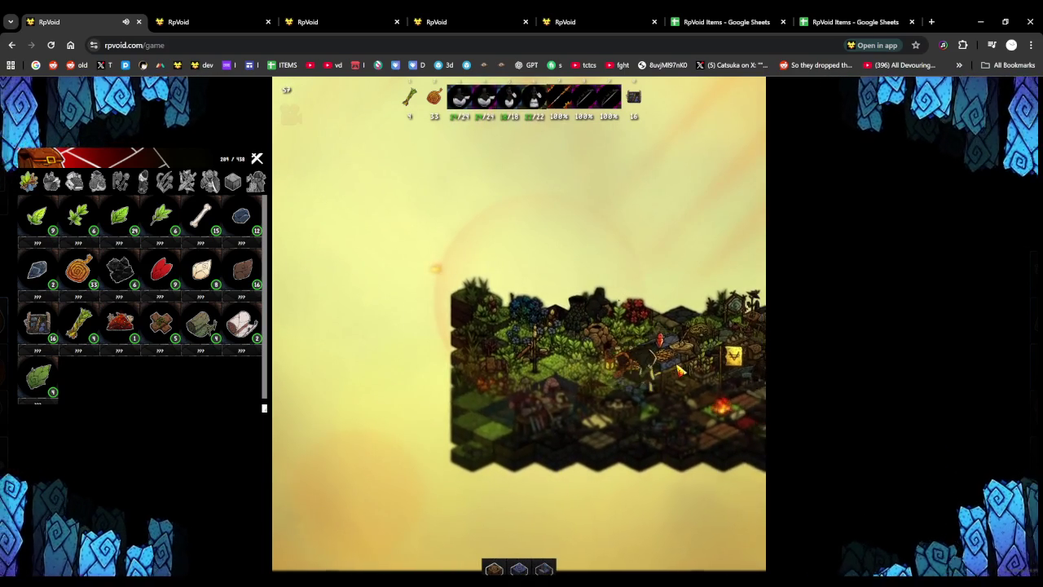
key("e")
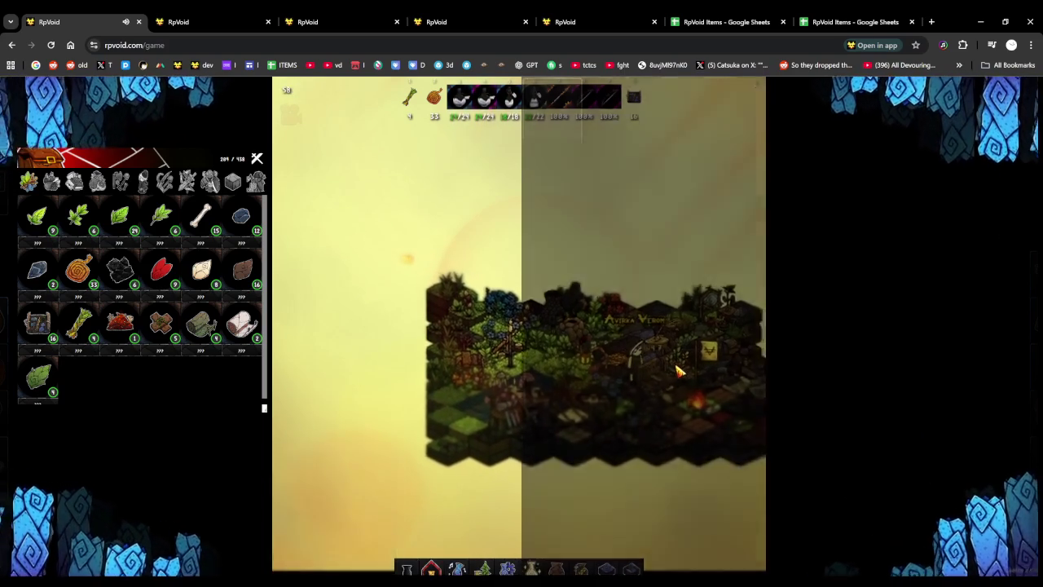
left_click(632, 359)
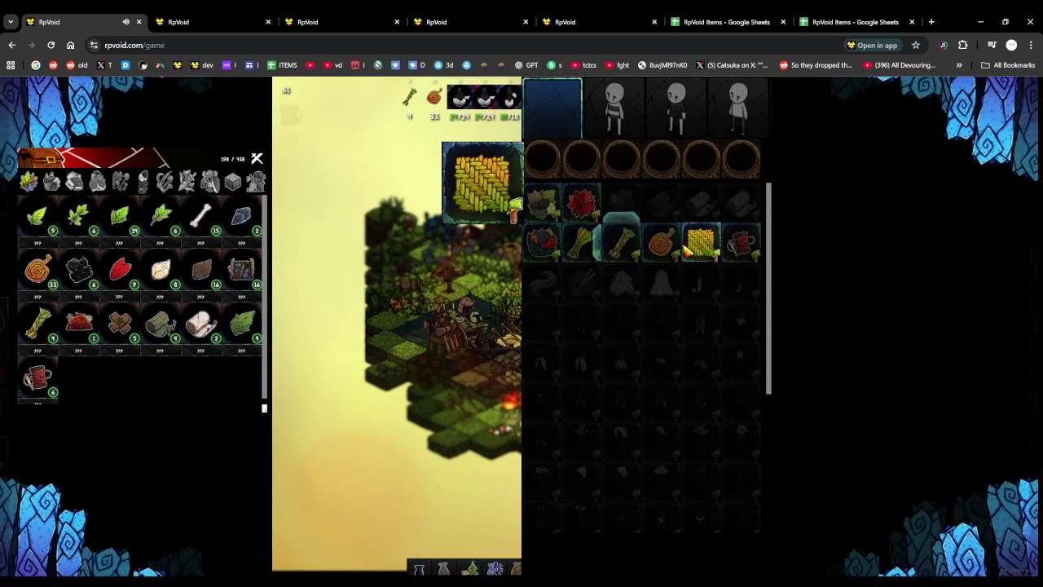
View the braided plant fiber recipe, zoom the map, and move the opened chest panel right
left_click(621, 243)
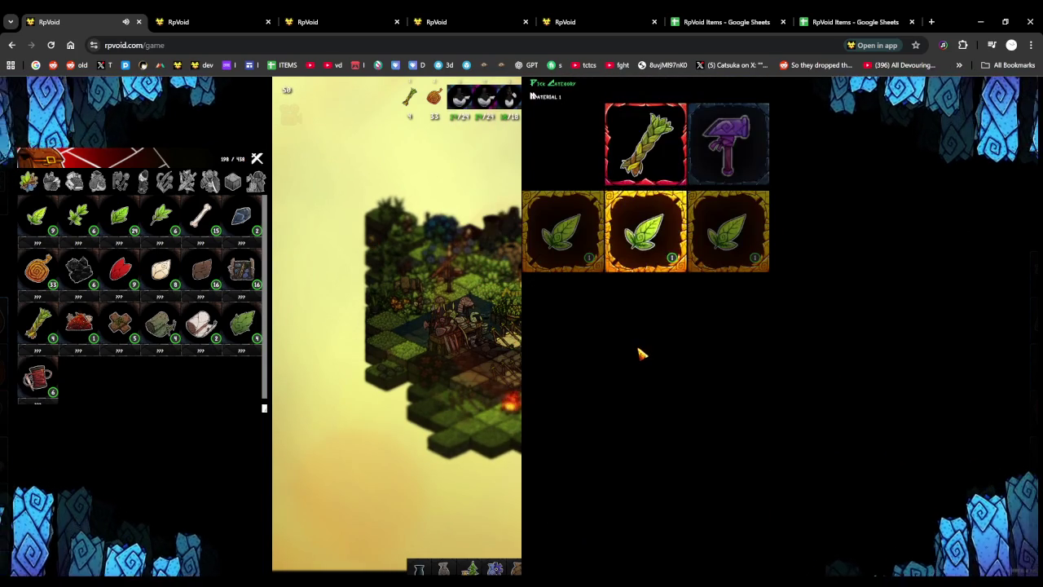
left_click(599, 374)
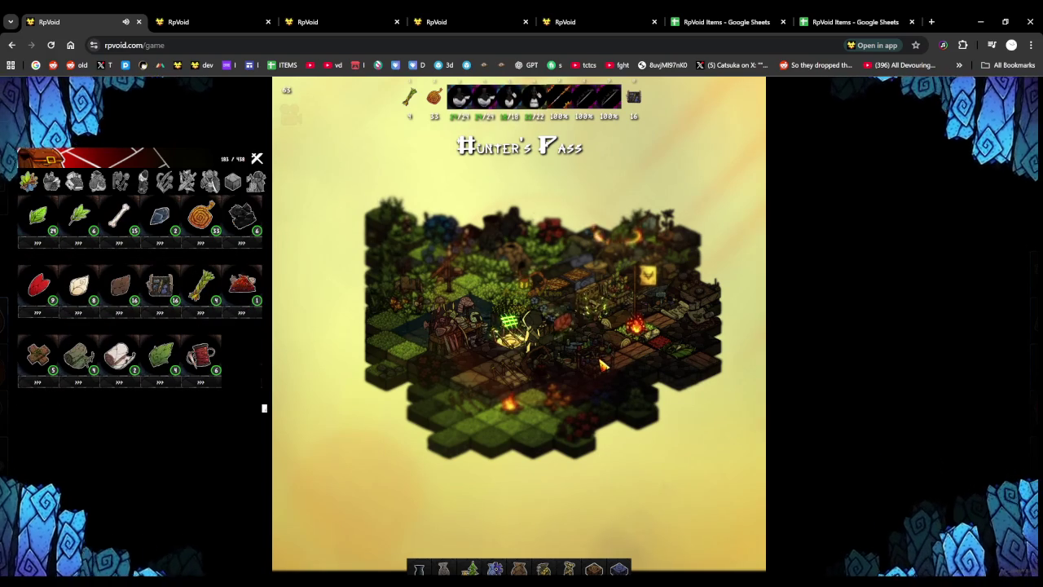
scroll(493, 399, "up", 2)
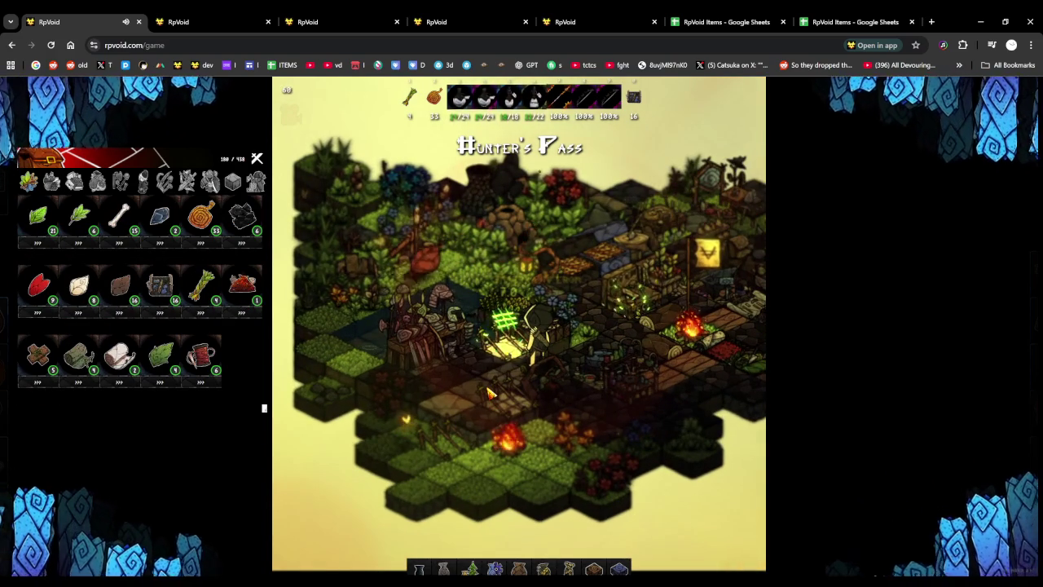
left_click_drag(722, 209, 570, 216)
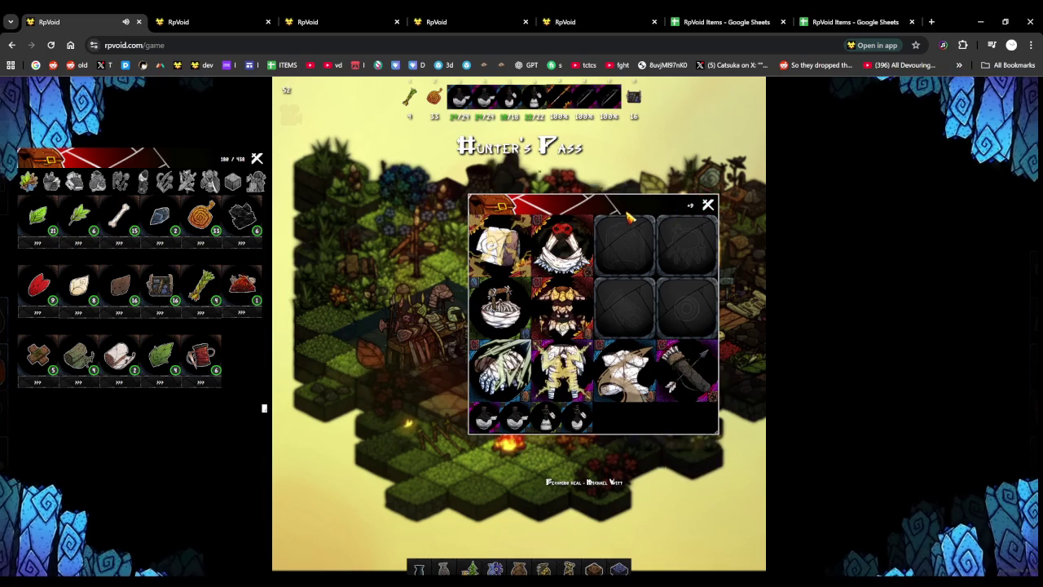
left_click_drag(641, 208, 934, 189)
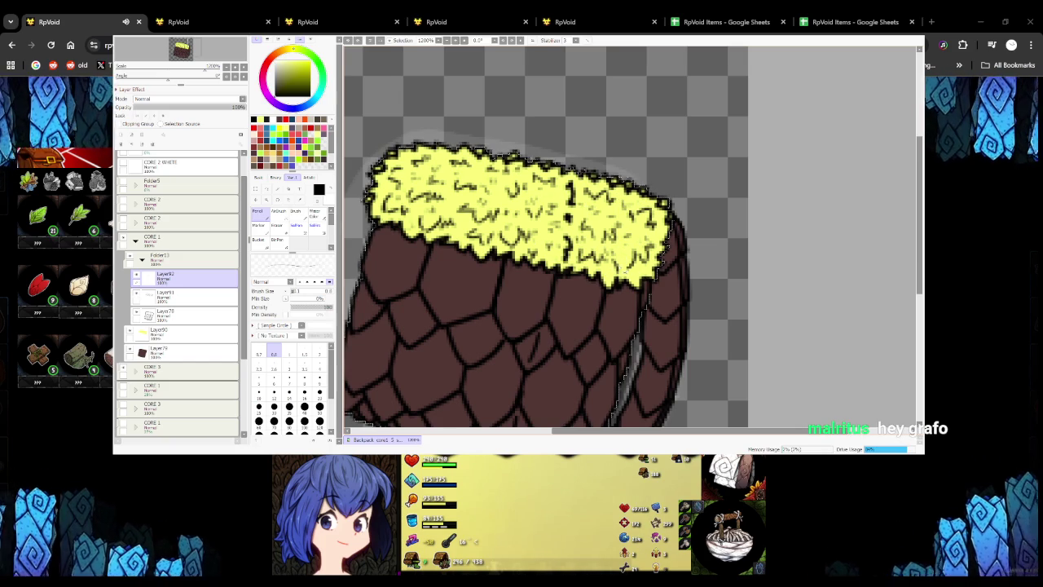
left_click_drag(611, 298, 583, 284)
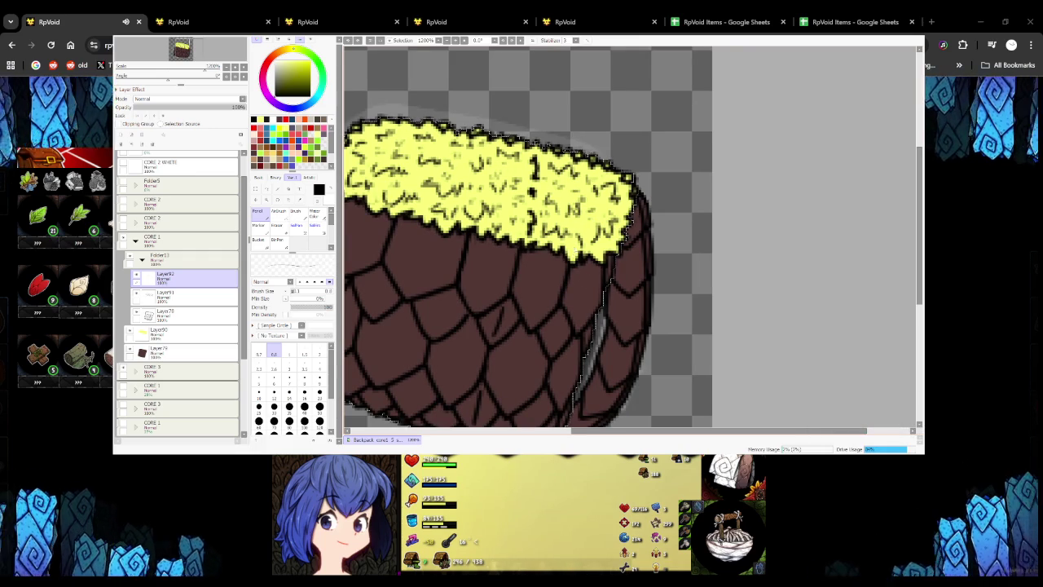
left_click_drag(583, 269, 546, 281)
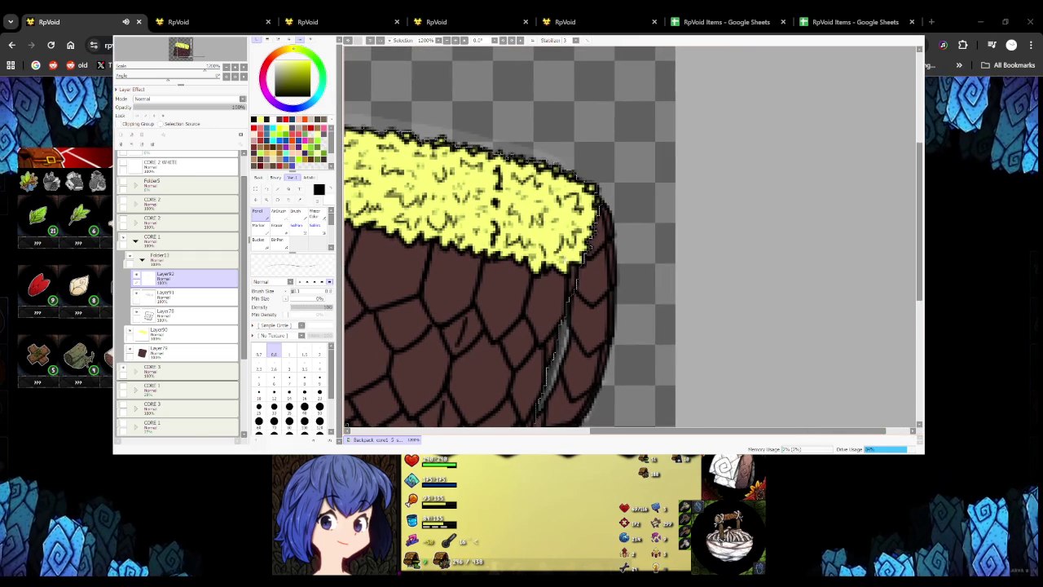
left_click_drag(531, 234, 515, 283)
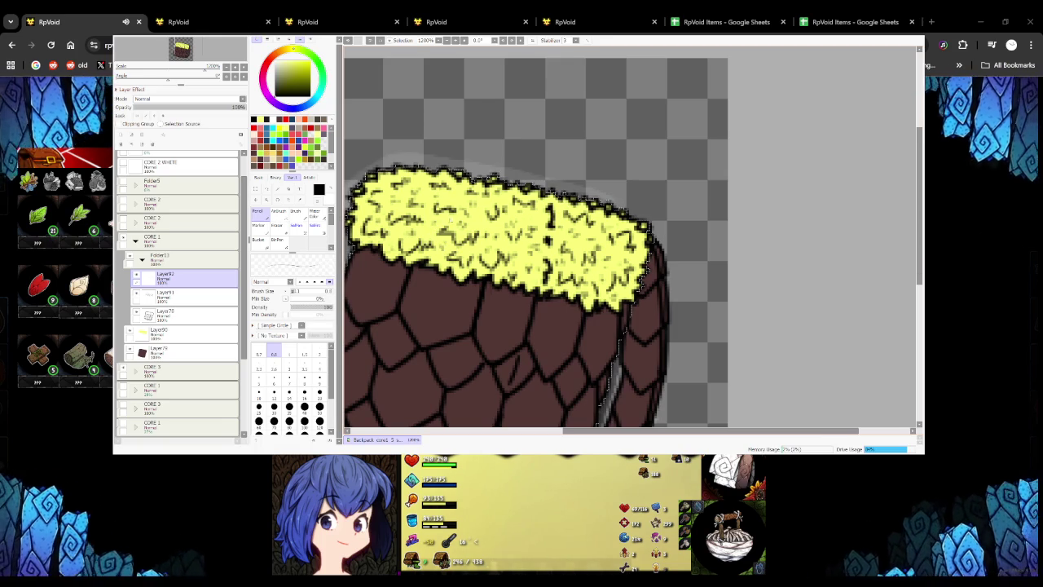
scroll(489, 236, "down", 4)
scroll(489, 236, "up", 1)
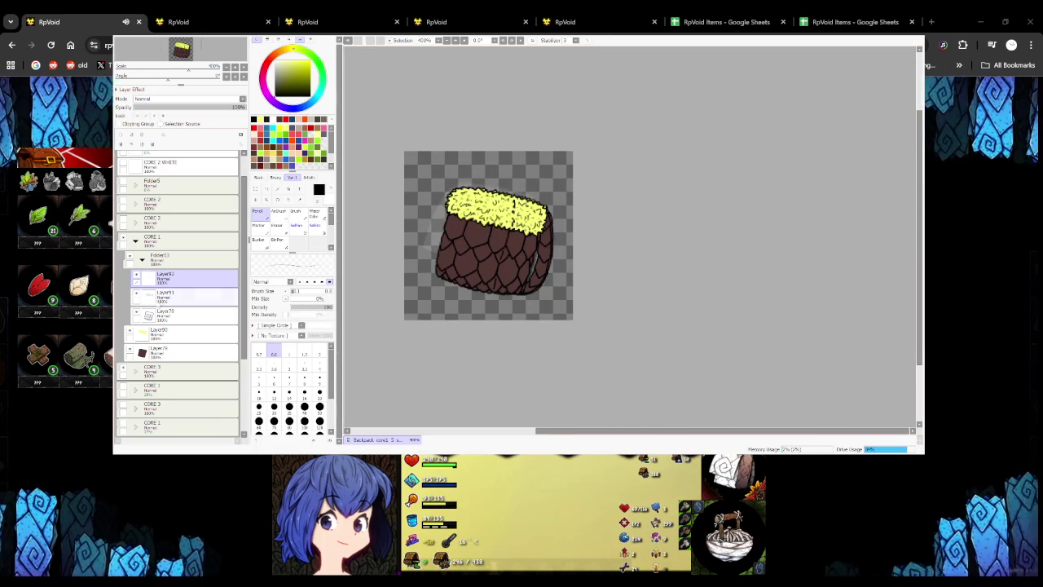
On Layer91, zoom in and draw a short dark crack on a scale below the trim
left_click(162, 314)
left_click(163, 295)
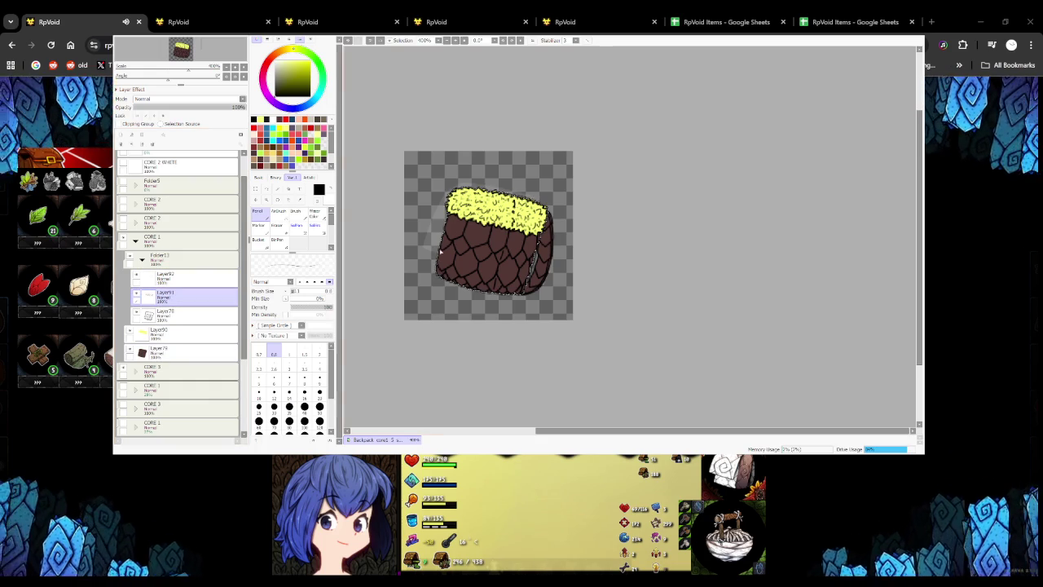
scroll(483, 230, "up", 3)
scroll(442, 235, "up", 1)
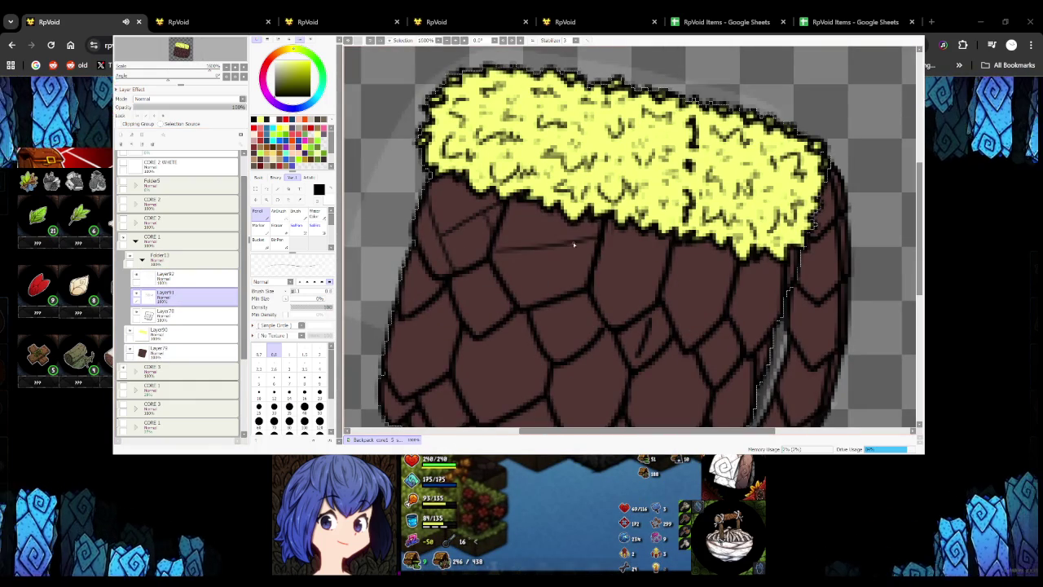
left_click_drag(556, 242, 563, 279)
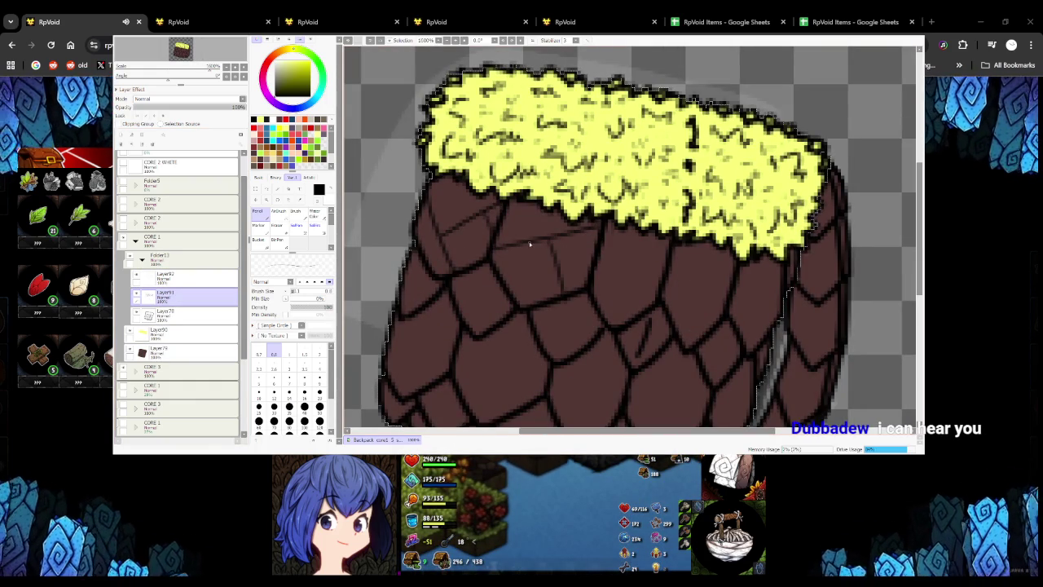
scroll(512, 238, "down", 3)
scroll(511, 238, "up", 2)
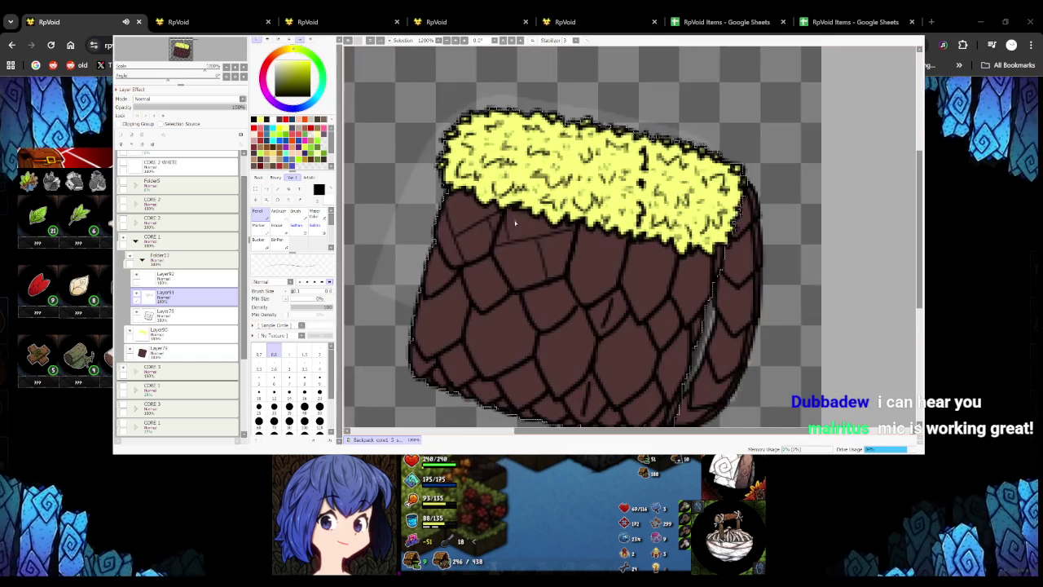
scroll(514, 236, "up", 1)
scroll(516, 234, "up", 2)
scroll(521, 245, "down", 1)
scroll(496, 236, "up", 1)
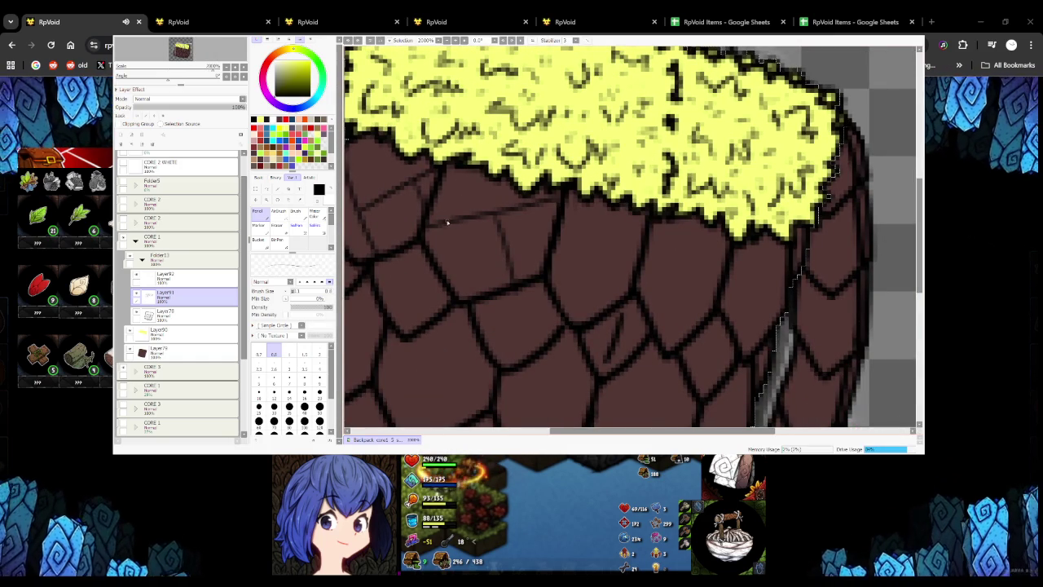
scroll(502, 258, "right", 2)
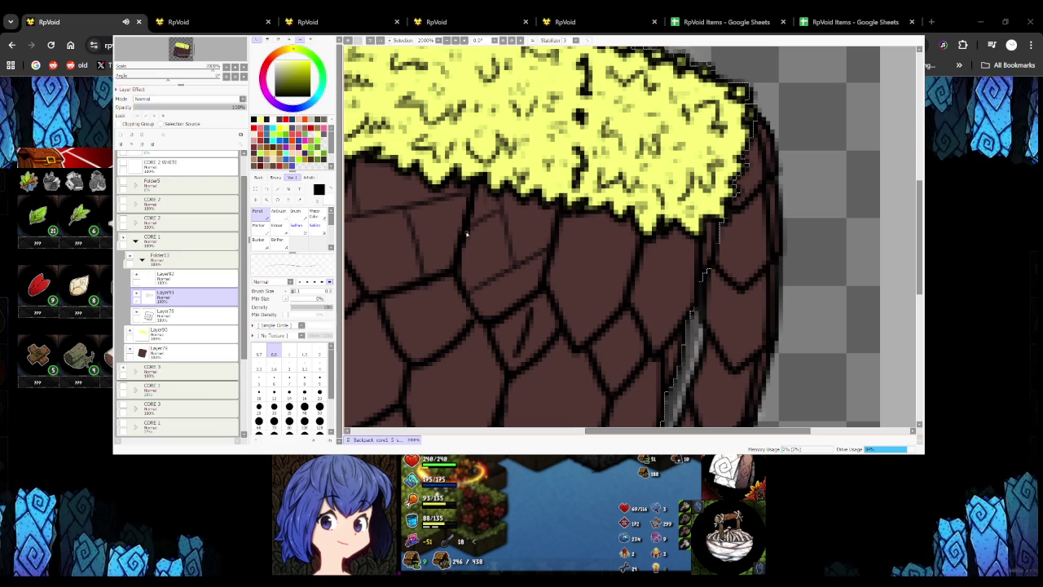
scroll(563, 248, "down", 3)
scroll(563, 248, "up", 3)
Add more thin crack lines across the brown scales, undoing a bad one
left_click_drag(555, 256, 613, 264)
key("ctrl+z")
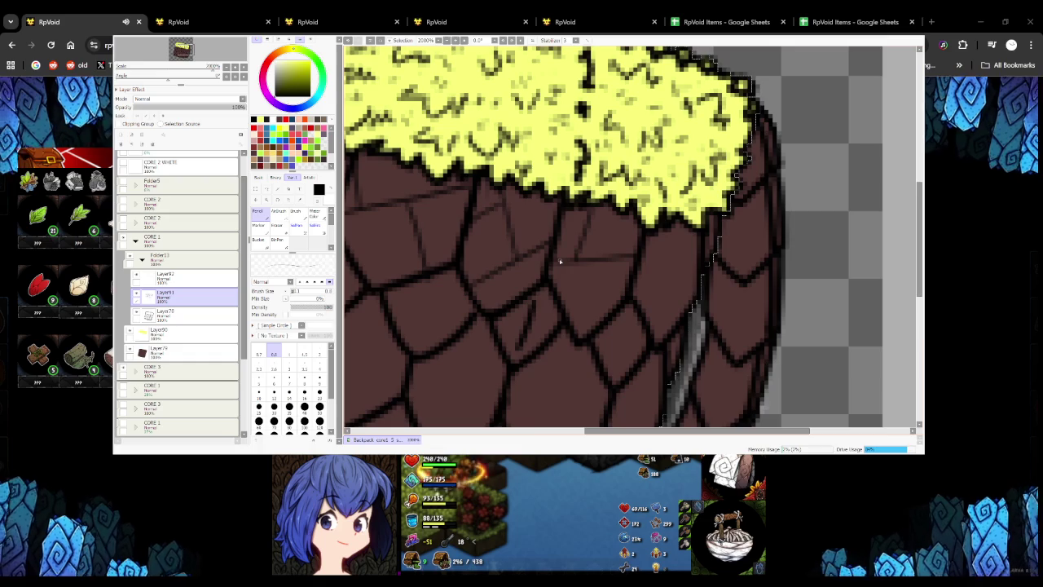
scroll(559, 260, "down", 3)
scroll(535, 212, "up", 3)
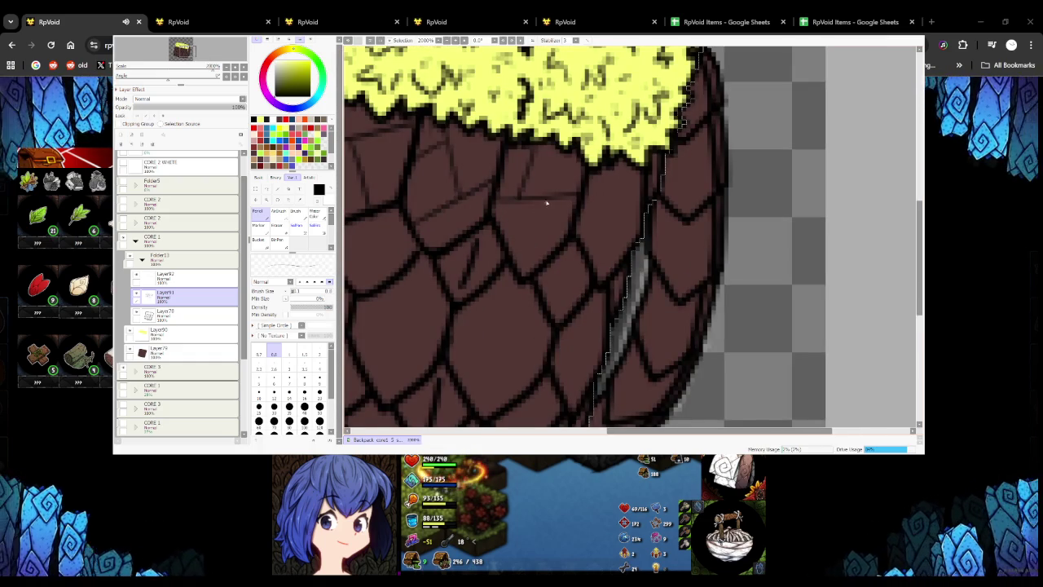
mouse_move(591, 255)
left_mouse_down()
mouse_move(537, 281)
mouse_move(567, 276)
left_mouse_up()
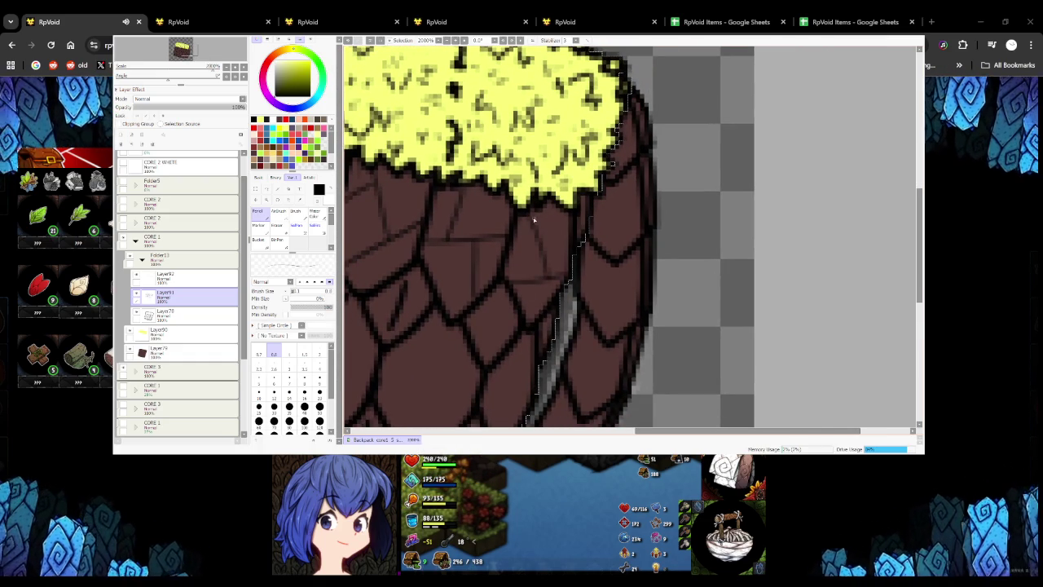
mouse_move(502, 321)
left_mouse_down()
mouse_move(508, 263)
mouse_move(593, 291)
left_mouse_up()
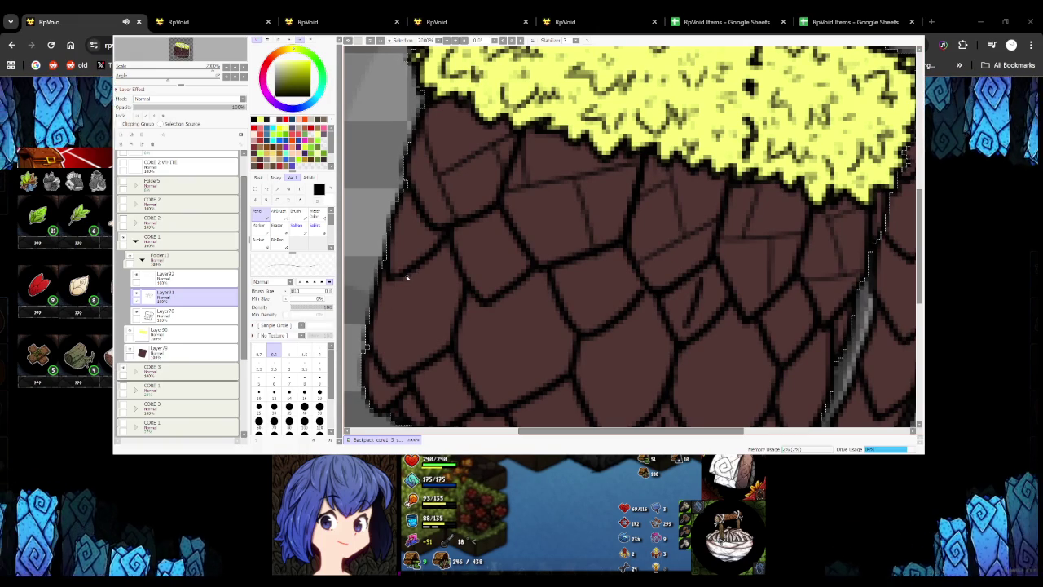
scroll(471, 257, "down", 1)
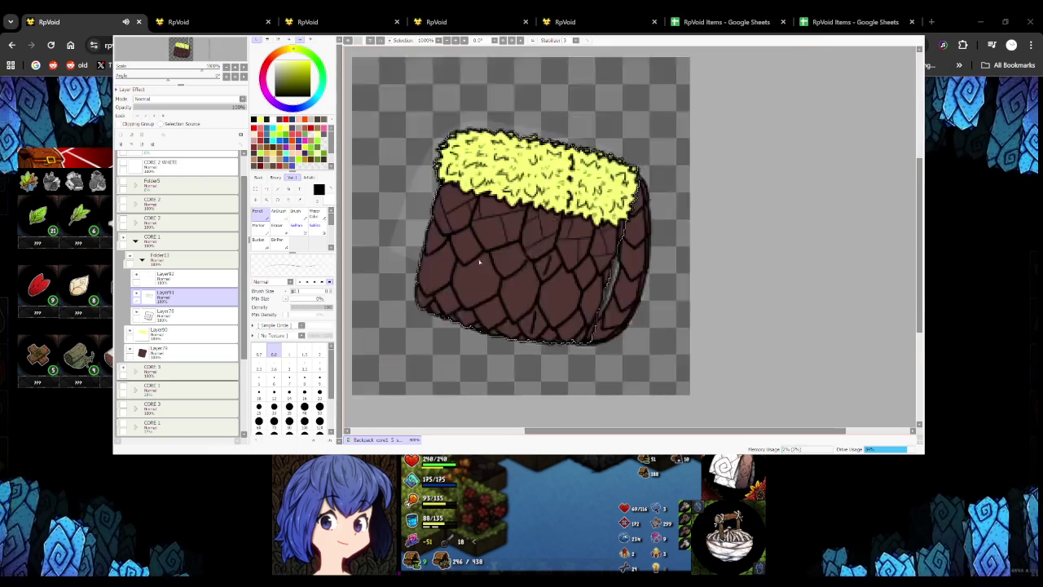
Draw dark crack lines across the lower brown scales
scroll(417, 248, "up", 3)
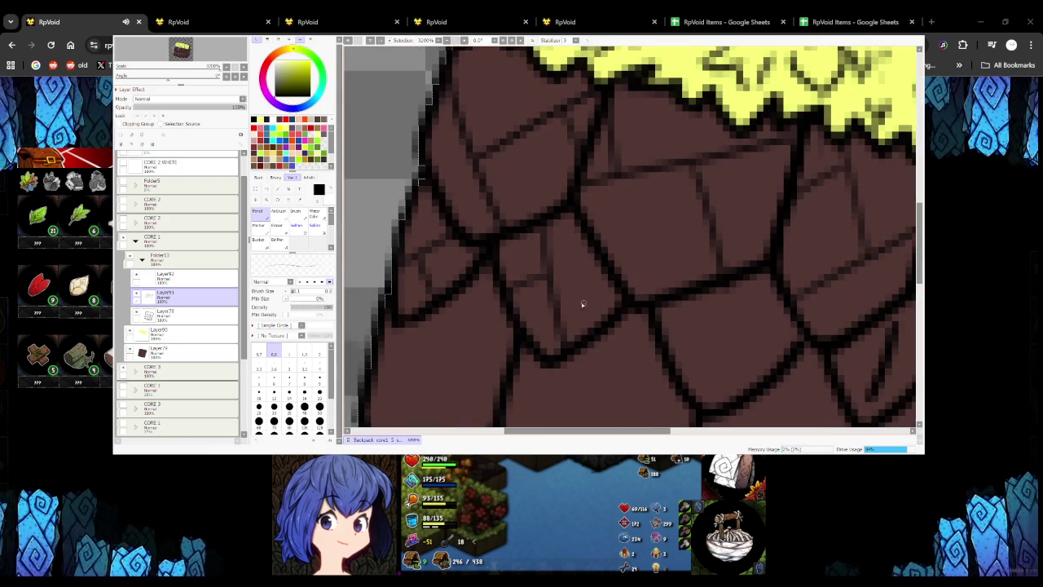
scroll(508, 274, "down", 3)
scroll(508, 274, "up", 2)
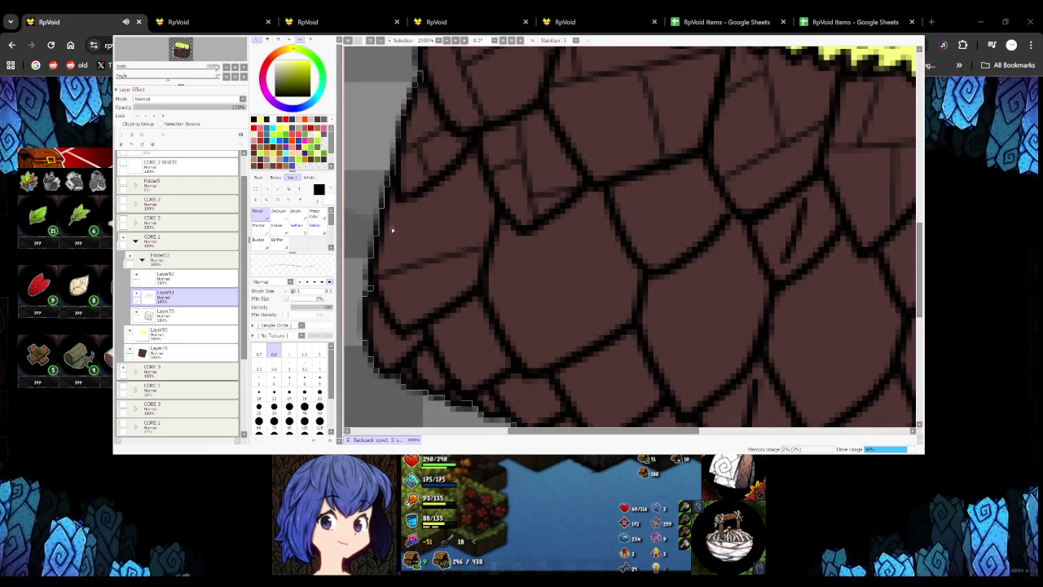
left_click_drag(454, 183, 487, 239)
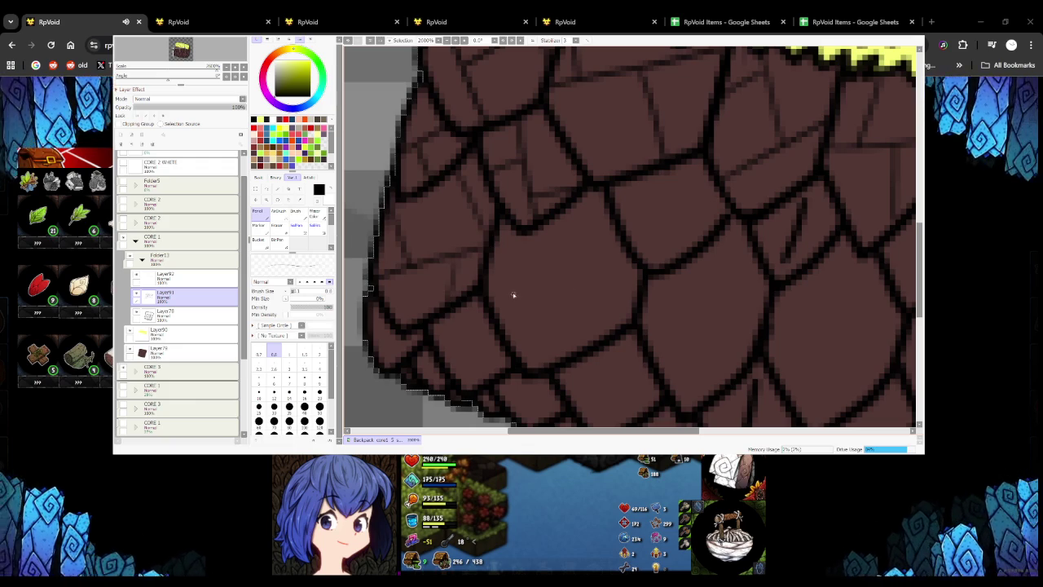
scroll(514, 295, "down", 2)
scroll(454, 246, "up", 3)
left_click_drag(487, 248, 651, 230)
left_click_drag(558, 249, 578, 366)
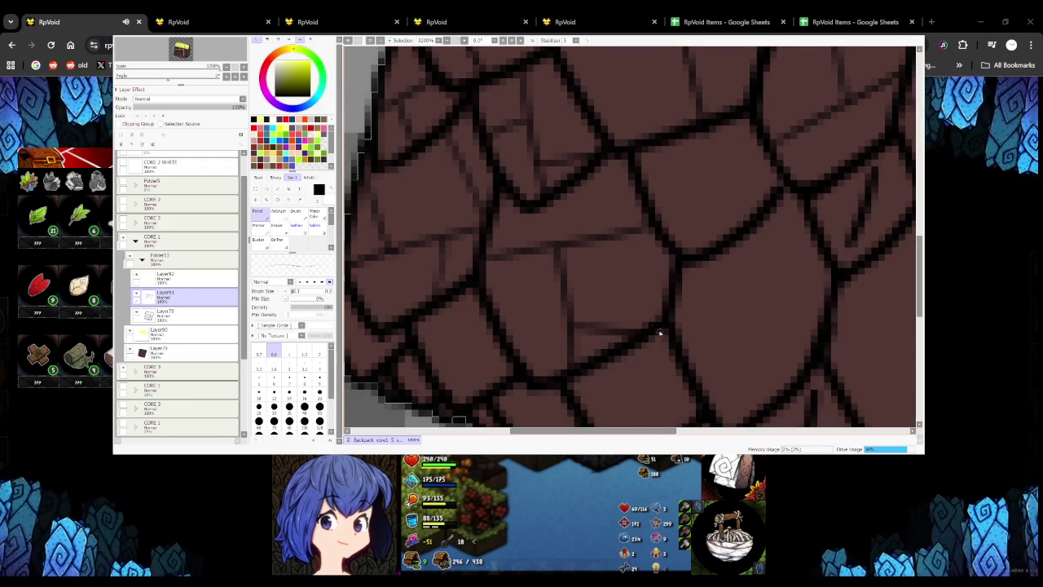
mouse_move(419, 333)
left_mouse_down()
mouse_move(465, 349)
mouse_move(455, 403)
left_mouse_up()
scroll(487, 288, "down", 2)
scroll(438, 299, "up", 1)
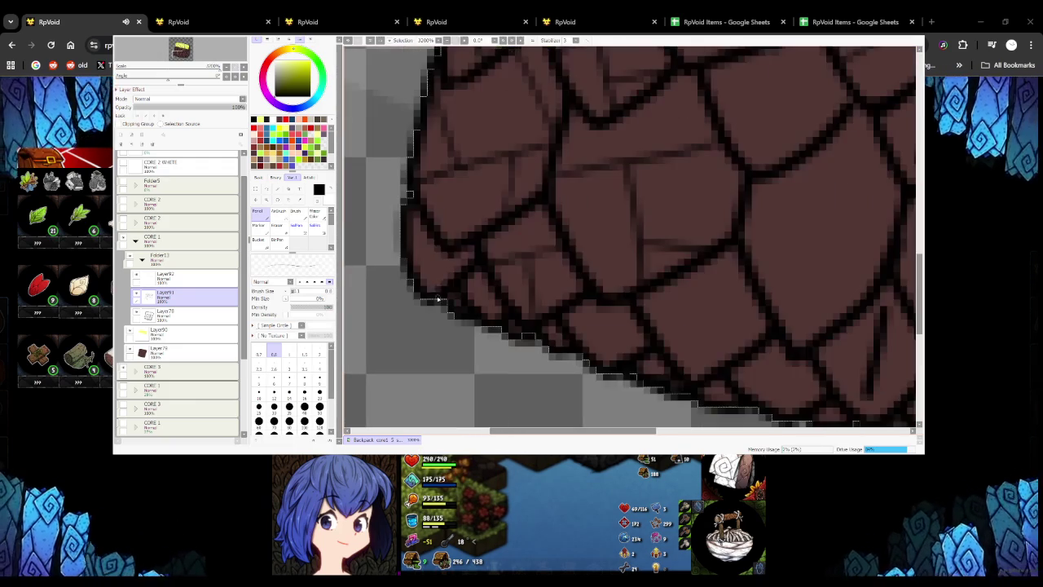
scroll(399, 278, "down", 2)
scroll(423, 269, "up", 1)
scroll(416, 261, "up", 1)
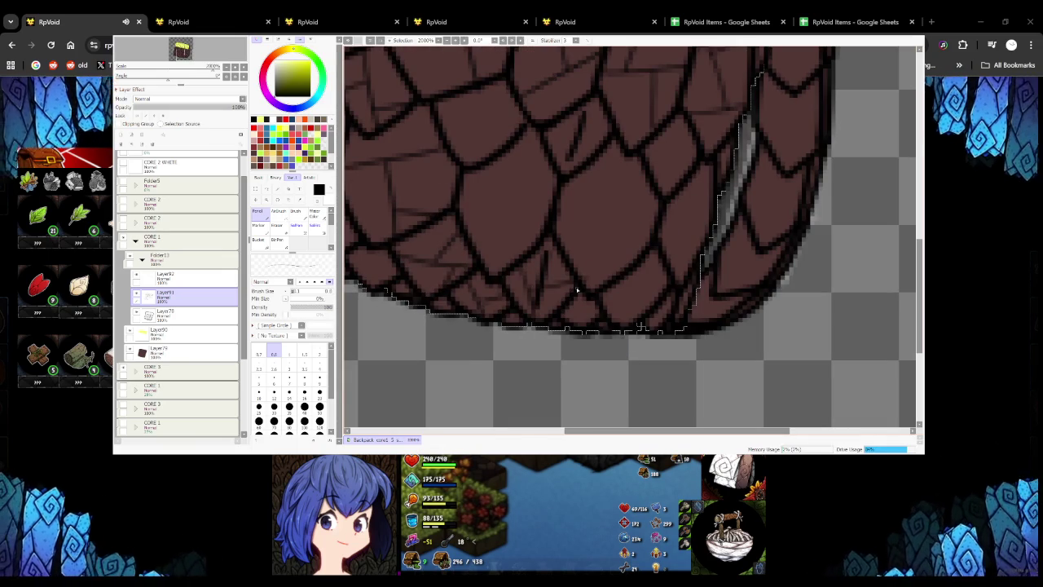
scroll(561, 282, "down", 1)
scroll(522, 245, "up", 2)
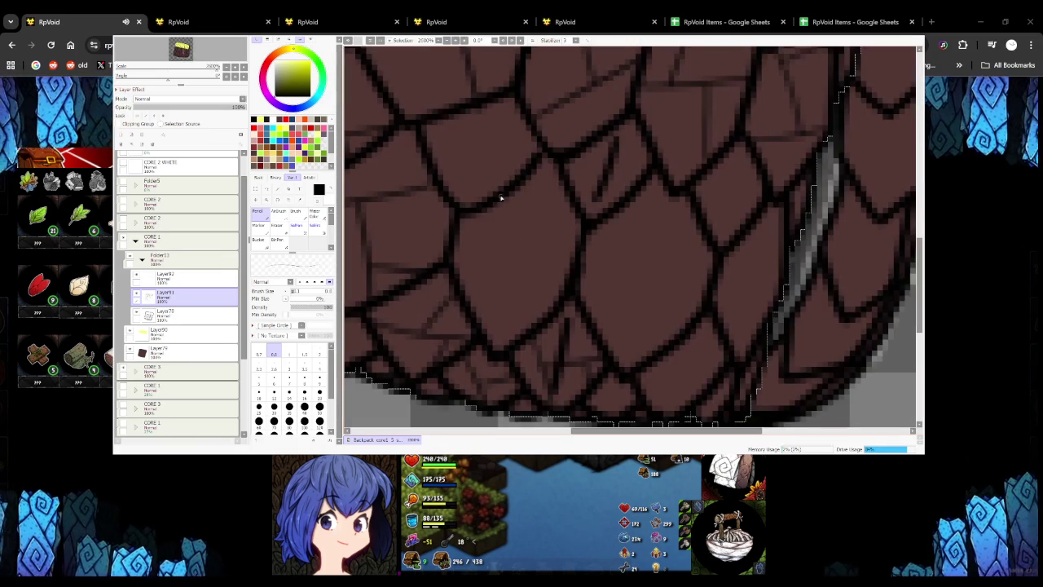
Redraw misplaced cracks and add more, including a short downward crack near the right side
key("ctrl+z")
mouse_move(521, 269)
left_mouse_down()
mouse_move(454, 272)
mouse_move(531, 255)
left_mouse_up()
key("ctrl+z")
mouse_move(460, 277)
left_mouse_down()
mouse_move(522, 258)
mouse_move(501, 346)
left_mouse_up()
left_click_drag(520, 232, 582, 221)
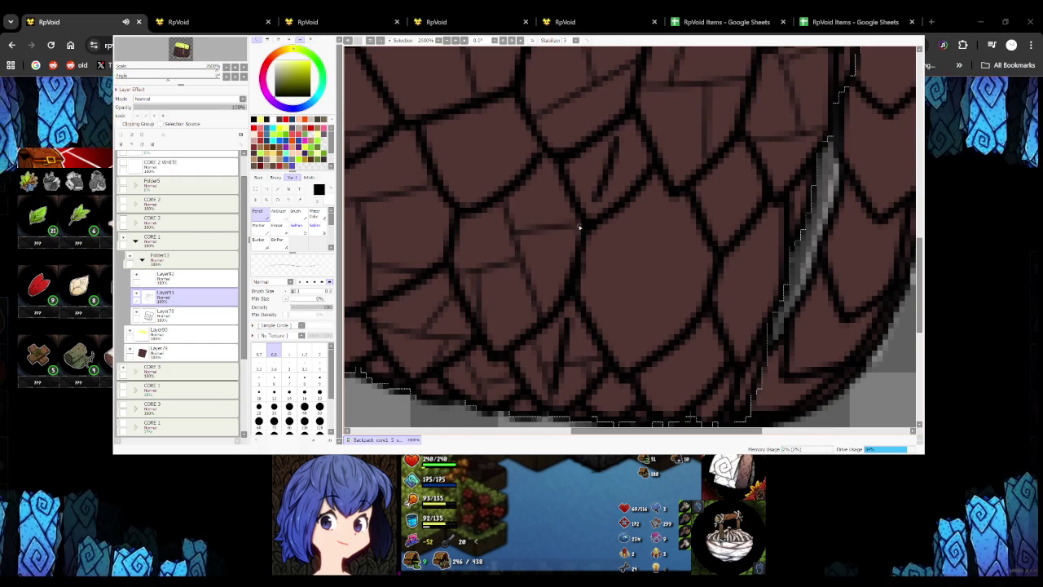
scroll(582, 226, "down", 1)
scroll(495, 180, "up", 1)
mouse_move(461, 186)
left_mouse_down()
mouse_move(533, 149)
mouse_move(505, 220)
left_mouse_up()
key("ctrl+z")
left_click_drag(495, 173, 507, 220)
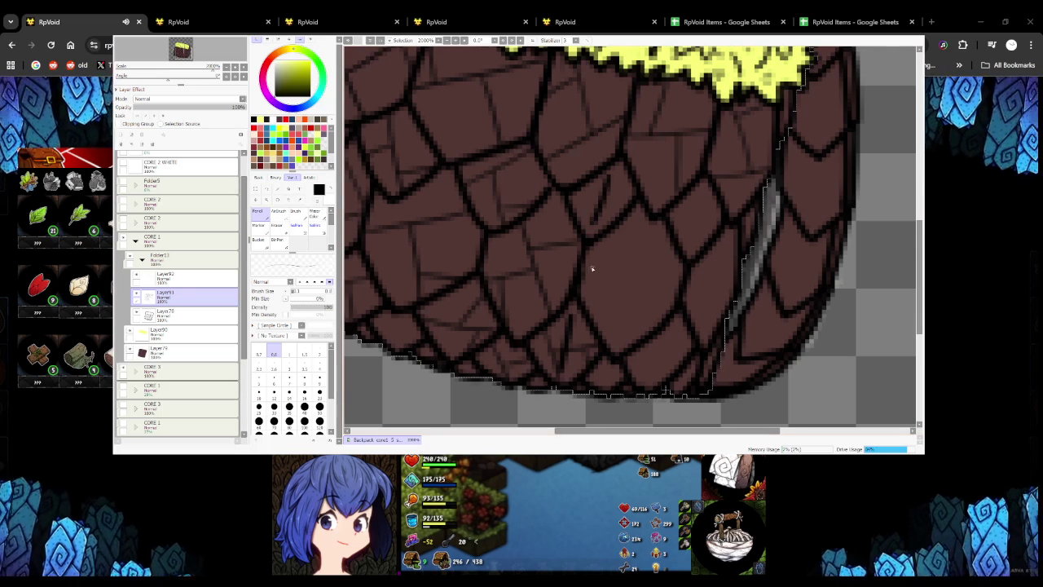
left_click_drag(584, 298, 671, 277)
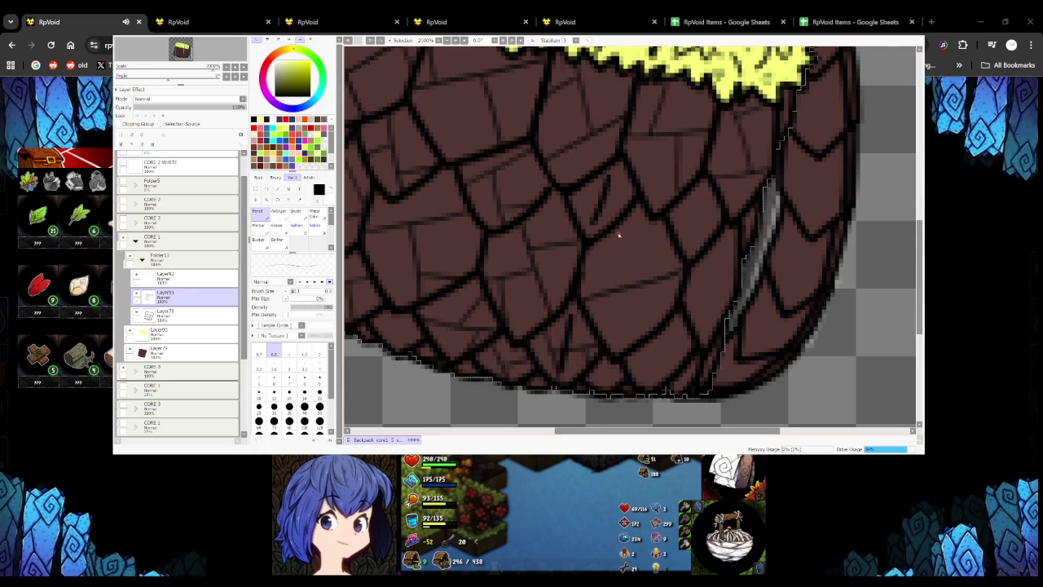
mouse_move(624, 295)
left_mouse_down()
mouse_move(604, 350)
mouse_move(653, 385)
left_mouse_up()
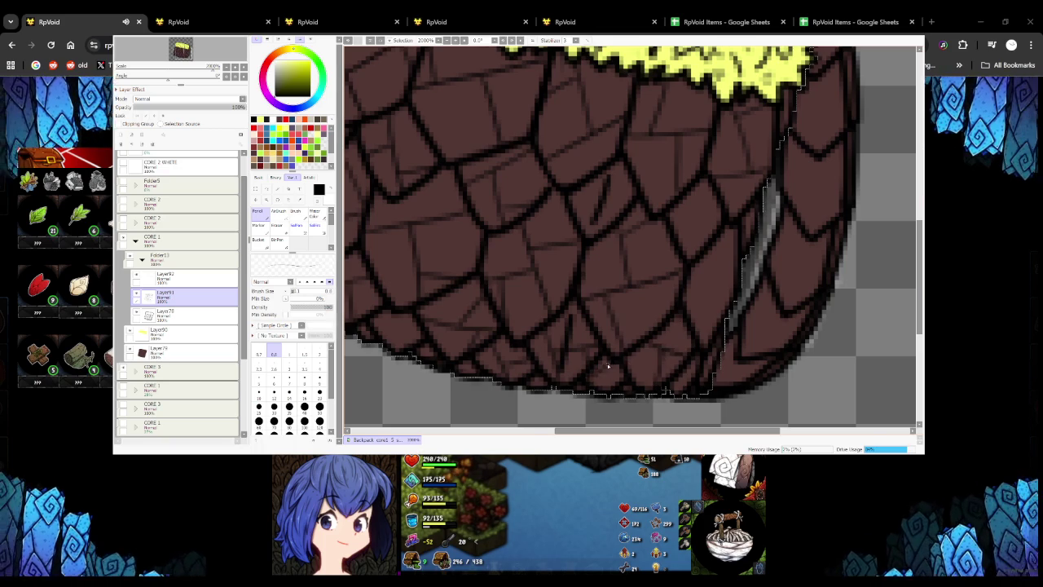
Inspect the cracked scales at different zoom levels, add a final mark, and hide SAI
scroll(608, 367, "down", 5)
scroll(580, 324, "up", 4)
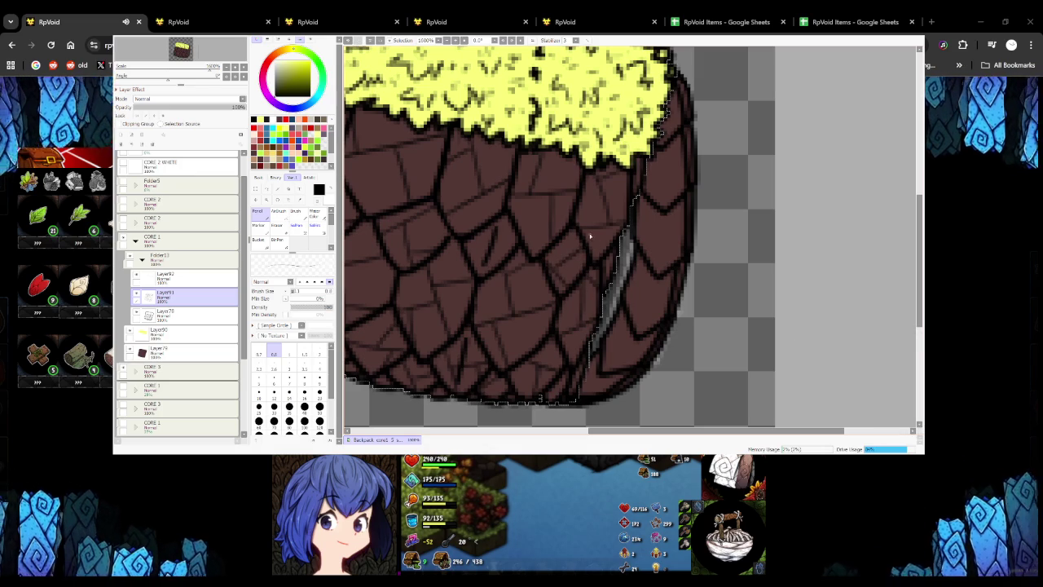
scroll(603, 244, "down", 5)
scroll(579, 242, "up", 6)
scroll(578, 242, "down", 3)
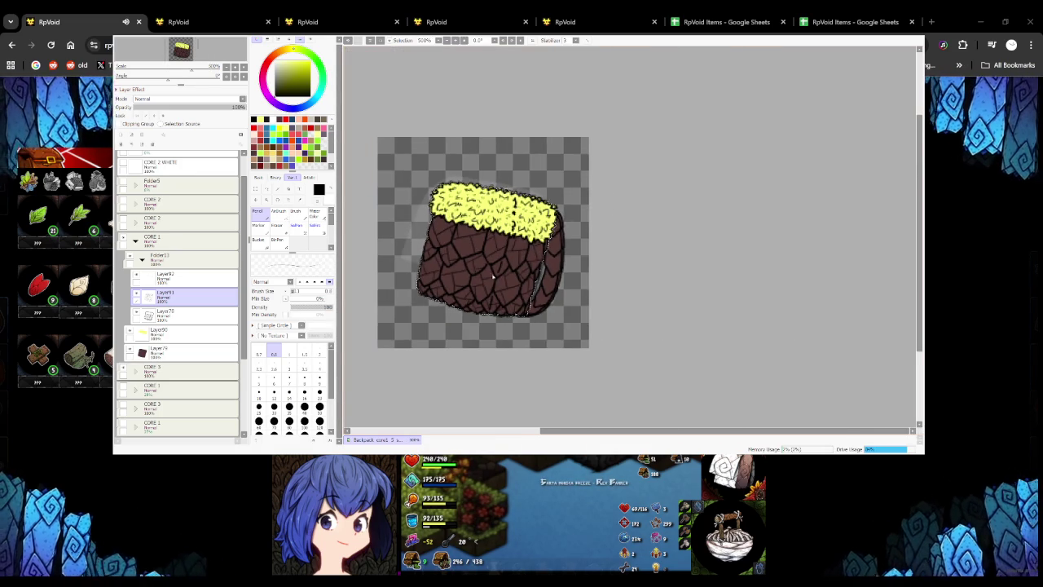
scroll(479, 276, "up", 1)
left_click_drag(462, 339, 480, 322)
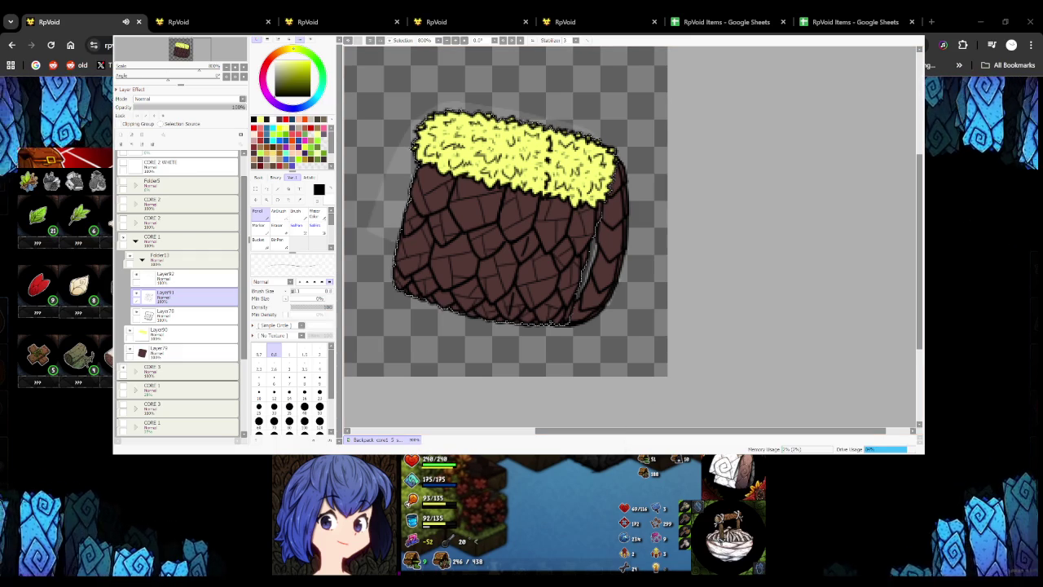
key("alt+Tab")
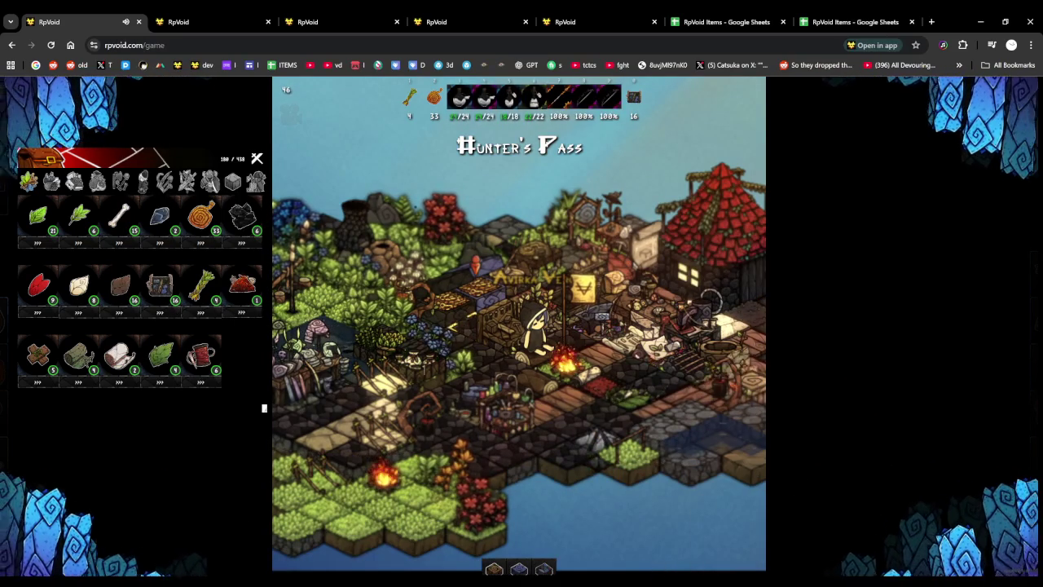
Walk the character to the storage and browse its nearly full 499 / 500 item grid
left_click(514, 420)
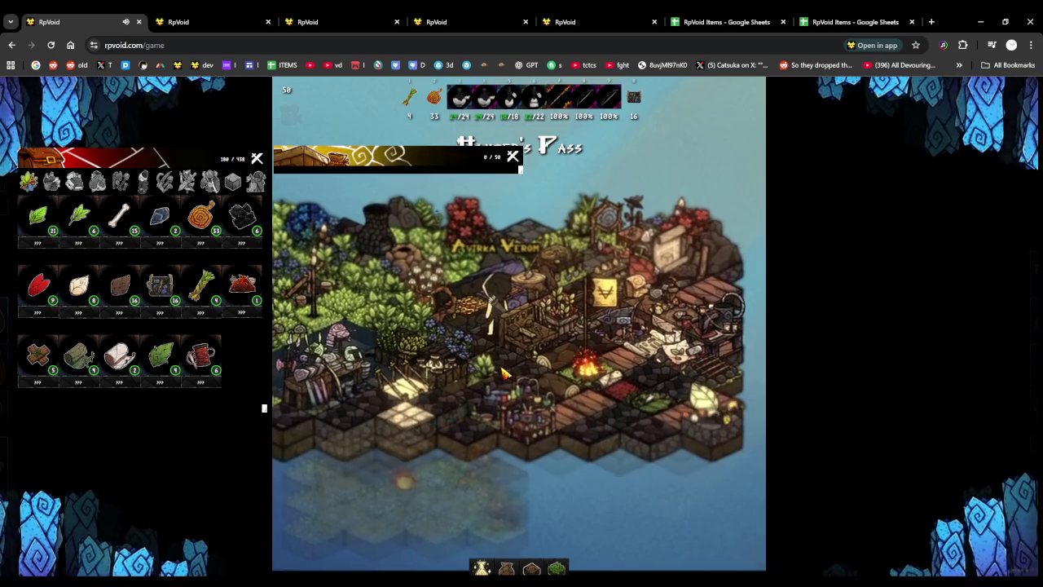
scroll(481, 359, "up", 2)
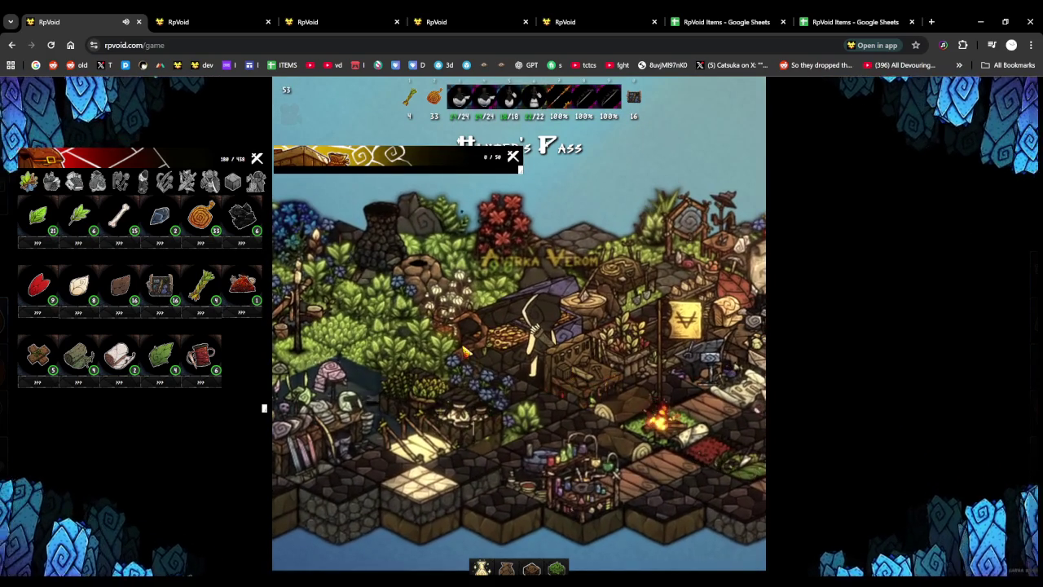
left_click(470, 349)
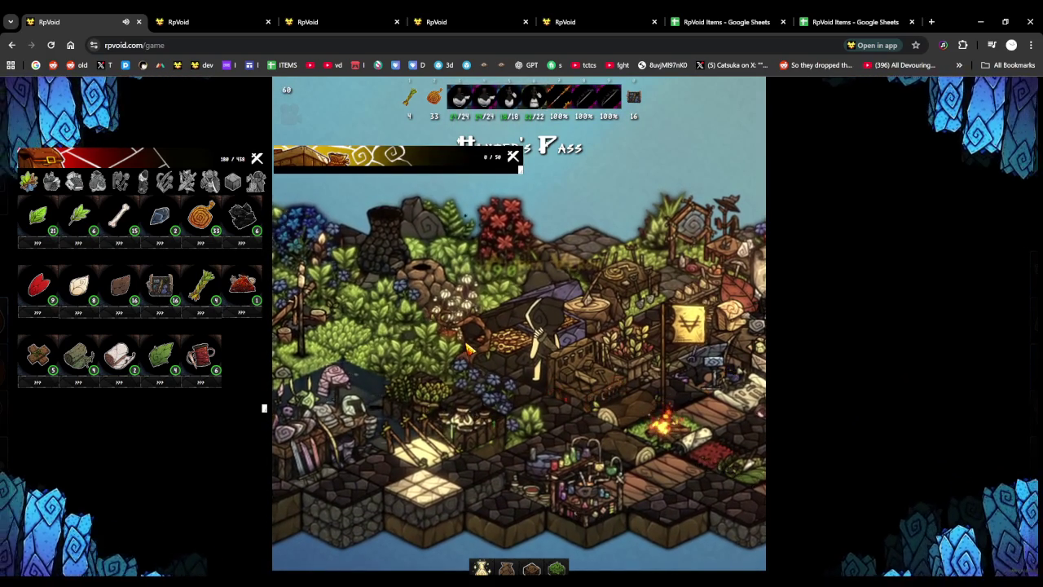
scroll(401, 335, "down", 5)
mouse_move(295, 368)
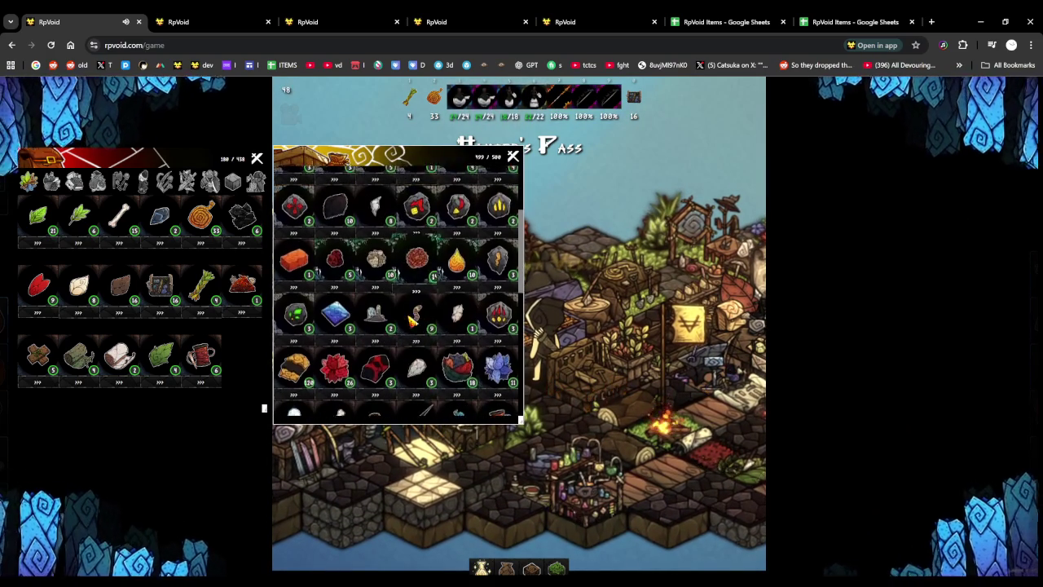
scroll(413, 324, "up", 2)
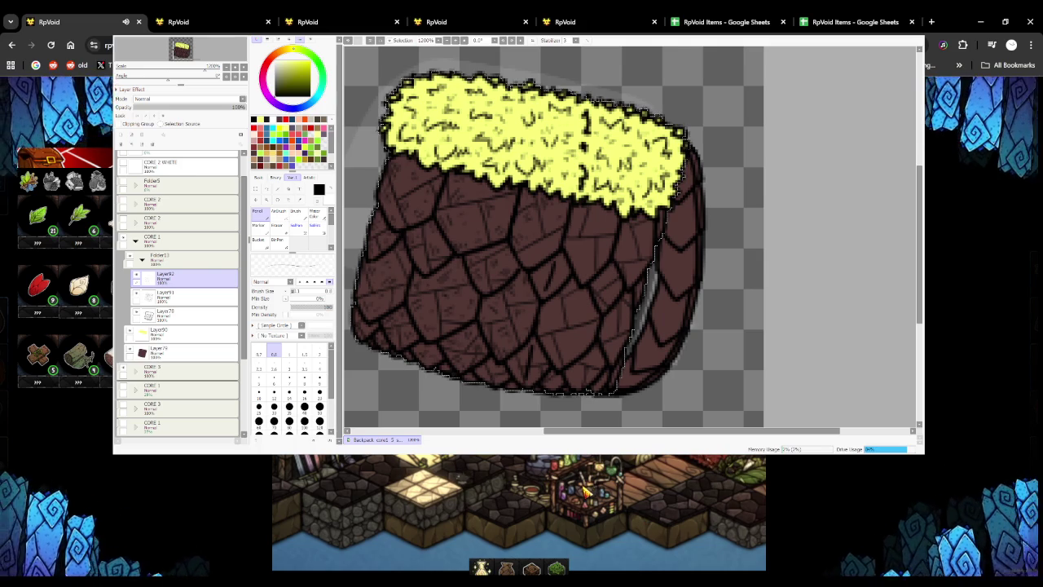
scroll(510, 267, "down", 2)
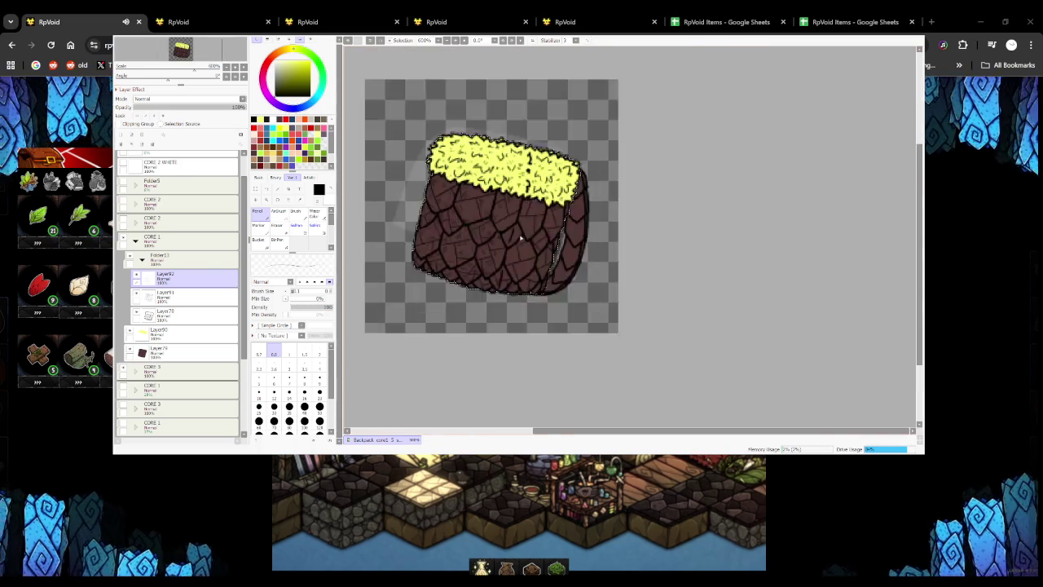
scroll(509, 267, "up", 3)
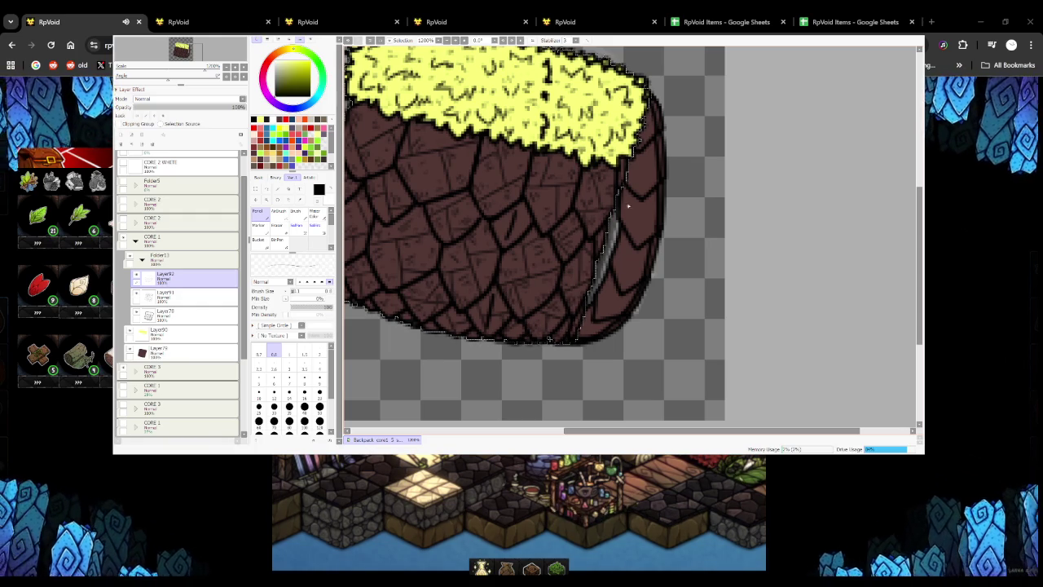
scroll(598, 235, "down", 3)
scroll(598, 234, "up", 1)
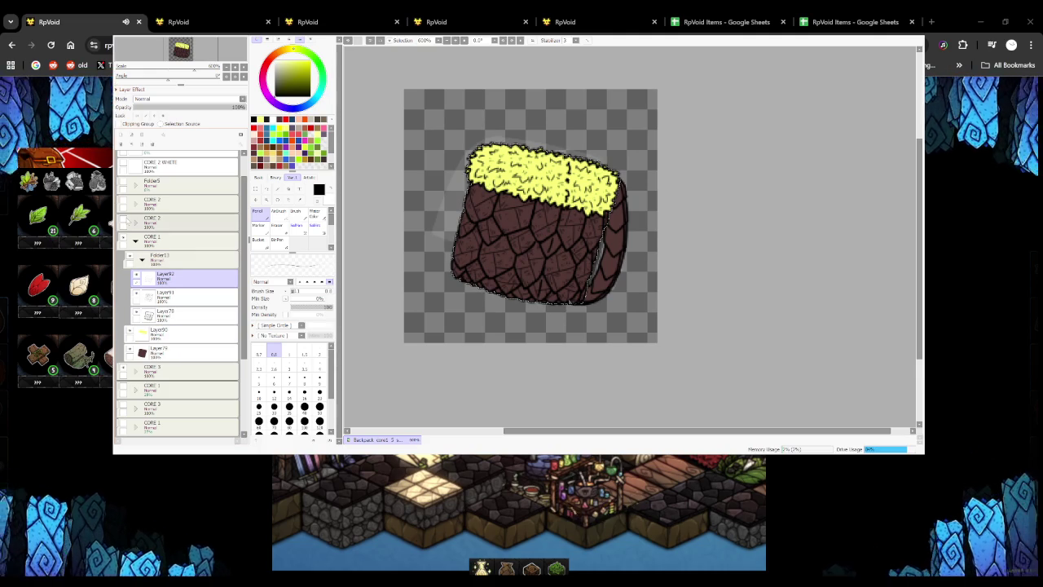
Compare the bag with CORE 2 on and off, then test-select a scale on Layer78
left_click(123, 220)
double_click(123, 220)
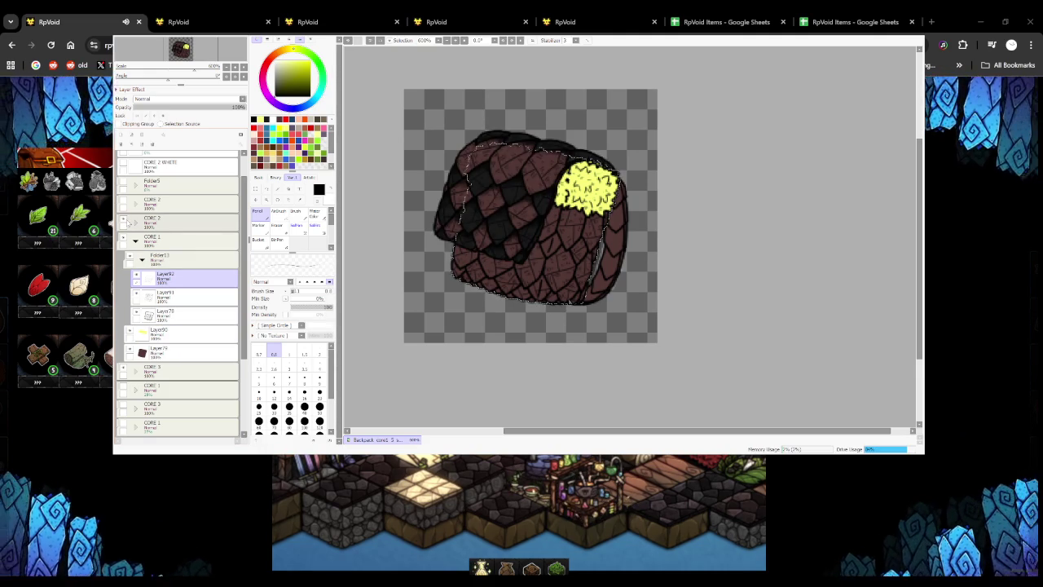
left_click(163, 315)
key("w")
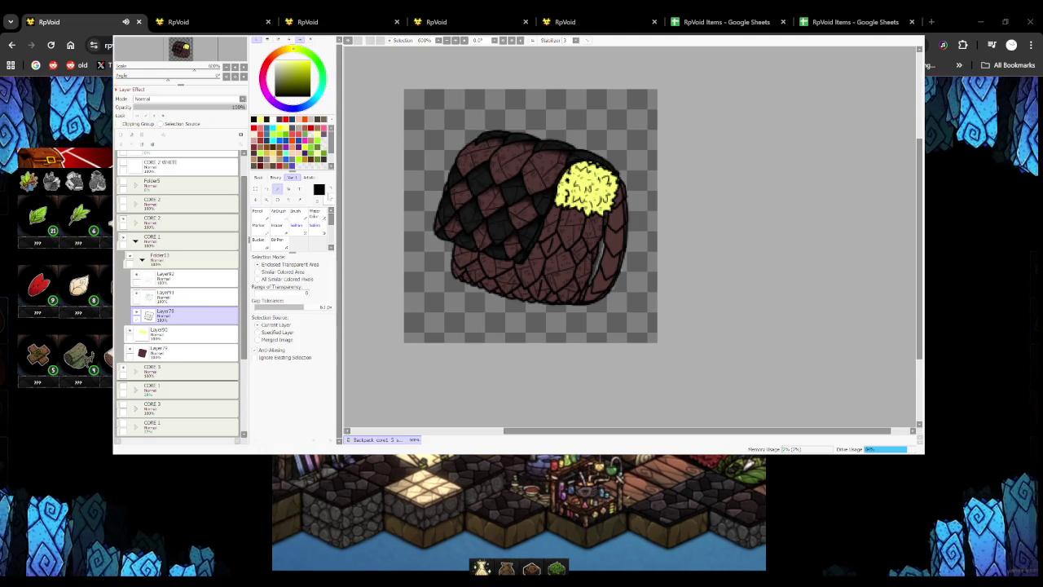
scroll(554, 238, "up", 3)
left_click(542, 211)
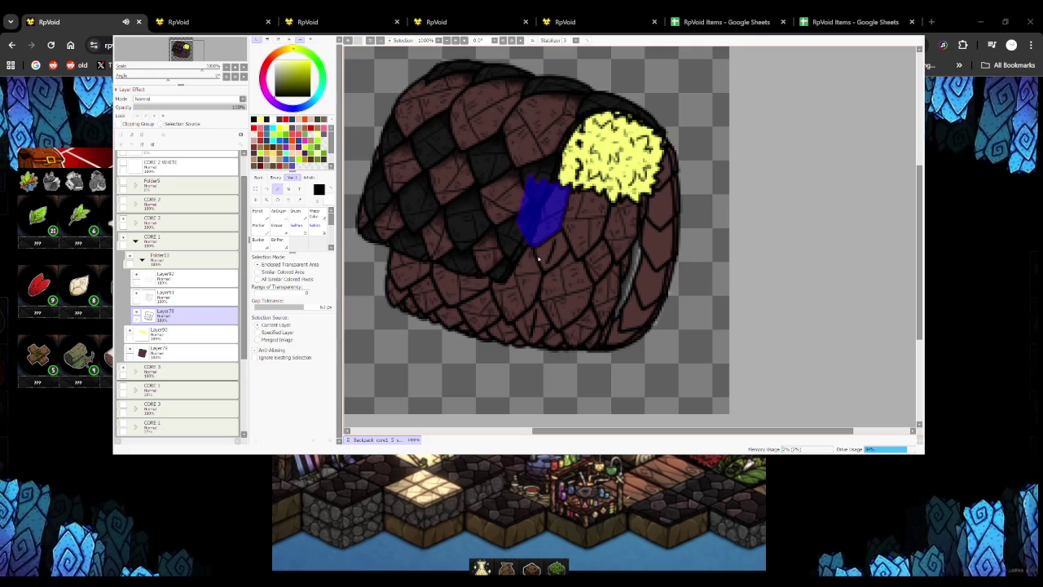
key("ctrl+d")
Magic-wand select nine alternating scales across the body in a diagonal checker pattern
left_click(550, 251)
left_click(597, 260)
left_click(540, 327)
left_click(580, 329)
left_click(477, 311)
left_click(425, 295)
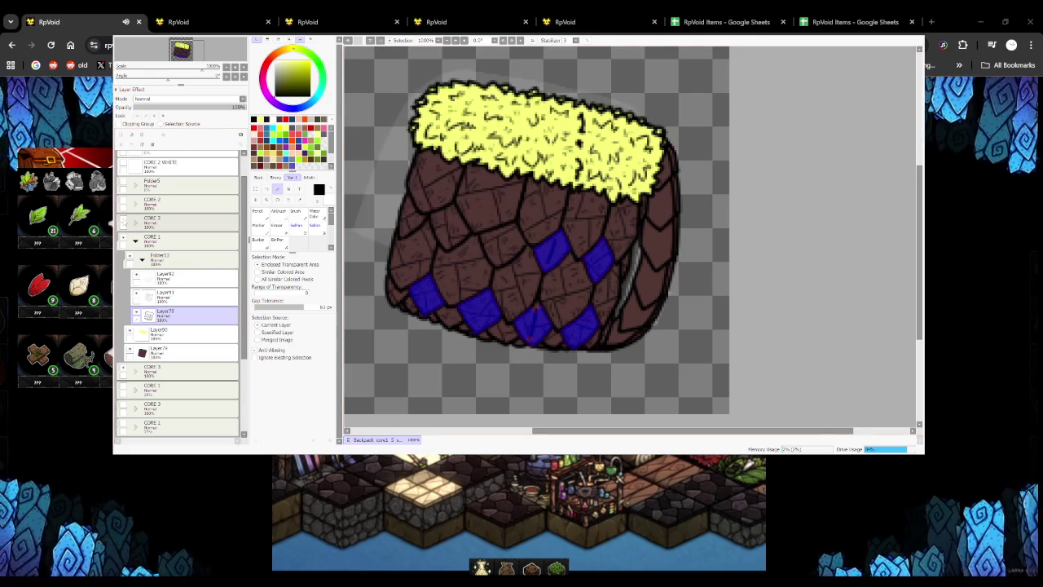
left_click(505, 242)
left_click(451, 227)
left_click(413, 216)
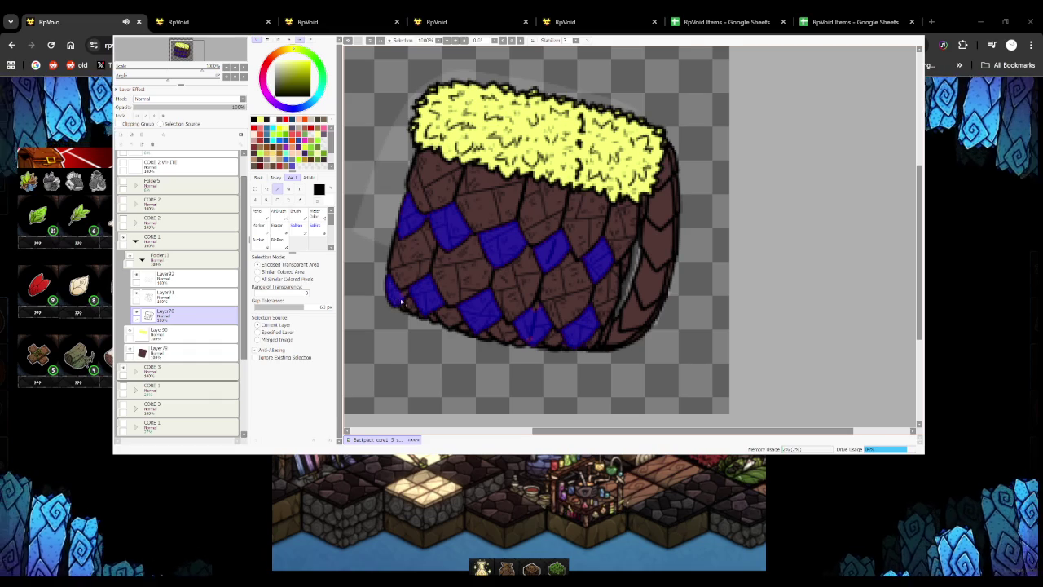
Zoom in and out to check the checker selection, then make Layer90 the working layer
scroll(404, 299, "down", 4)
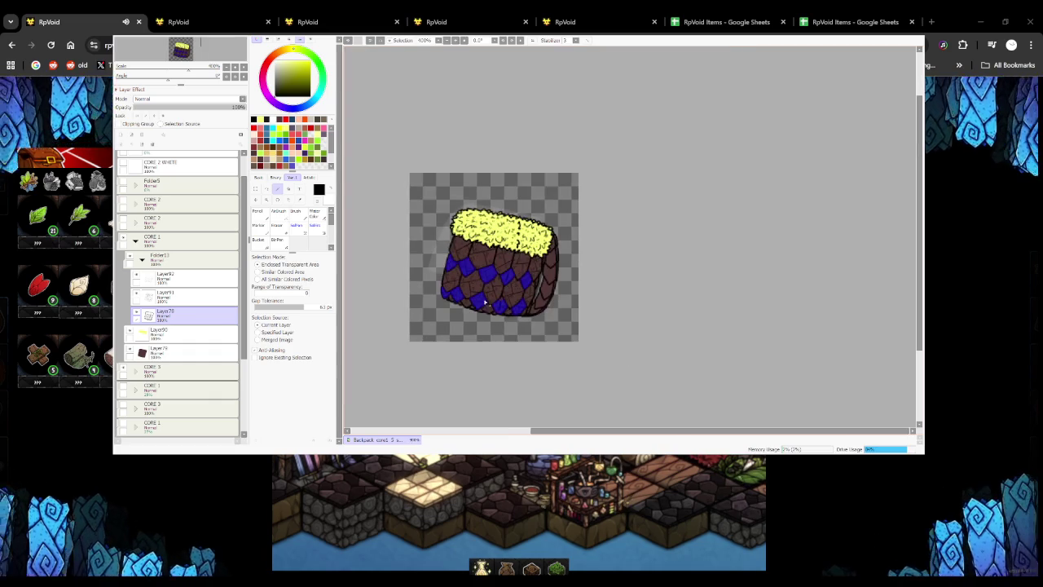
scroll(483, 314, "up", 2)
scroll(554, 252, "up", 2)
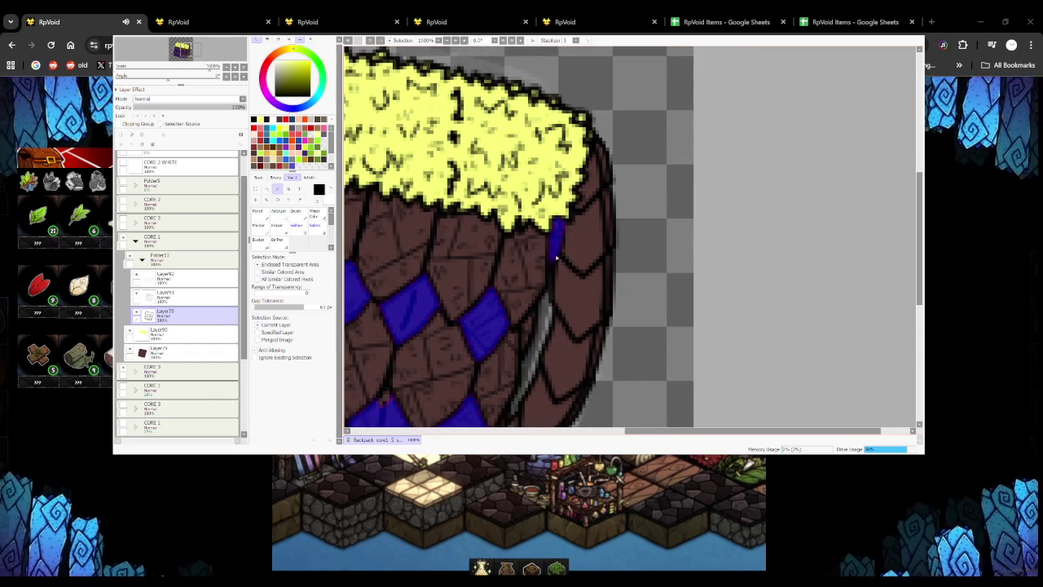
scroll(560, 237, "down", 4)
scroll(554, 252, "up", 2)
scroll(549, 269, "up", 1)
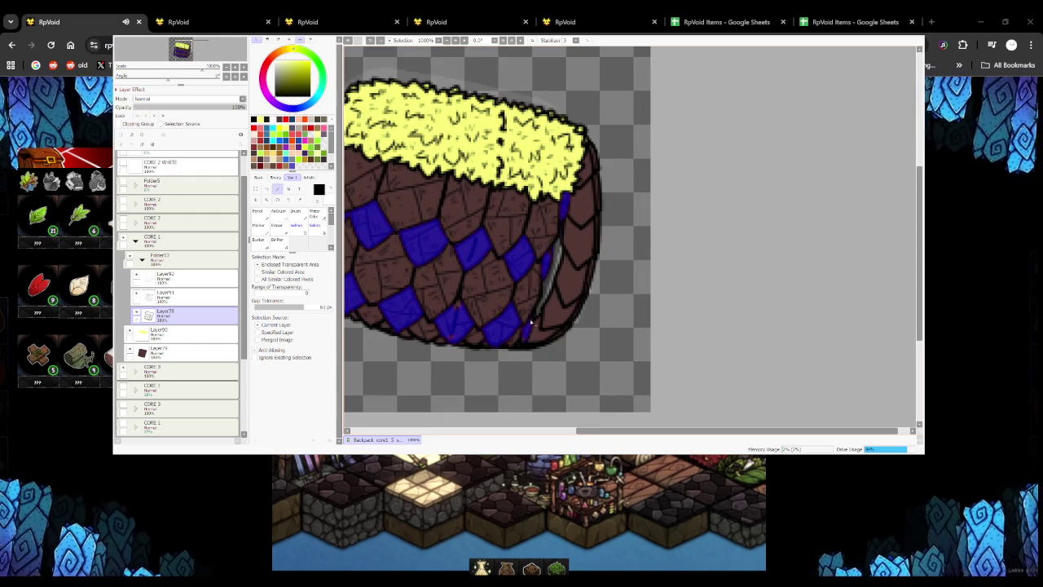
scroll(526, 343, "down", 5)
scroll(525, 343, "up", 3)
left_click(167, 332)
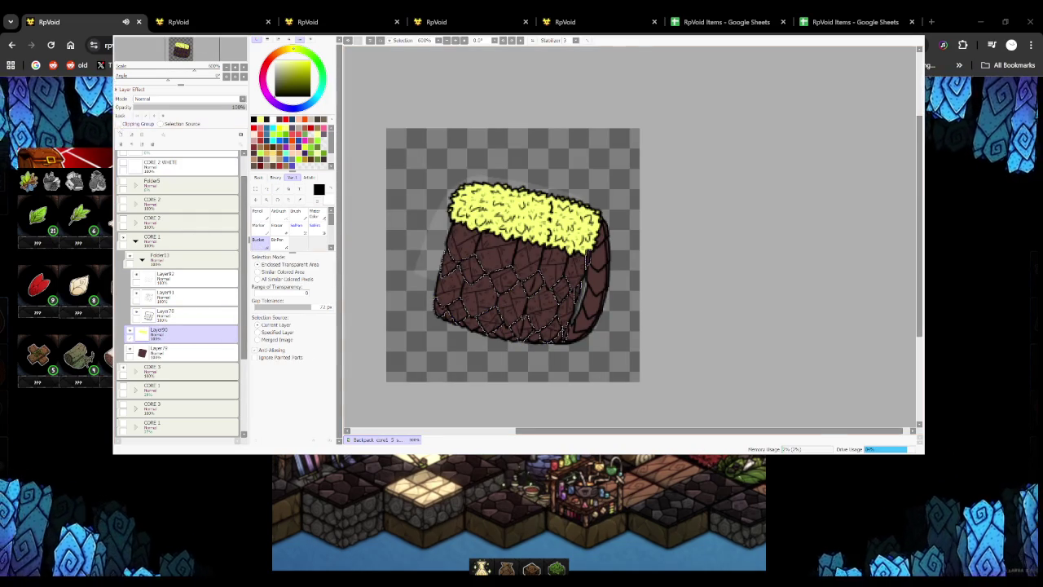
Fill the selected scales black on a new layer, add another layer, and set a size-10 Pencil
left_click(121, 134)
left_click(489, 277)
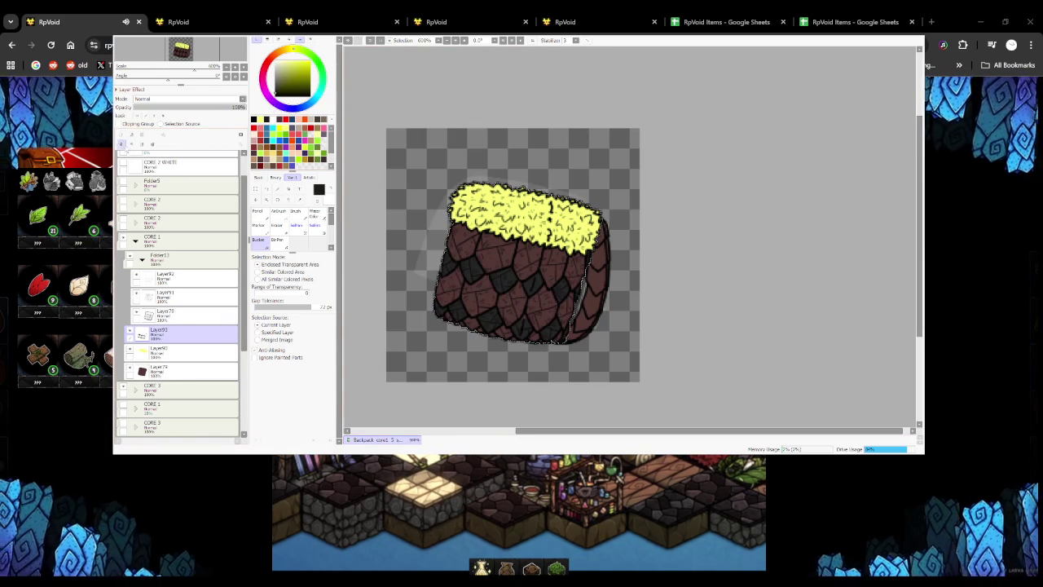
left_click(121, 134)
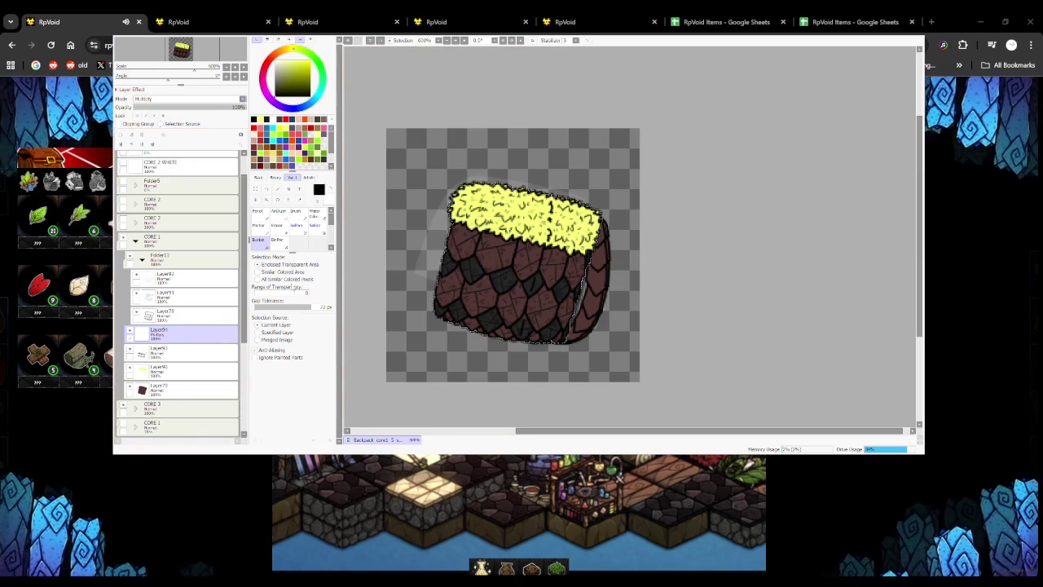
key("n")
key("bracketright")
key("bracketright")
key("bracketright")
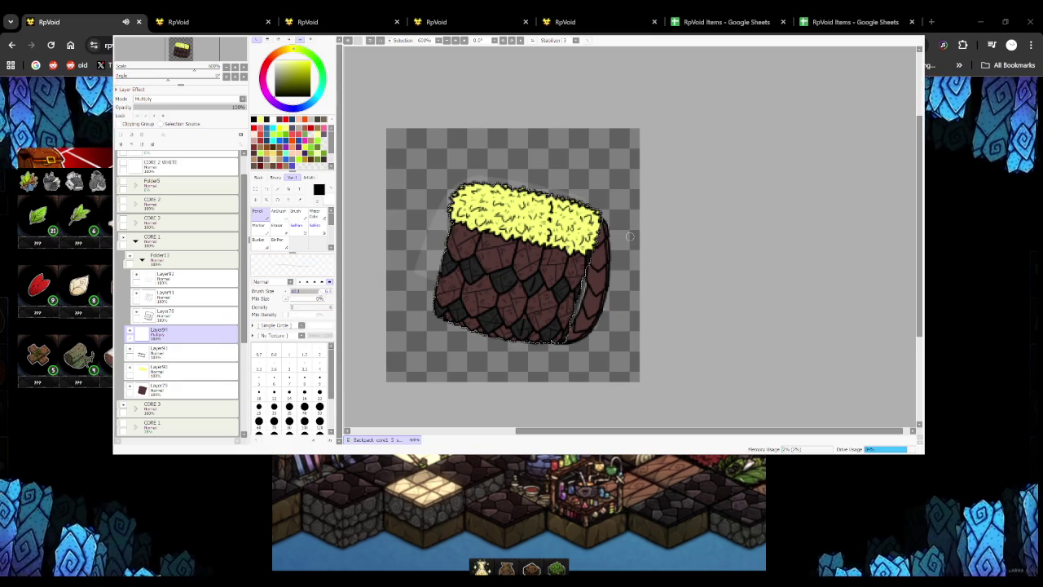
On Multiply Layer94, darken alternating scales along the bag's left edge with grey shading
scroll(461, 226, "up", 1)
scroll(441, 283, "up", 1)
left_click_drag(441, 283, 416, 273)
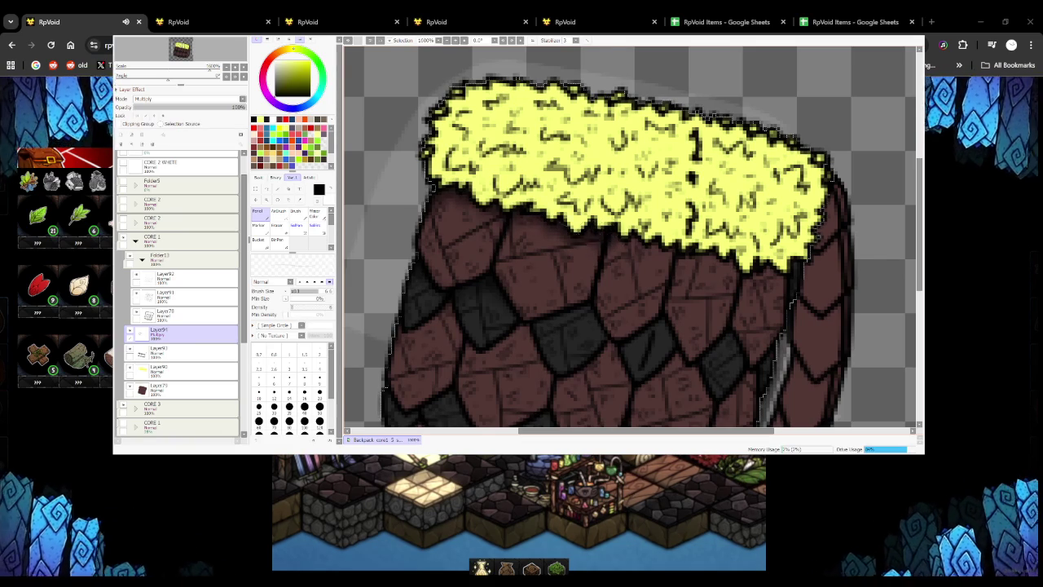
scroll(560, 207, "down", 5)
scroll(561, 207, "up", 5)
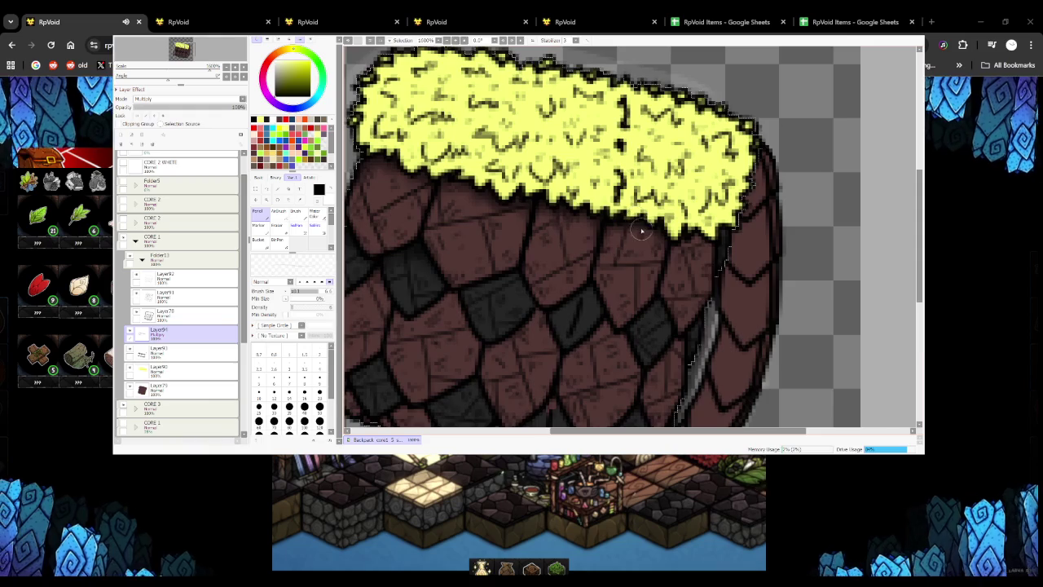
scroll(644, 228, "down", 5)
scroll(596, 229, "up", 5)
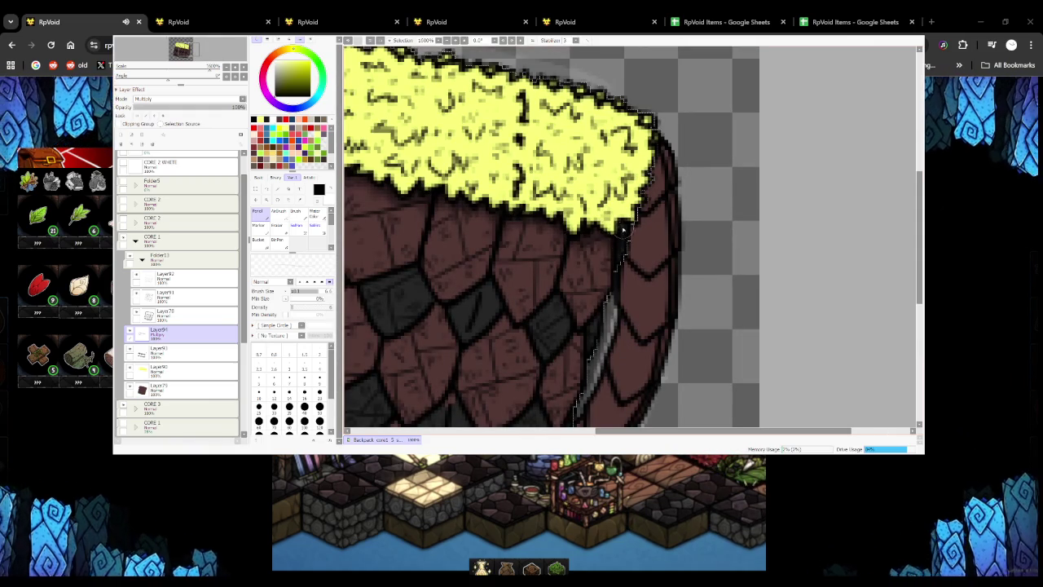
scroll(575, 232, "down", 5)
scroll(572, 228, "up", 5)
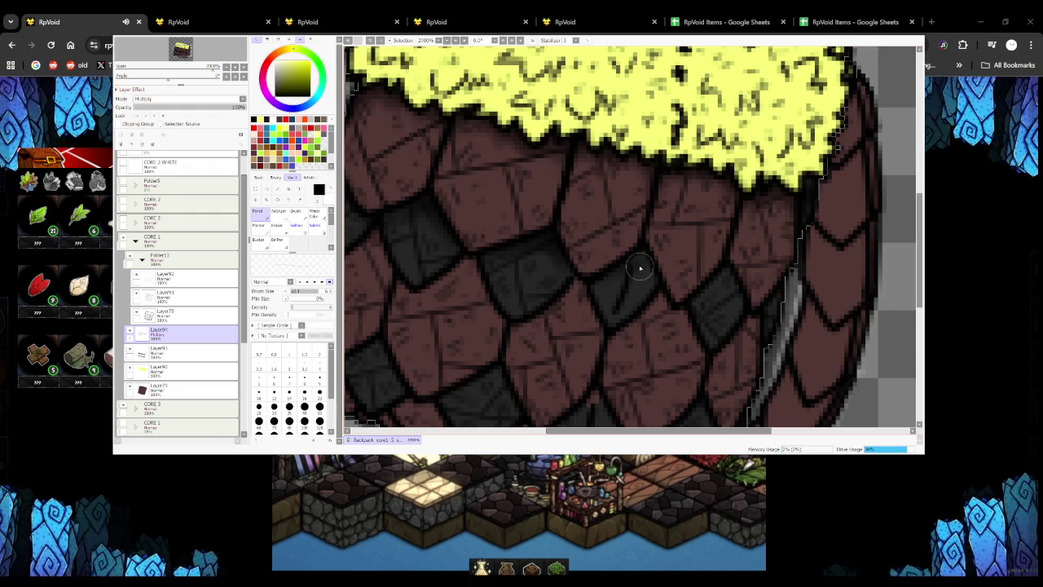
scroll(620, 263, "down", 5)
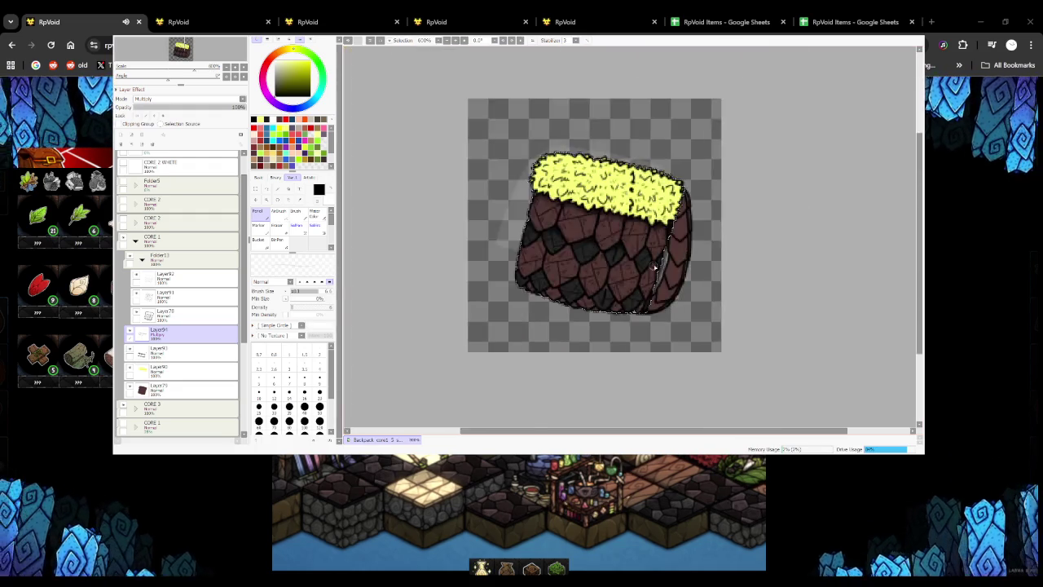
scroll(611, 232, "up", 6)
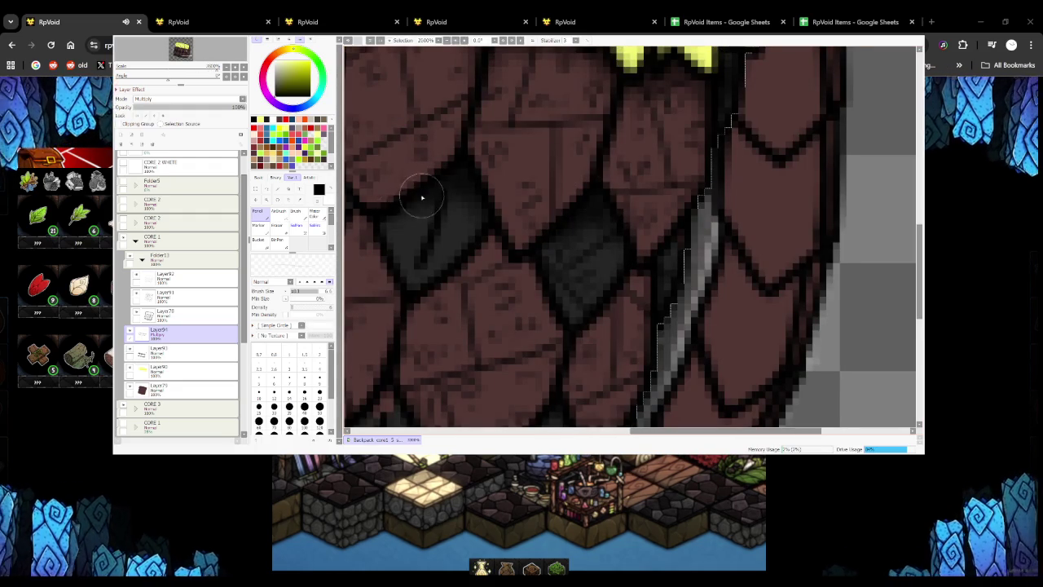
scroll(456, 204, "down", 2)
scroll(521, 216, "up", 2)
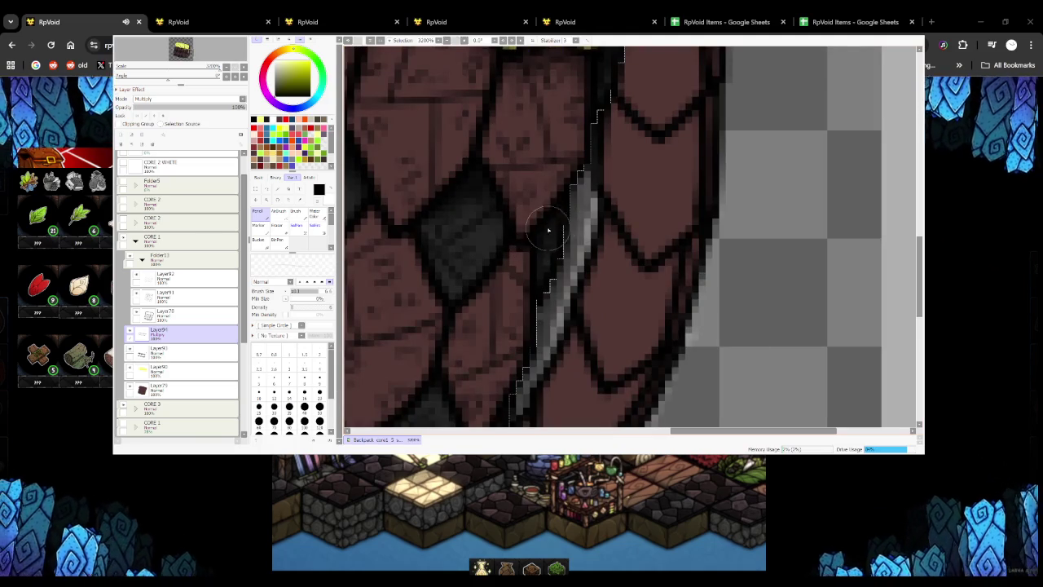
scroll(557, 243, "down", 3)
scroll(399, 218, "down", 1)
scroll(395, 216, "up", 2)
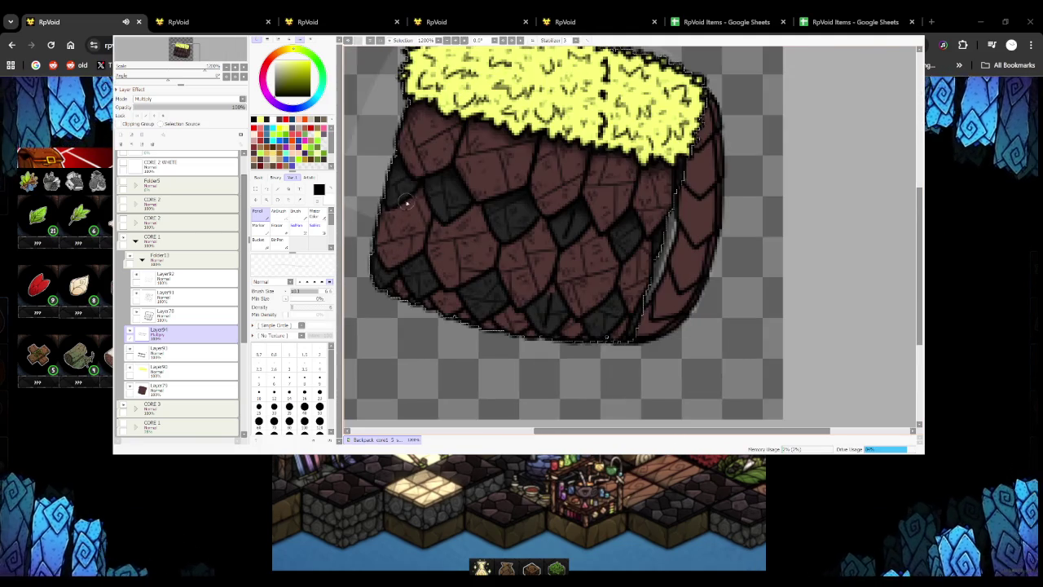
Zoom in and out to inspect the grey scale shading on the backpack
scroll(384, 213, "up", 1)
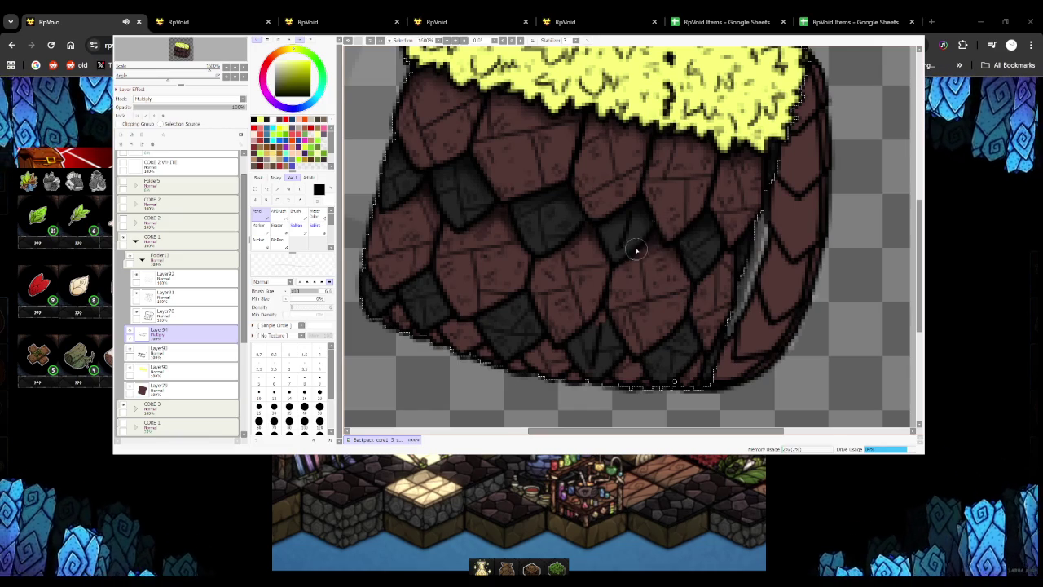
scroll(635, 249, "down", 2)
scroll(636, 252, "up", 2)
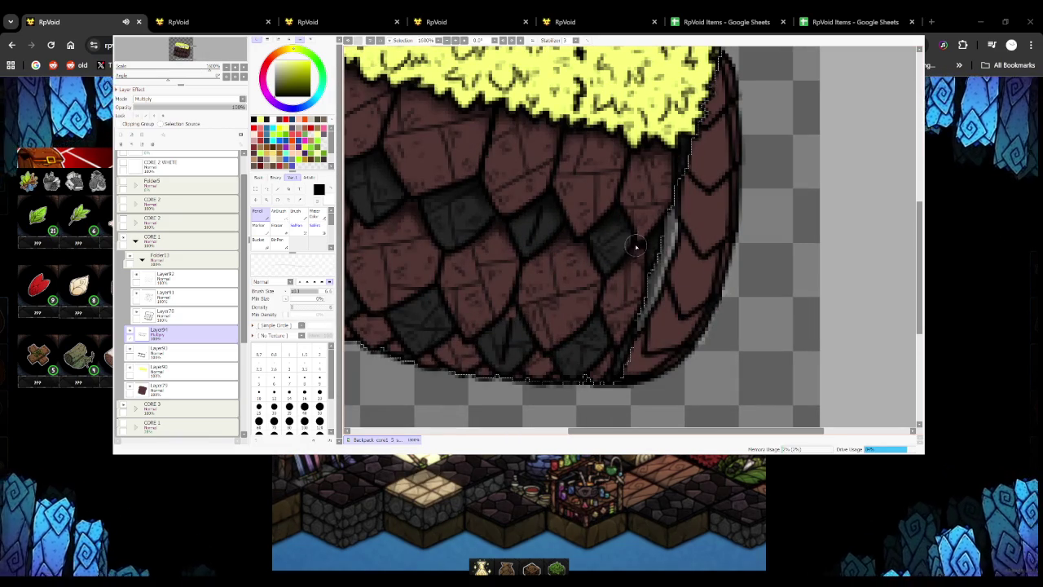
scroll(637, 261, "down", 1)
scroll(591, 326, "up", 1)
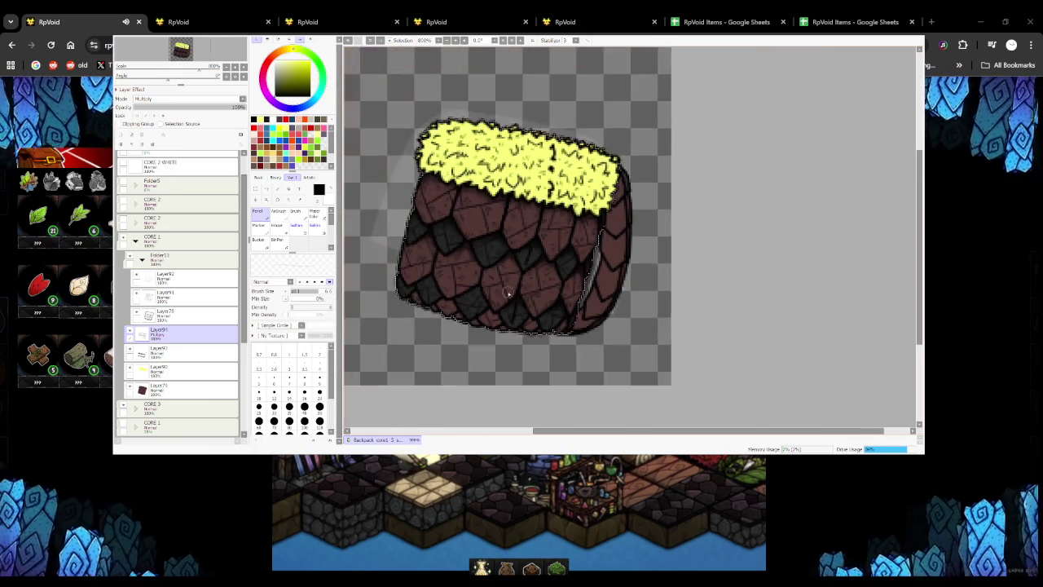
scroll(505, 310, "down", 3)
scroll(488, 298, "up", 4)
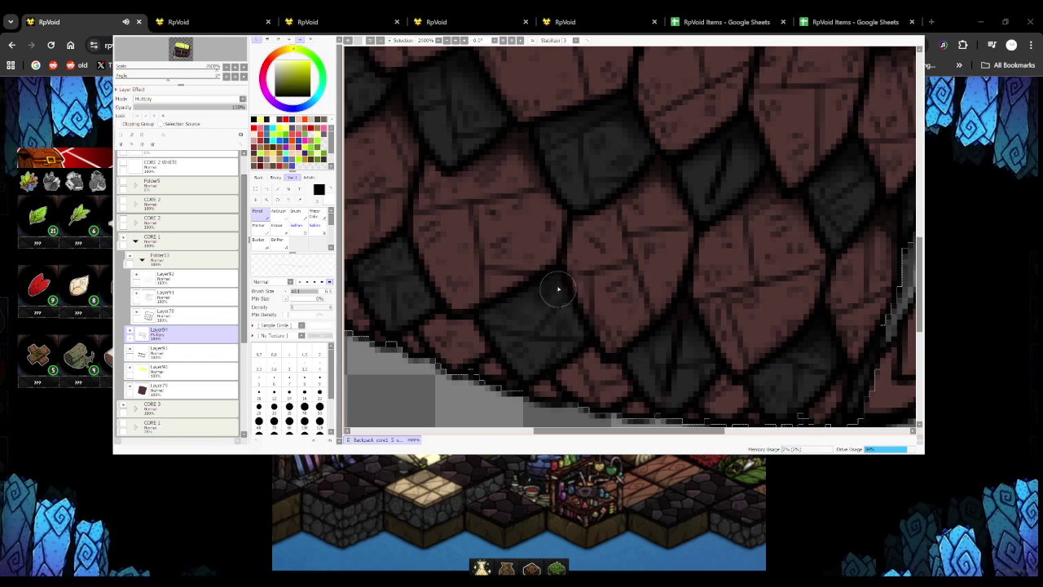
scroll(554, 284, "down", 3)
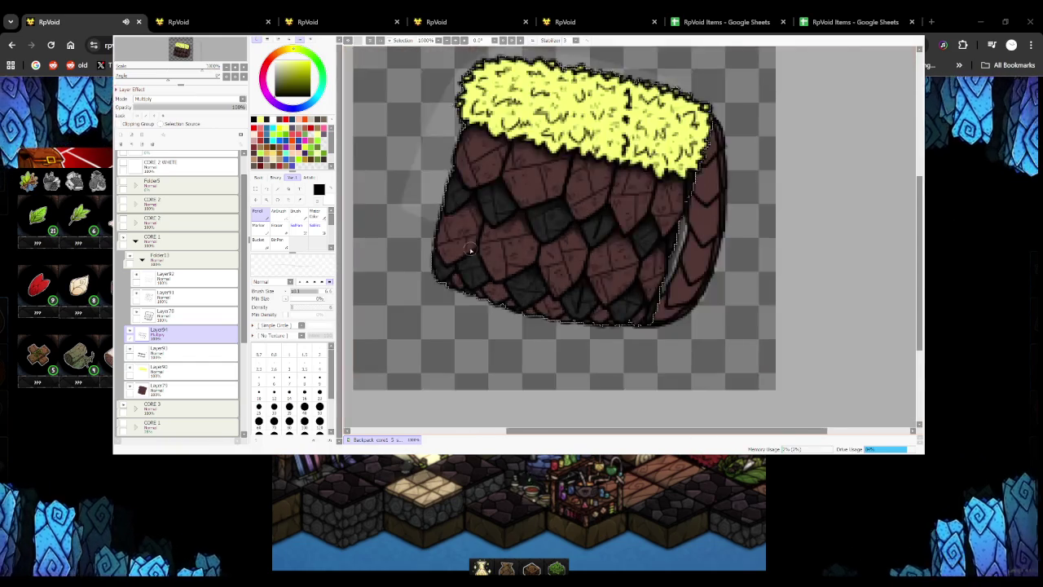
scroll(481, 275, "up", 3)
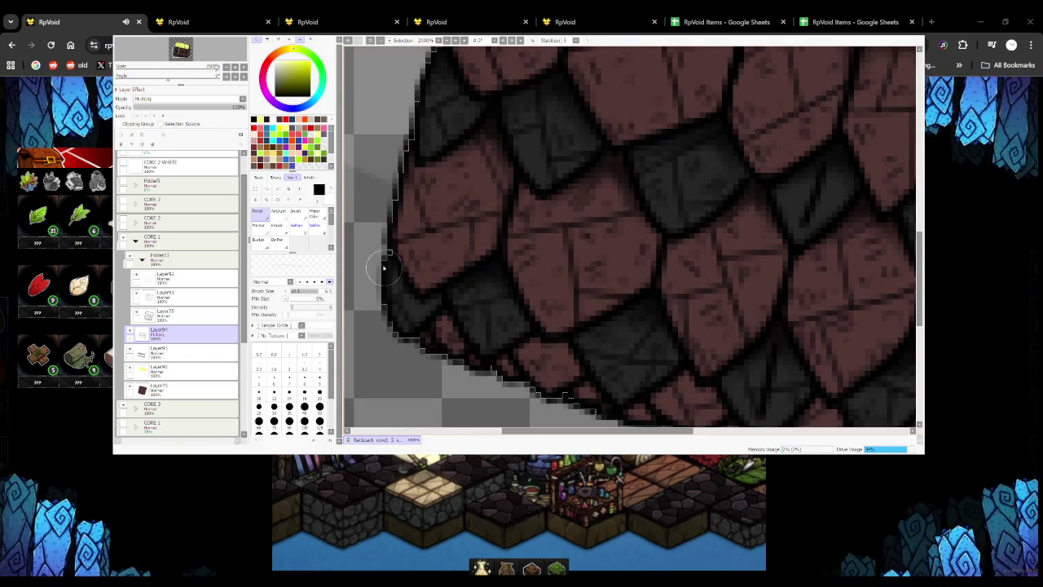
scroll(460, 281, "down", 2)
scroll(456, 279, "down", 2)
scroll(446, 276, "up", 3)
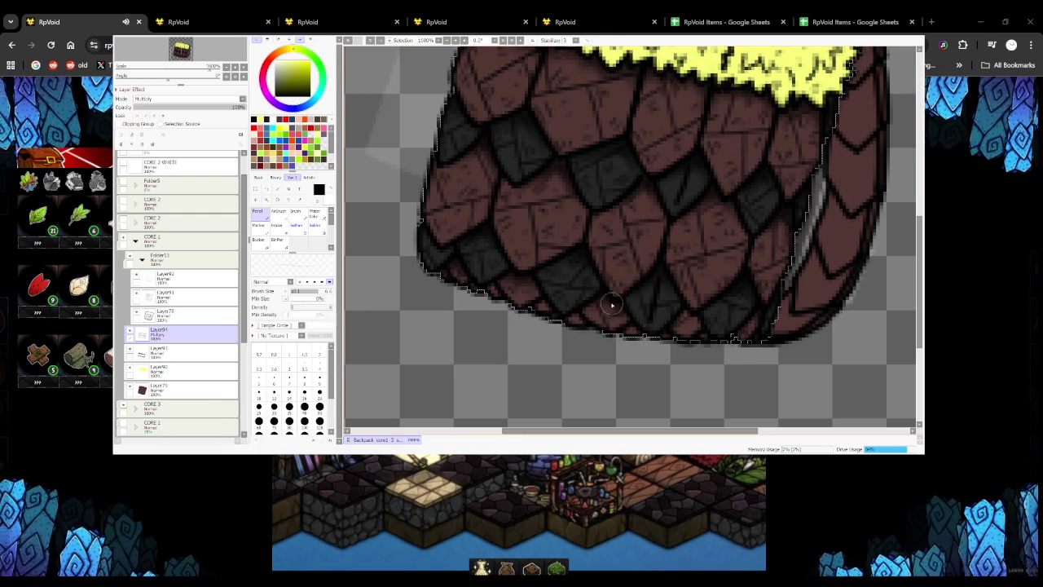
scroll(627, 303, "down", 3)
scroll(654, 306, "up", 4)
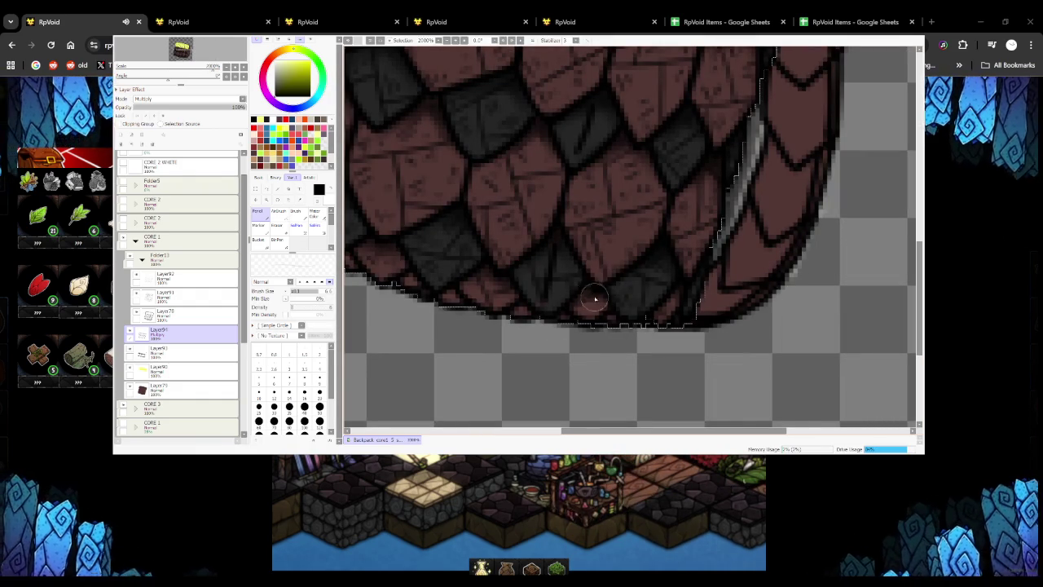
scroll(701, 286, "down", 2)
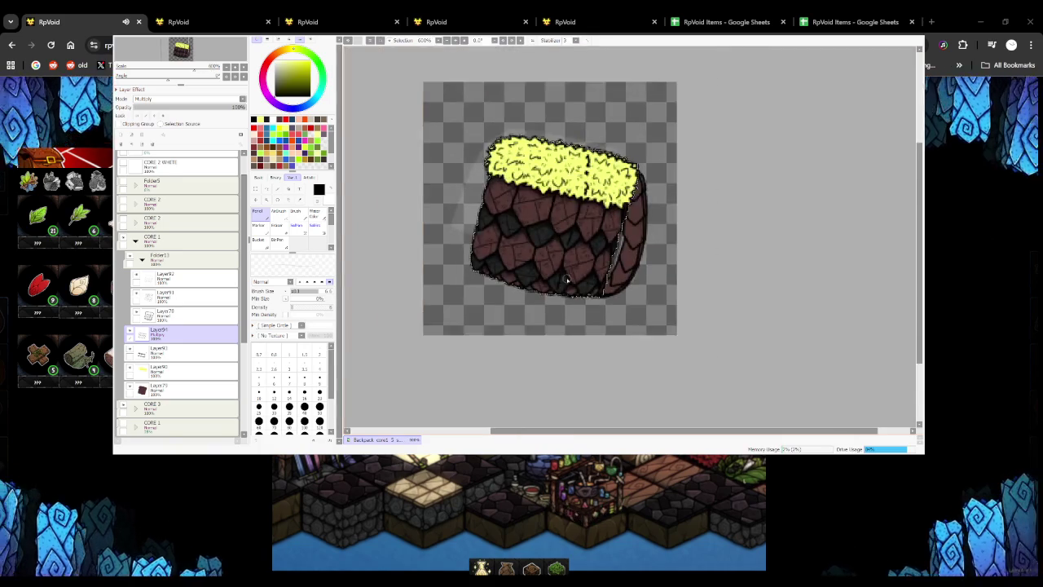
scroll(484, 254, "up", 1)
Check Layer91, then return to Layer93 as the working layer
left_click(192, 350)
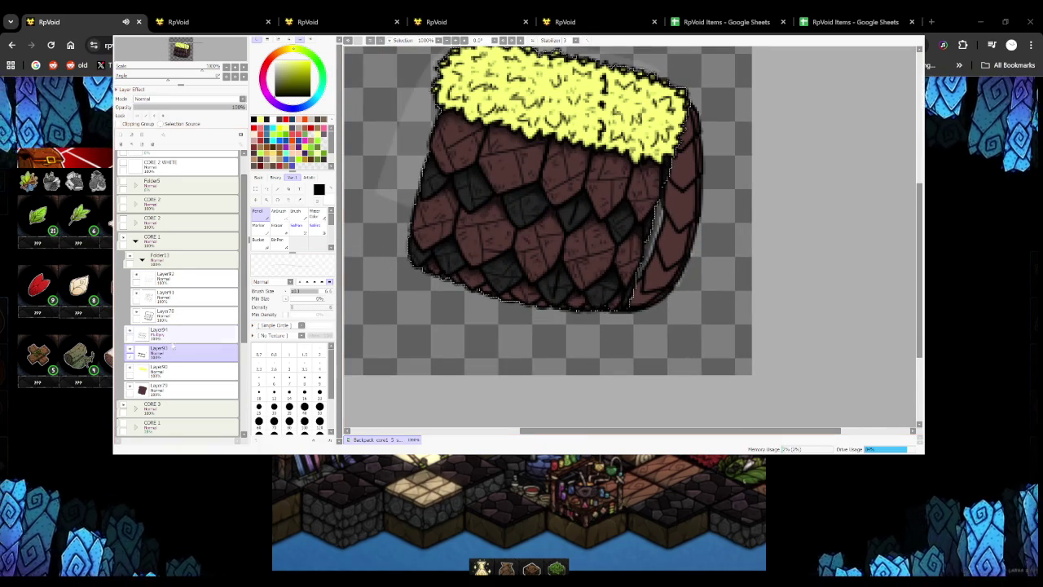
left_click(191, 295)
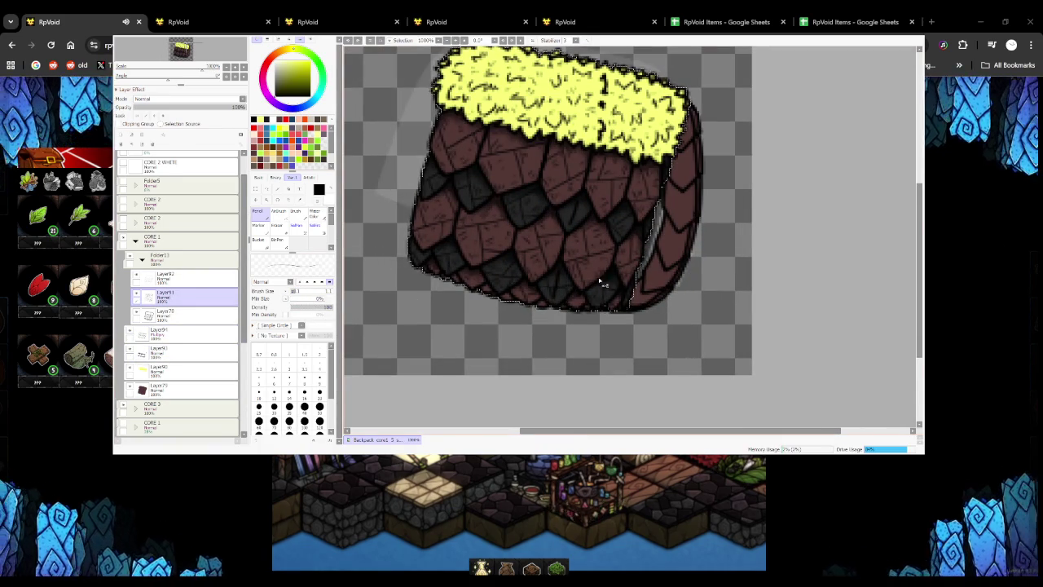
scroll(611, 293, "up", 1)
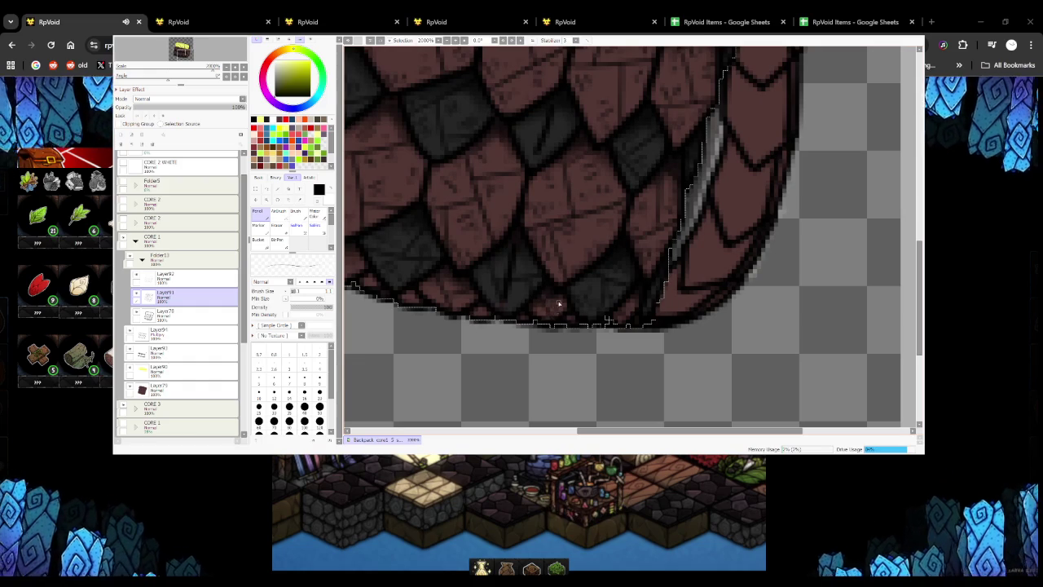
scroll(437, 287, "down", 3)
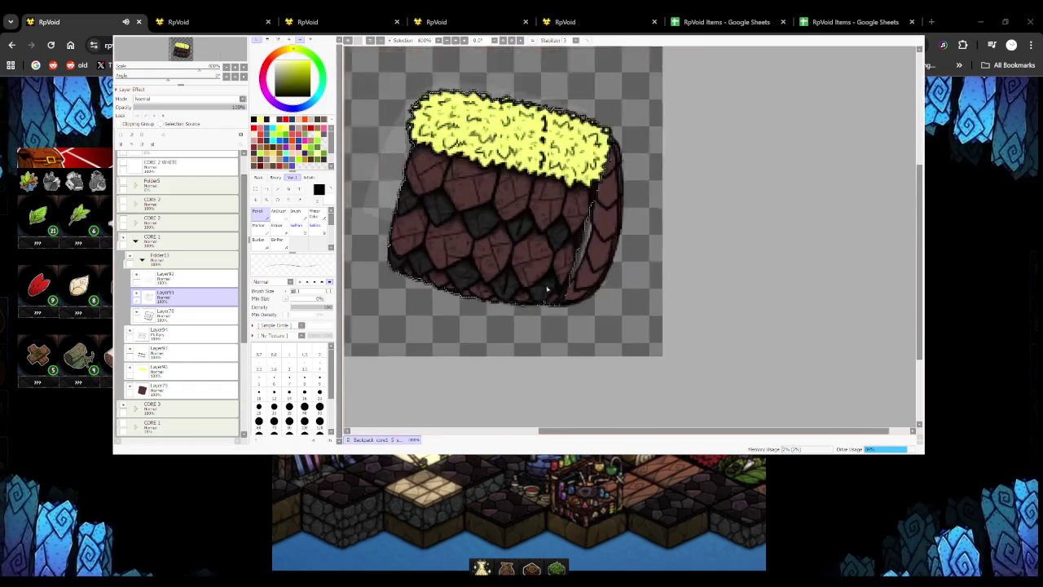
scroll(525, 234, "up", 3)
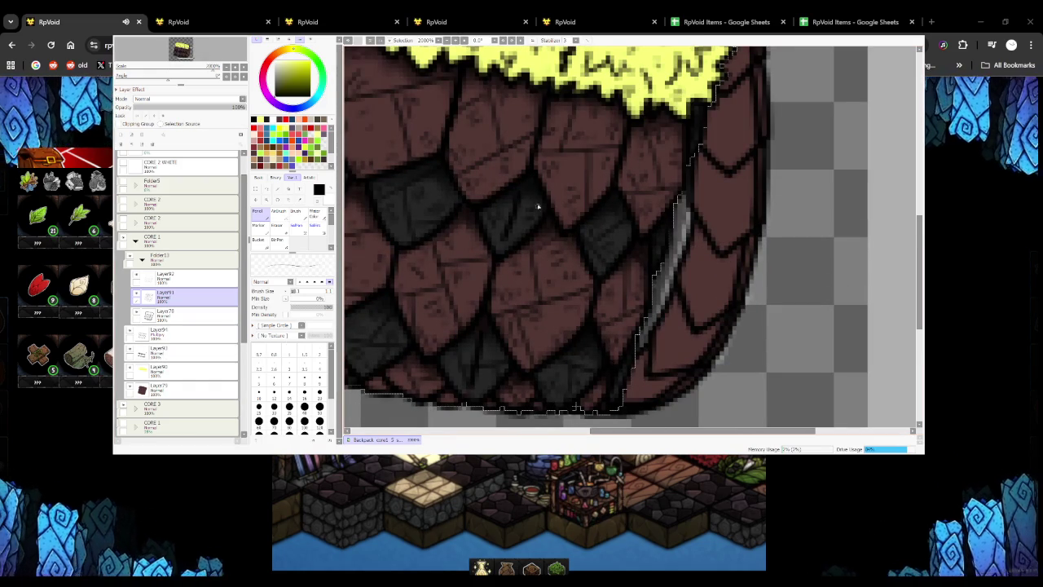
left_click(163, 352)
scroll(450, 343, "down", 1)
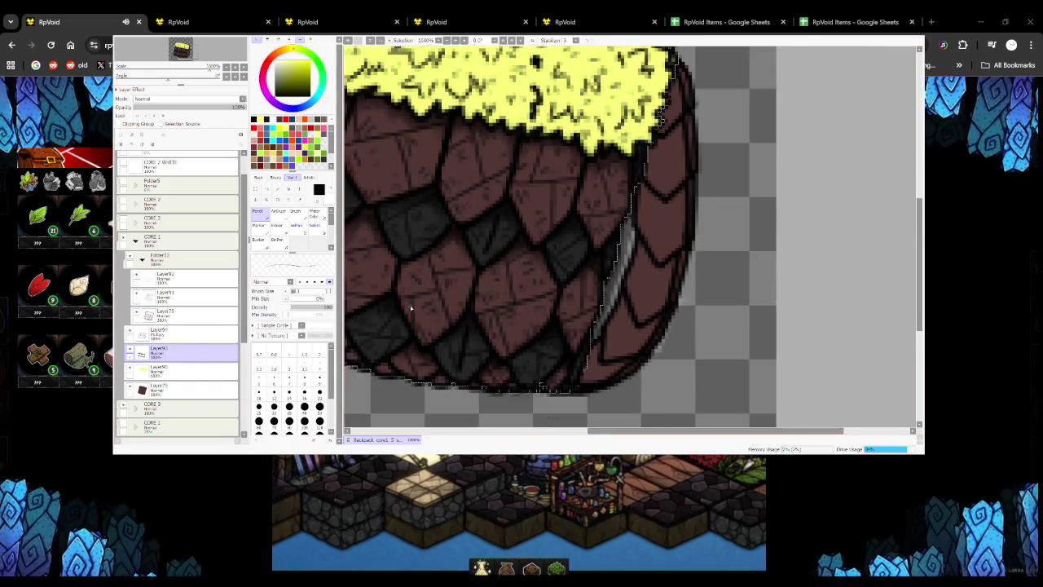
scroll(450, 343, "up", 1)
scroll(477, 302, "up", 1)
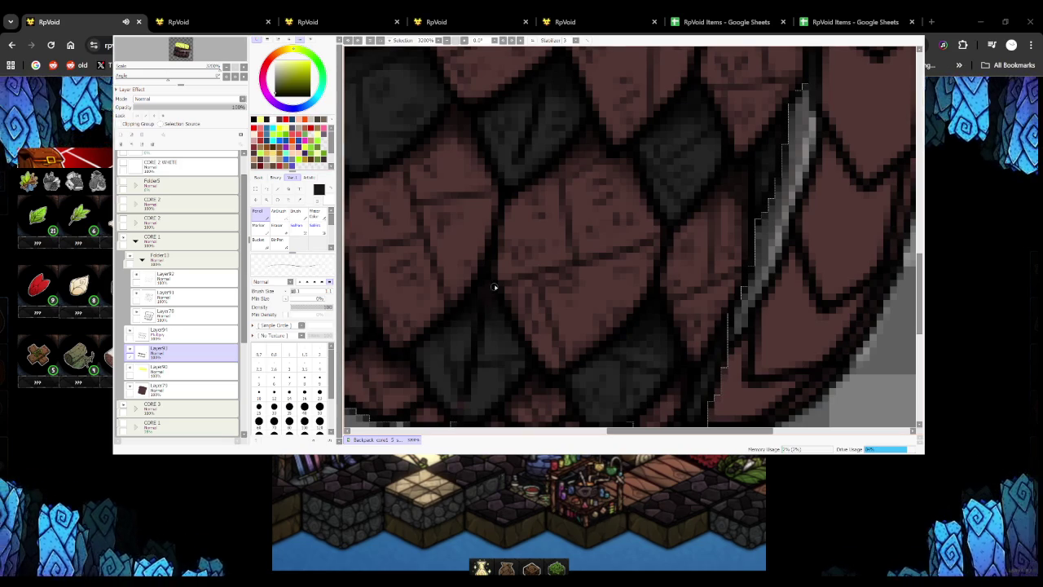
scroll(492, 313, "down", 3)
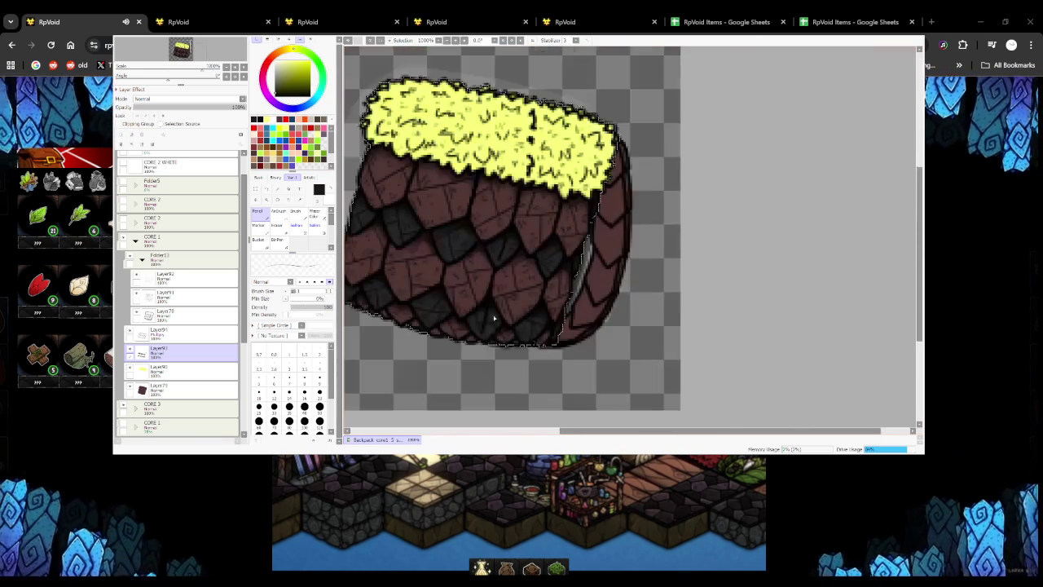
scroll(479, 318, "up", 2)
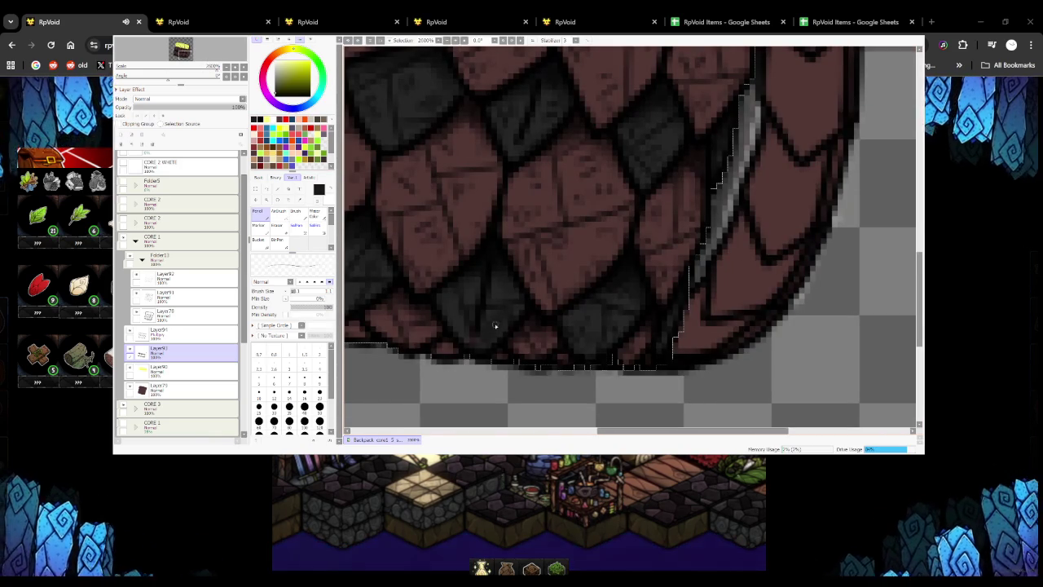
Set the brush size to 3 and toggle Layer94 off and on to compare shading
left_click(289, 364)
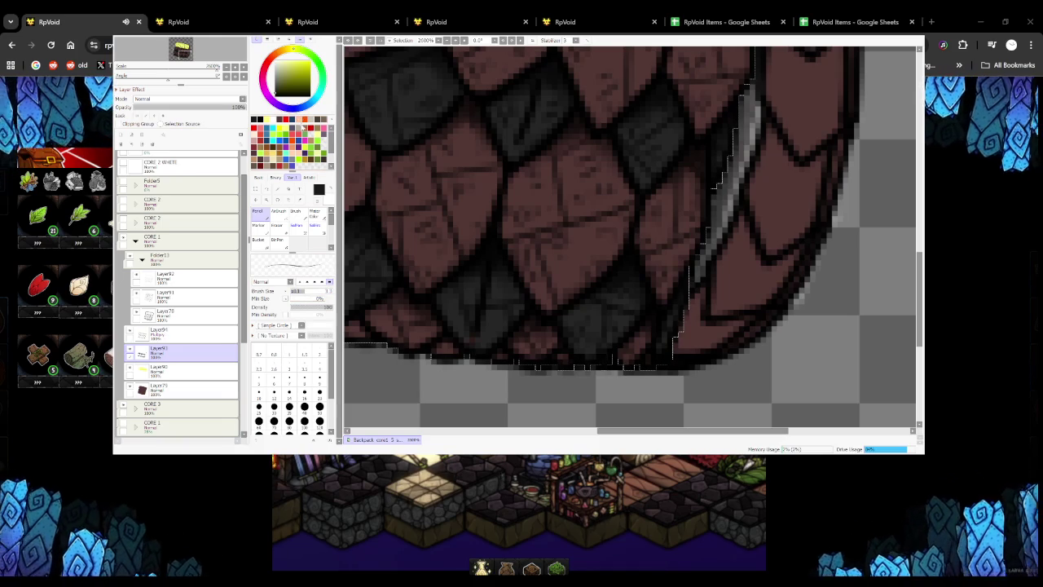
left_click(131, 332)
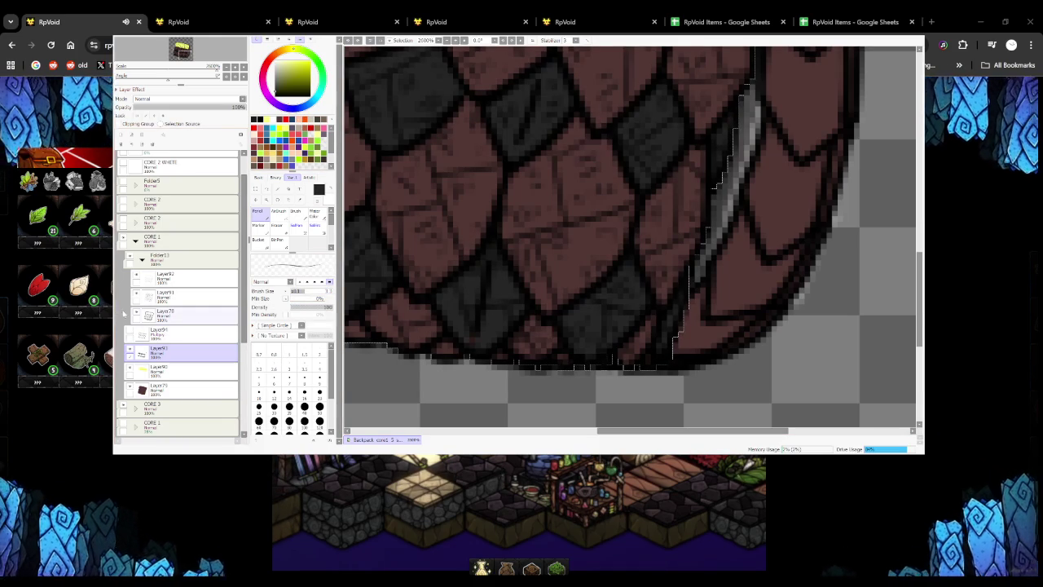
left_click(132, 331)
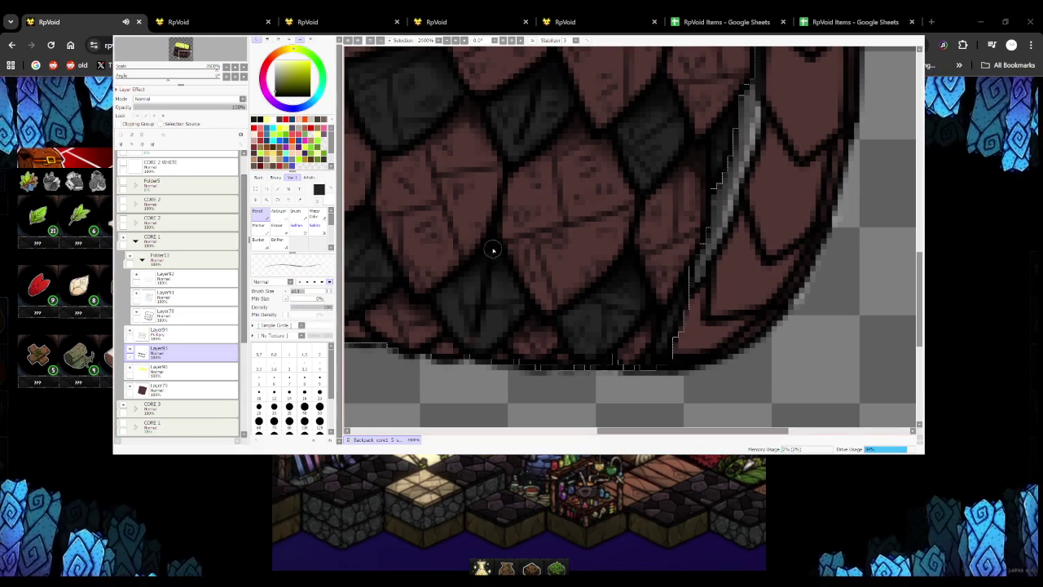
Add a new empty layer, Layer95, above Layer90
scroll(483, 337, "down", 3)
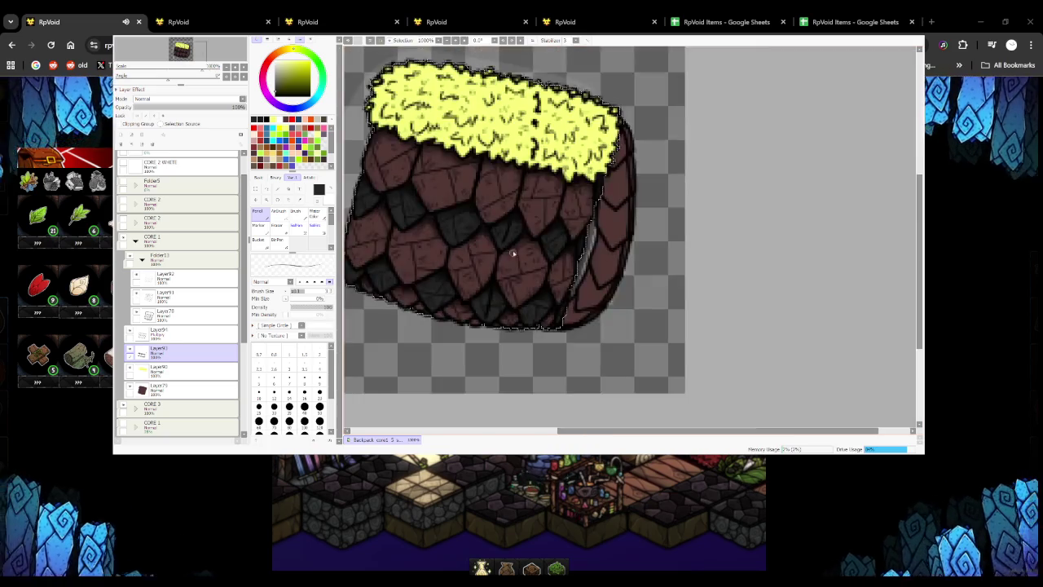
scroll(512, 226, "up", 3)
scroll(505, 267, "down", 3)
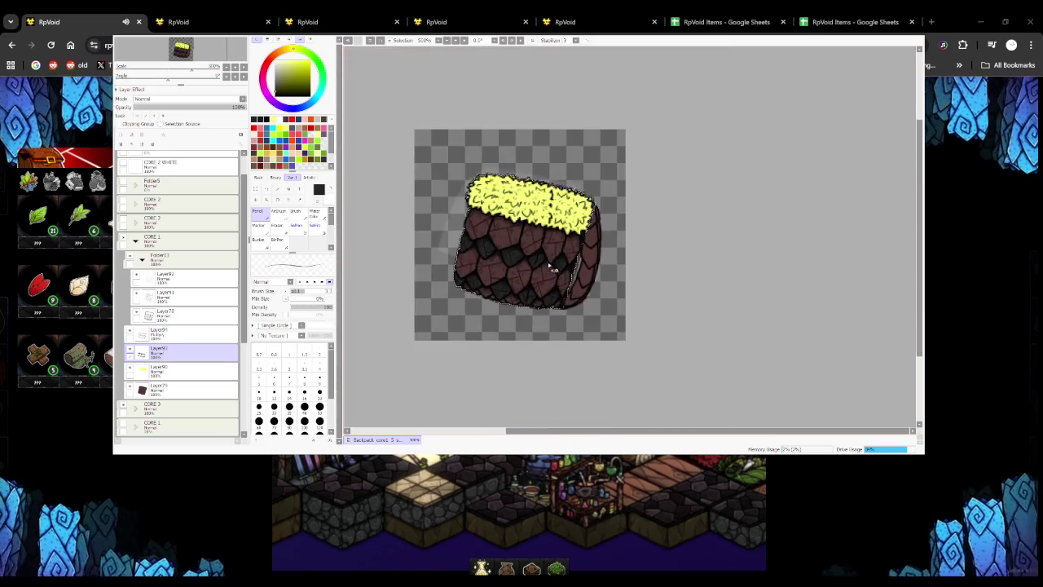
scroll(551, 242, "up", 2)
scroll(551, 242, "down", 1)
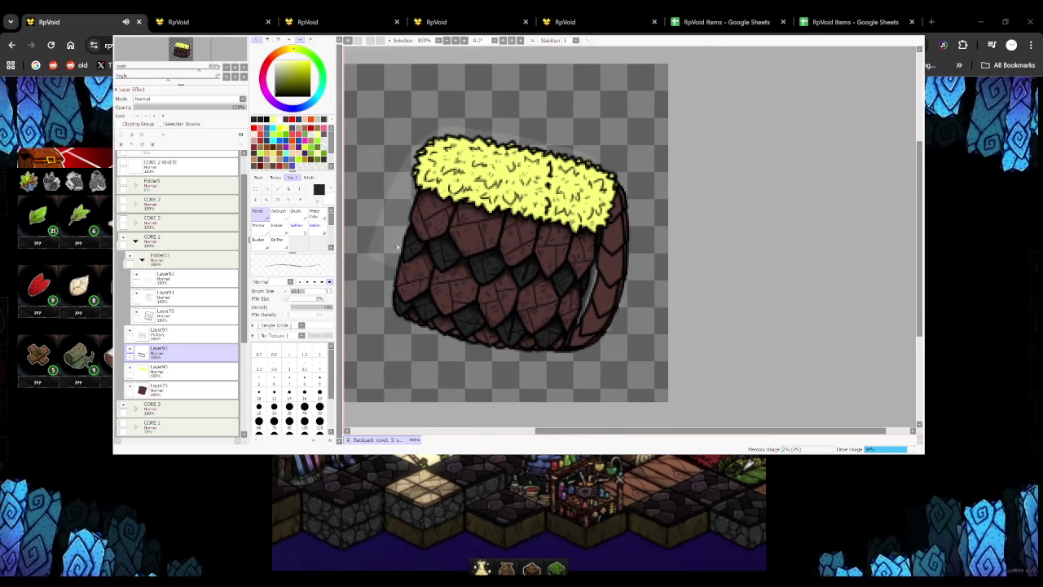
left_click(121, 134)
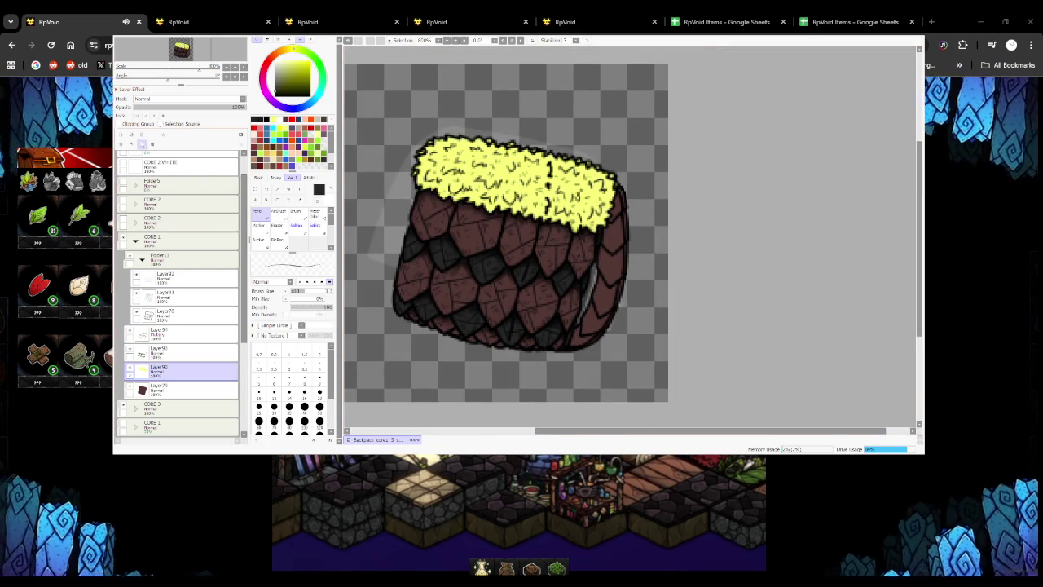
With a larger brush, repaint the yellow fur trim in cream beige
key("bracketright")
key("bracketright")
mouse_move(391, 171)
left_mouse_down()
mouse_move(562, 179)
mouse_move(619, 195)
left_mouse_up()
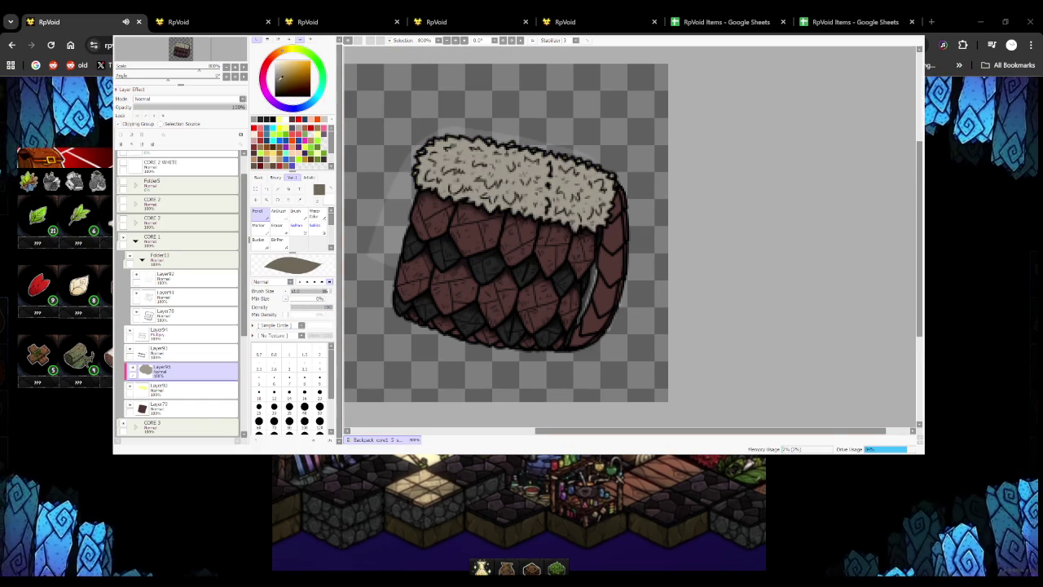
key("e")
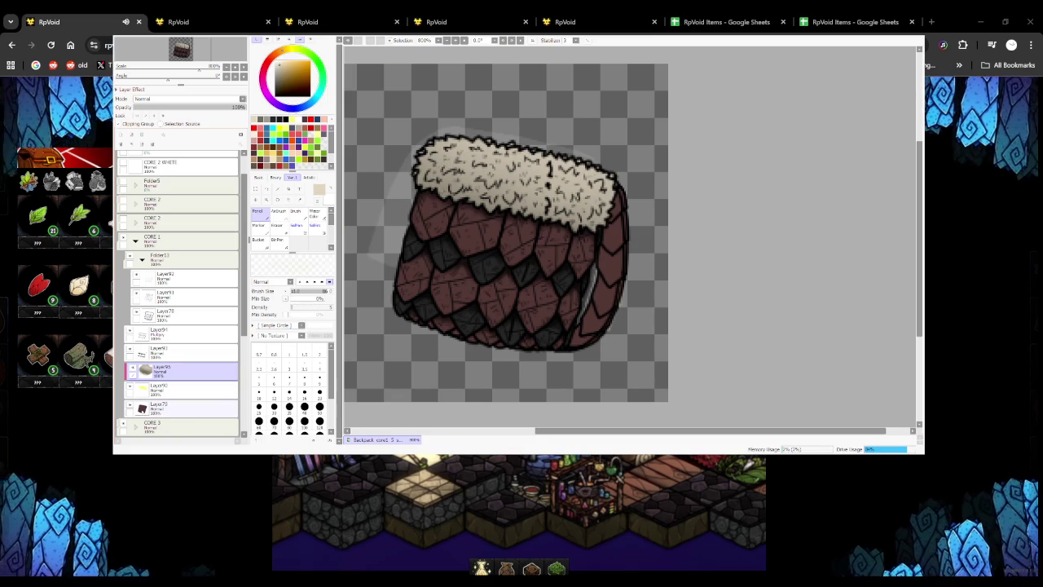
Paint the body warm orange-tan on new Layer96, placed below Layer90 to keep the fur cream
left_click(122, 135)
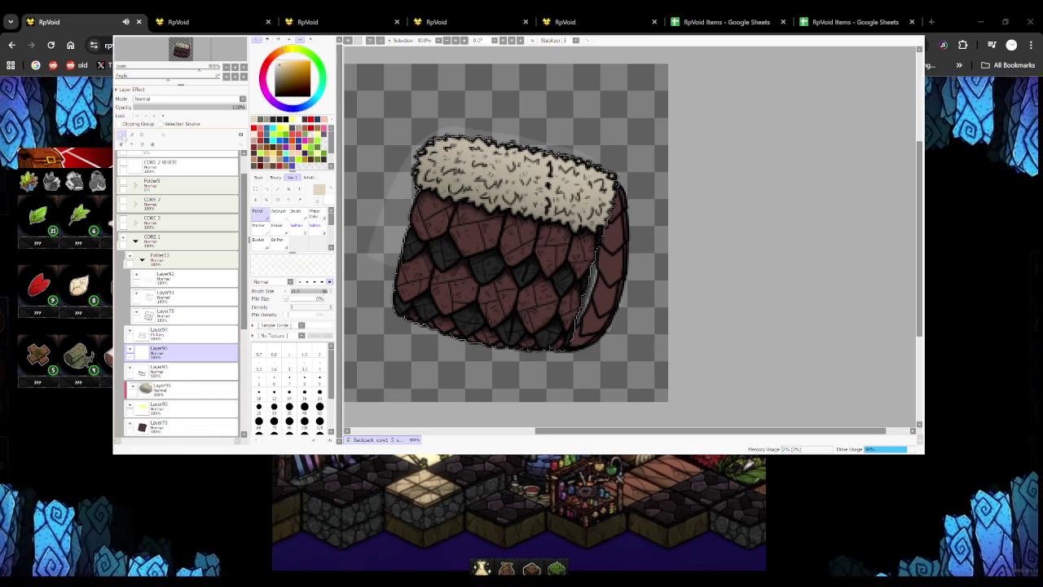
left_click_drag(299, 50, 290, 51)
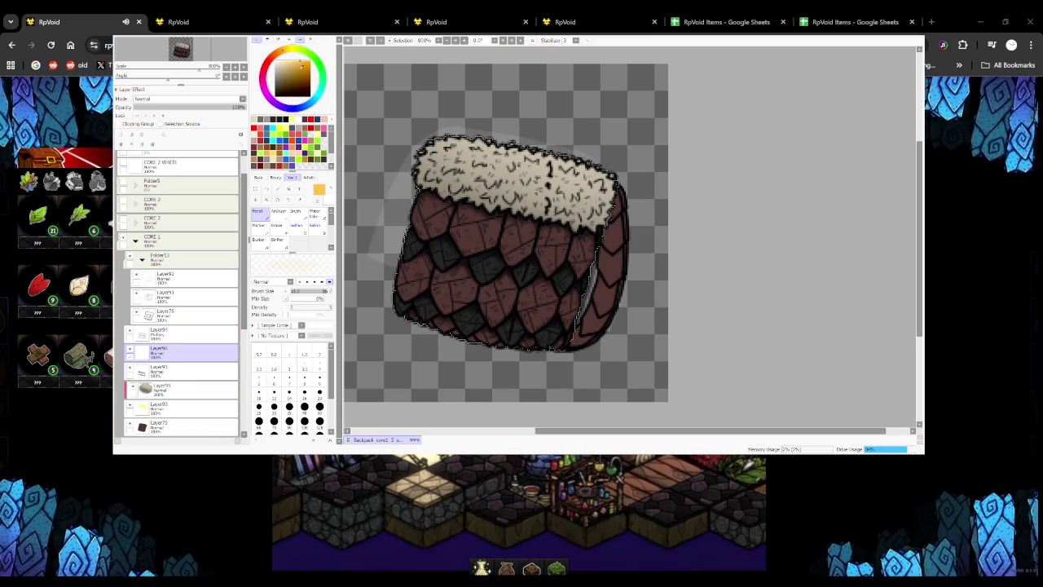
scroll(473, 232, "down", 3)
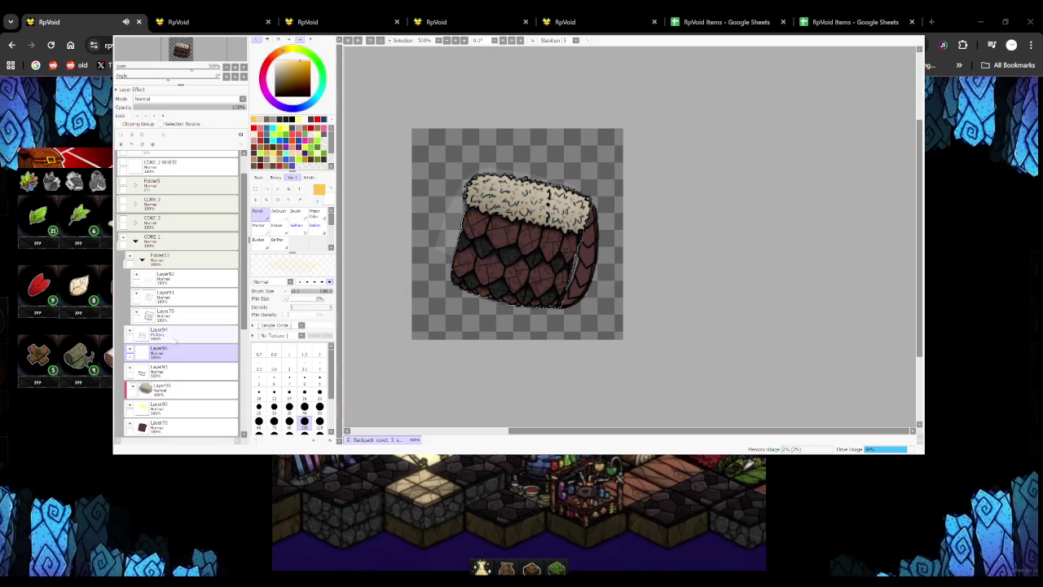
left_click_drag(177, 349, 181, 370)
mouse_move(528, 159)
left_mouse_down()
mouse_move(505, 245)
mouse_move(562, 244)
mouse_move(465, 194)
left_mouse_up()
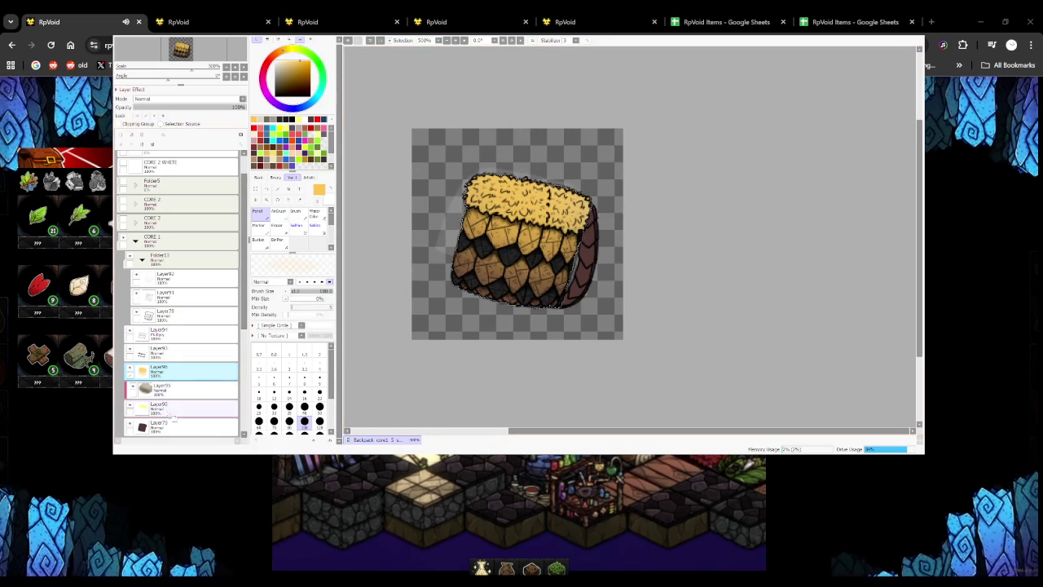
left_click_drag(165, 373, 167, 406)
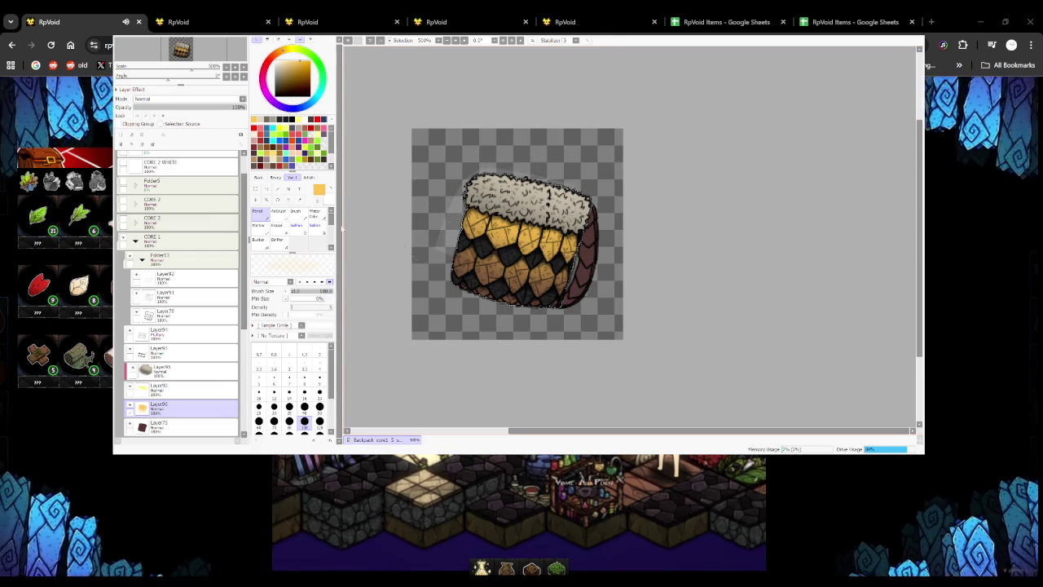
Show and expand CORE 2, then paint its upper scales golden on a new layer above Layer12
left_click(124, 220)
left_click(136, 221)
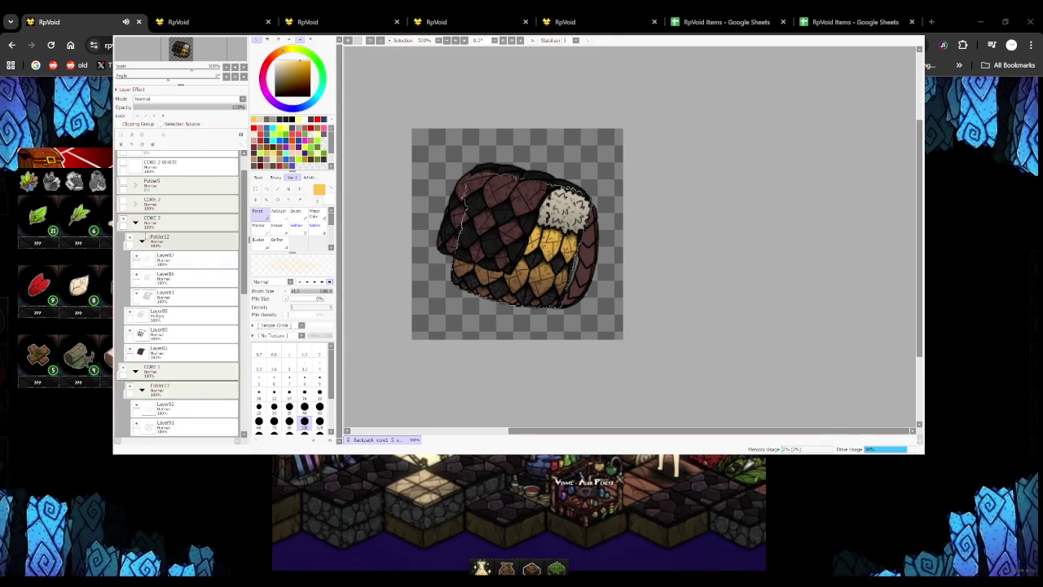
left_click(183, 351)
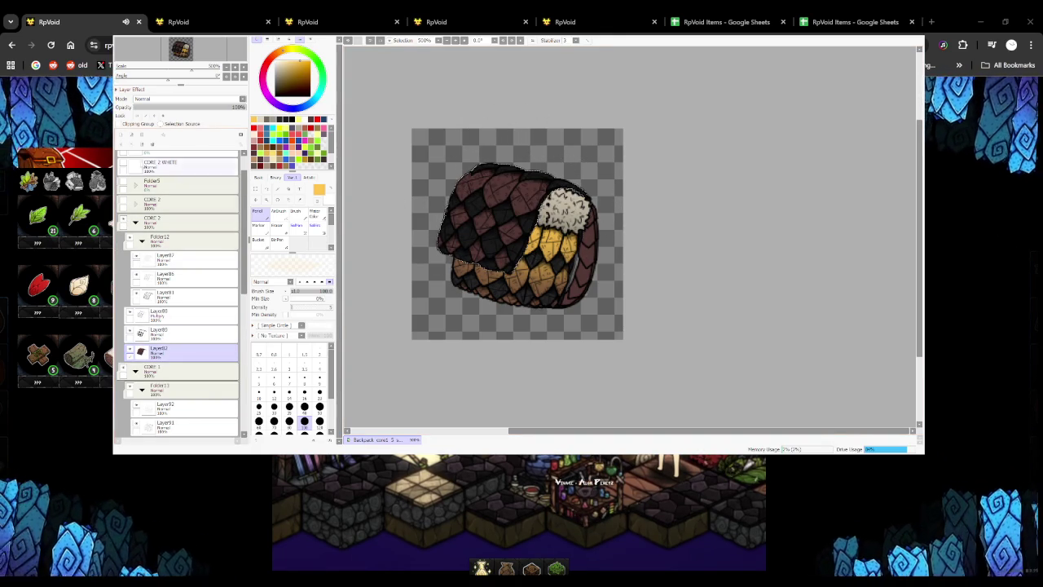
left_click(142, 145)
left_click_drag(515, 158, 545, 160)
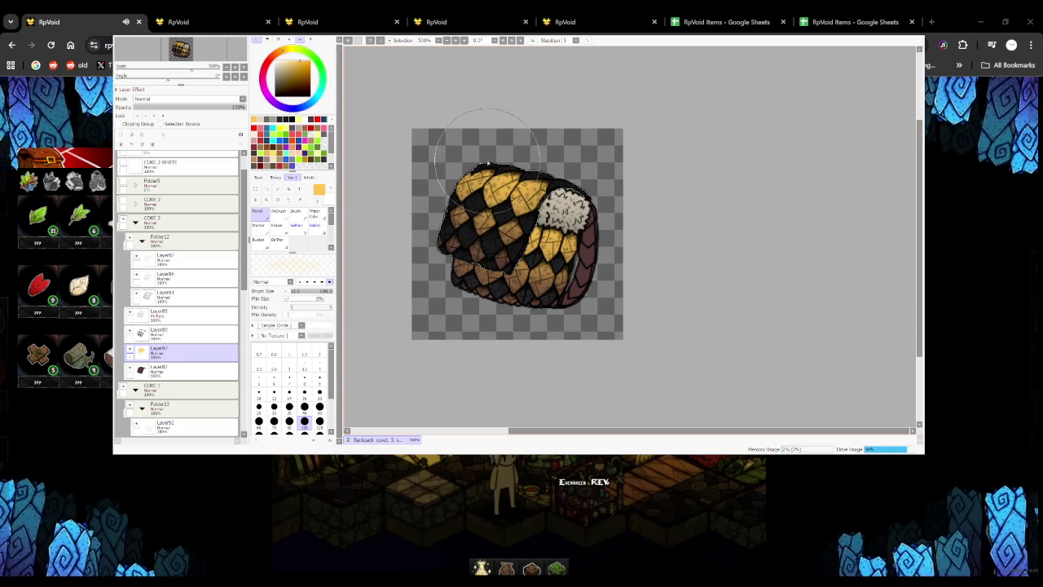
Zoom around to inspect the golden scales and make Layer90 the working layer
scroll(505, 204, "down", 3)
scroll(452, 183, "up", 5)
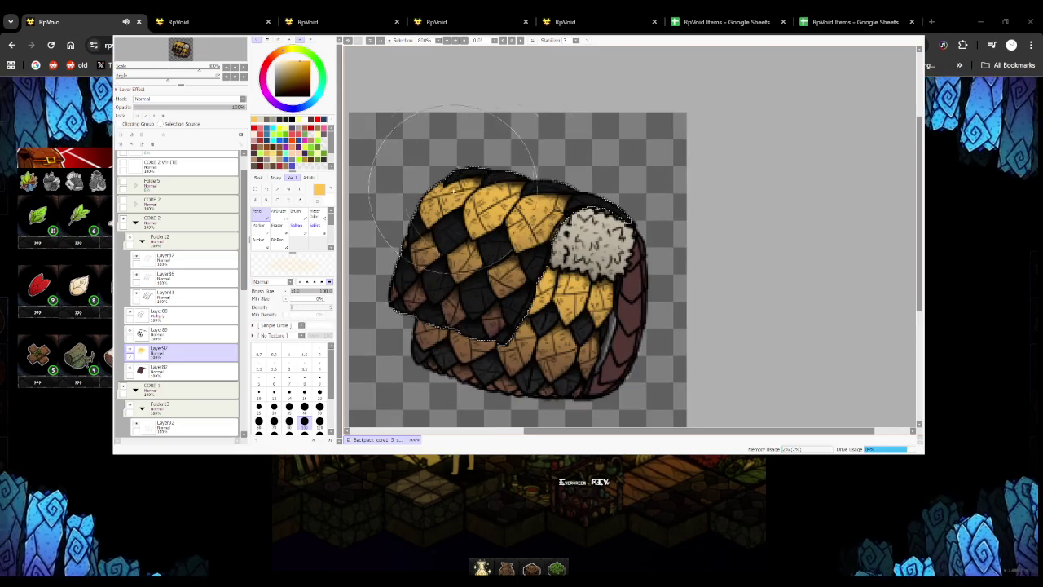
scroll(465, 177, "down", 2)
scroll(521, 203, "down", 1)
scroll(562, 220, "down", 2)
scroll(576, 227, "down", 2)
scroll(575, 228, "up", 4)
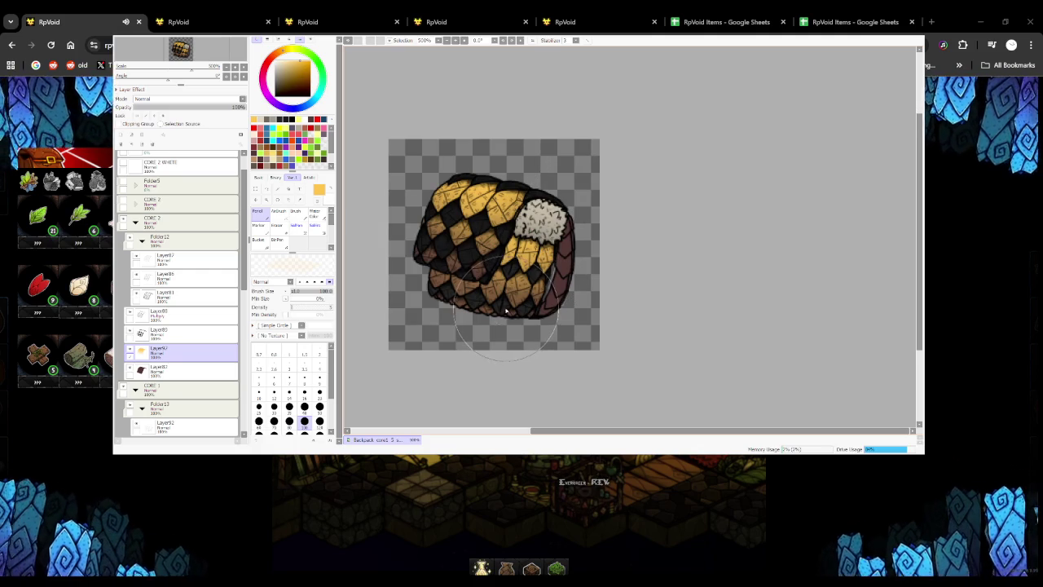
scroll(503, 313, "down", 2)
scroll(499, 301, "up", 3)
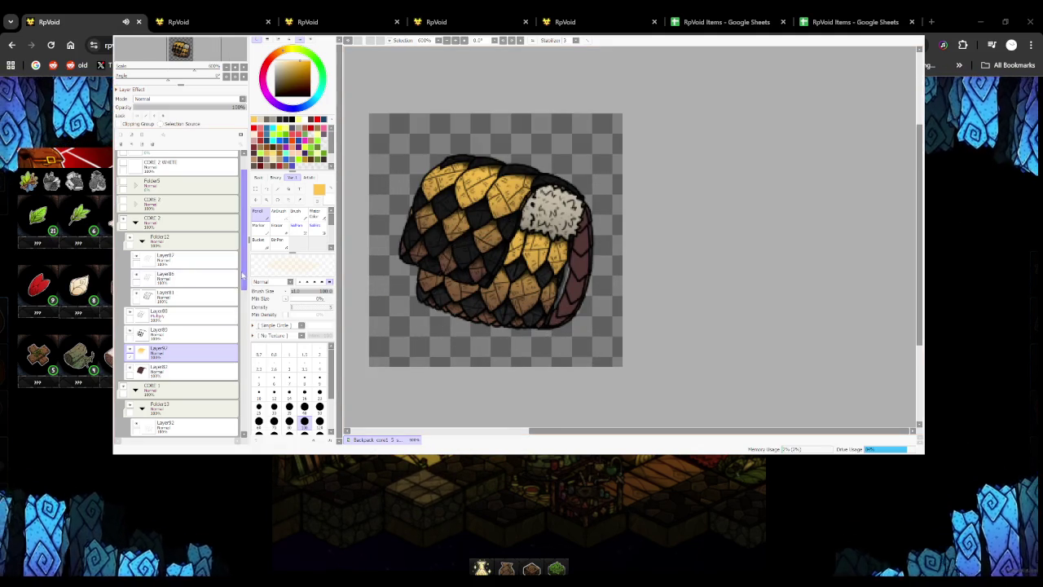
scroll(220, 326, "down", 3)
scroll(212, 351, "down", 2)
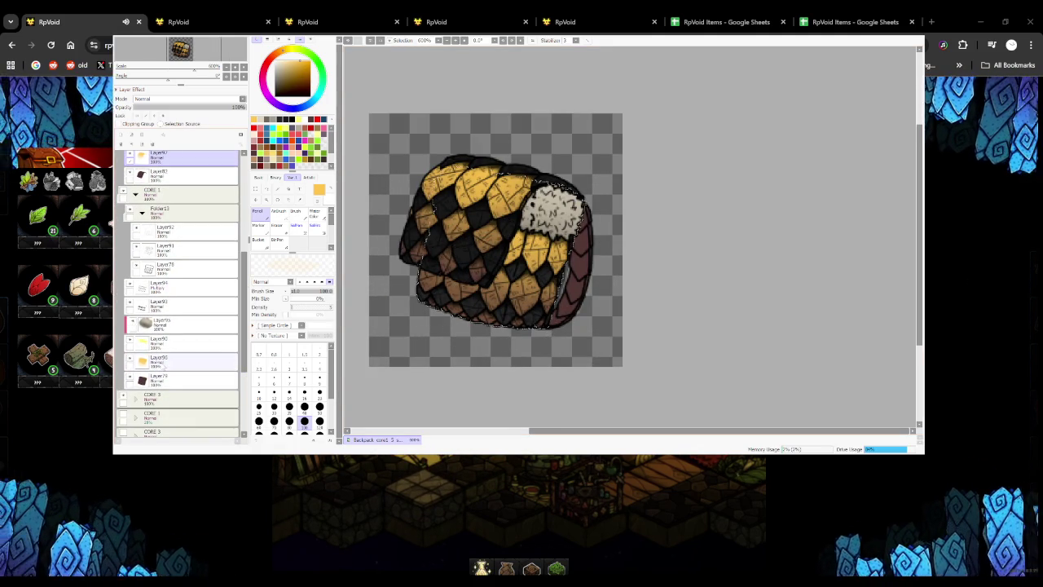
left_click(187, 360)
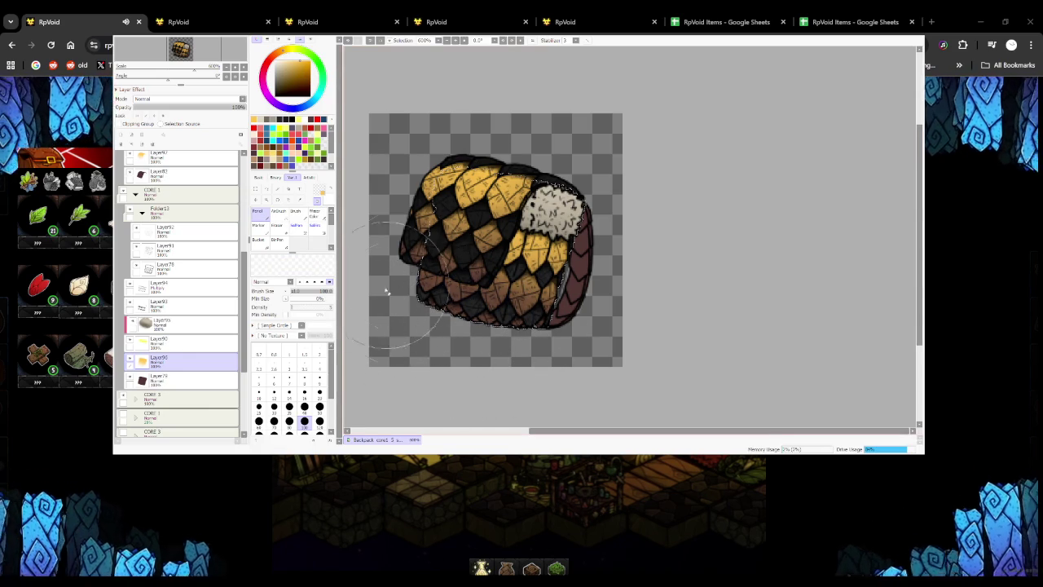
scroll(485, 384, "down", 2)
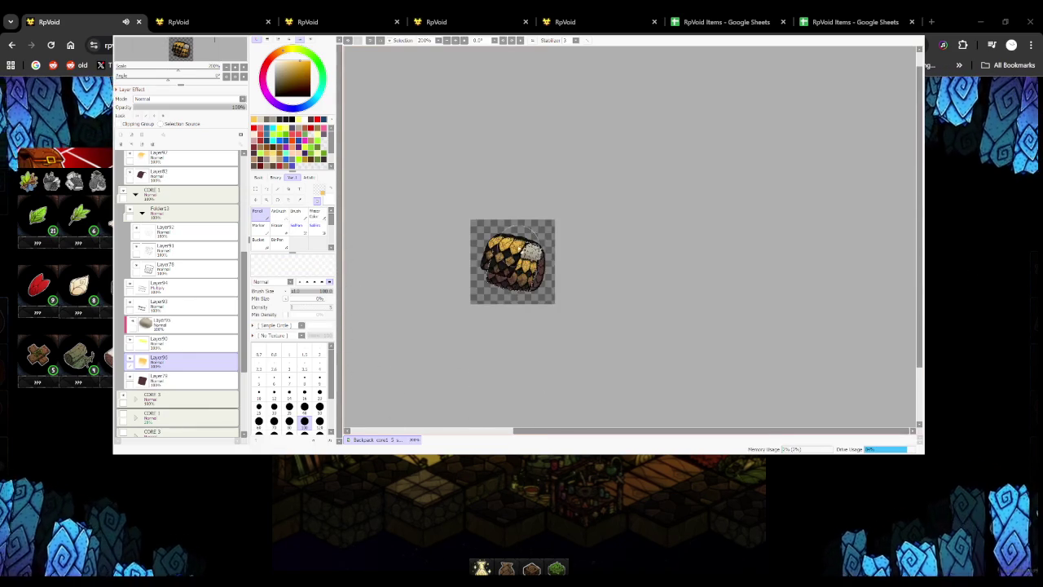
scroll(505, 285, "up", 1)
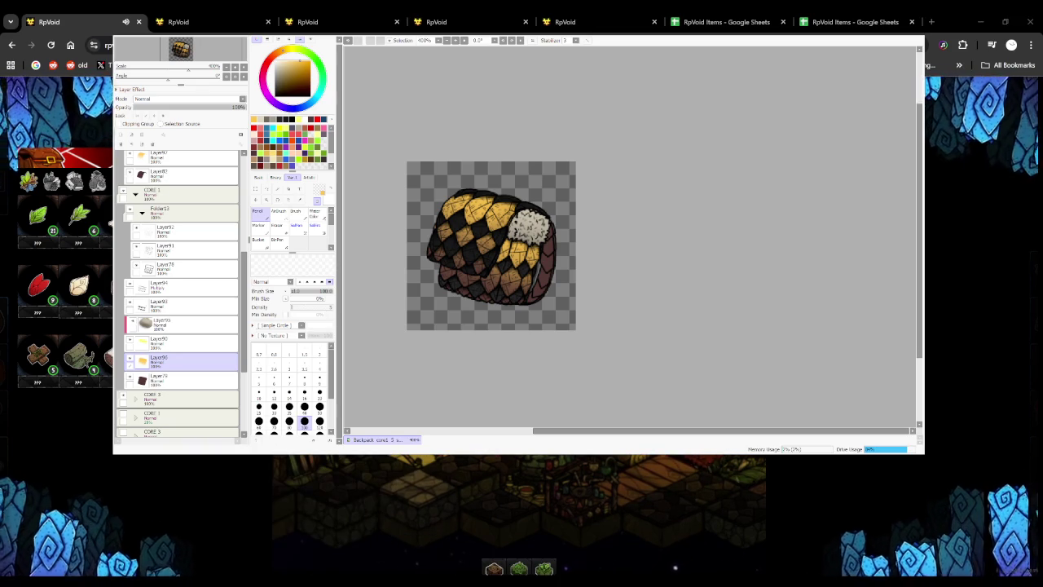
Return to the RpVoid browser game and send 'hello' in the chat
key("alt+Tab")
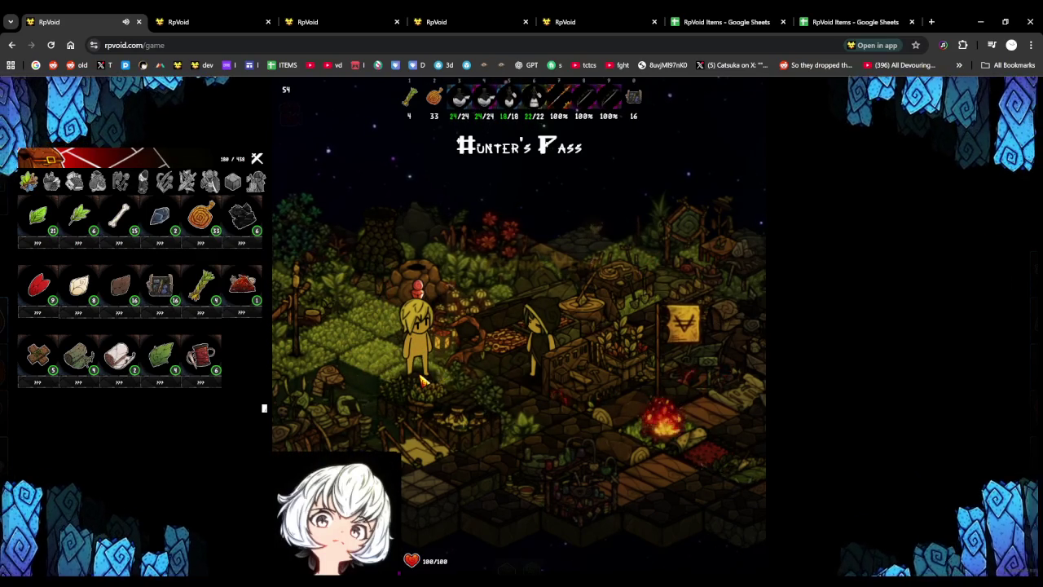
key("Return")
type("hello")
key("Return")
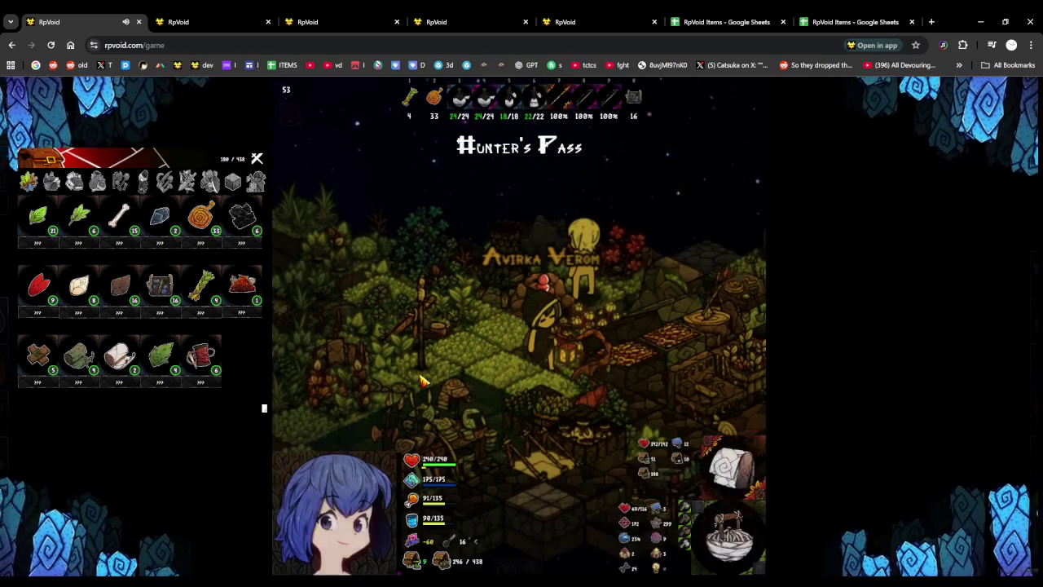
Send the chat message 'press enter to type' and show the inventory's equipment items
scroll(422, 380, "down", 1)
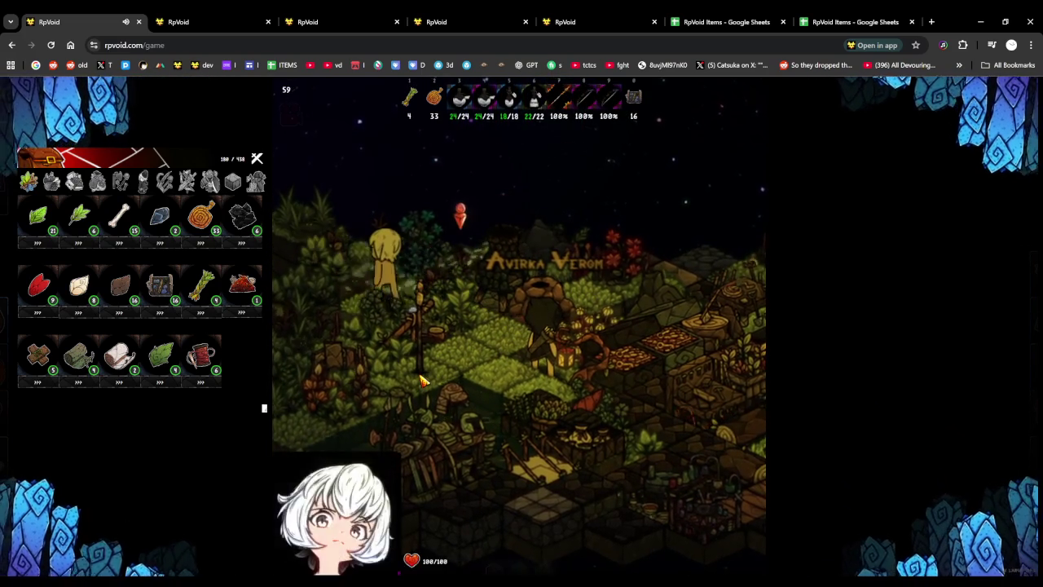
scroll(422, 380, "down", 1)
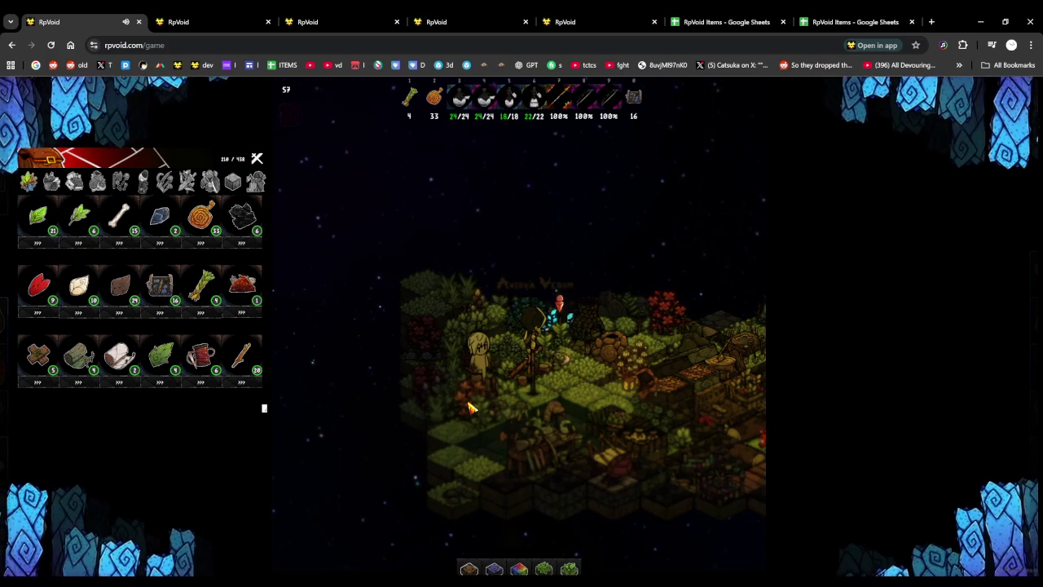
type("pres")
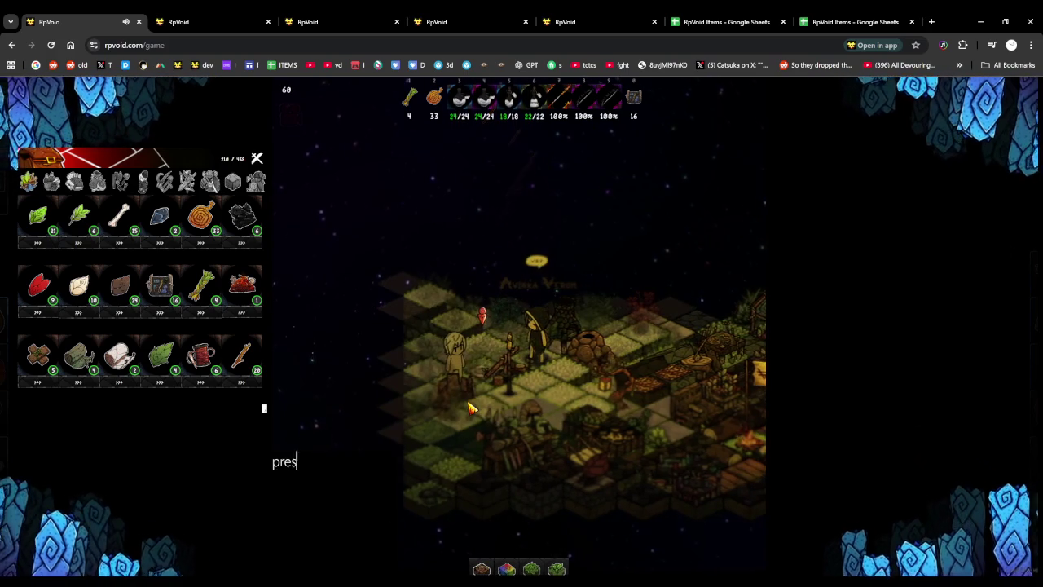
type("s enter to type")
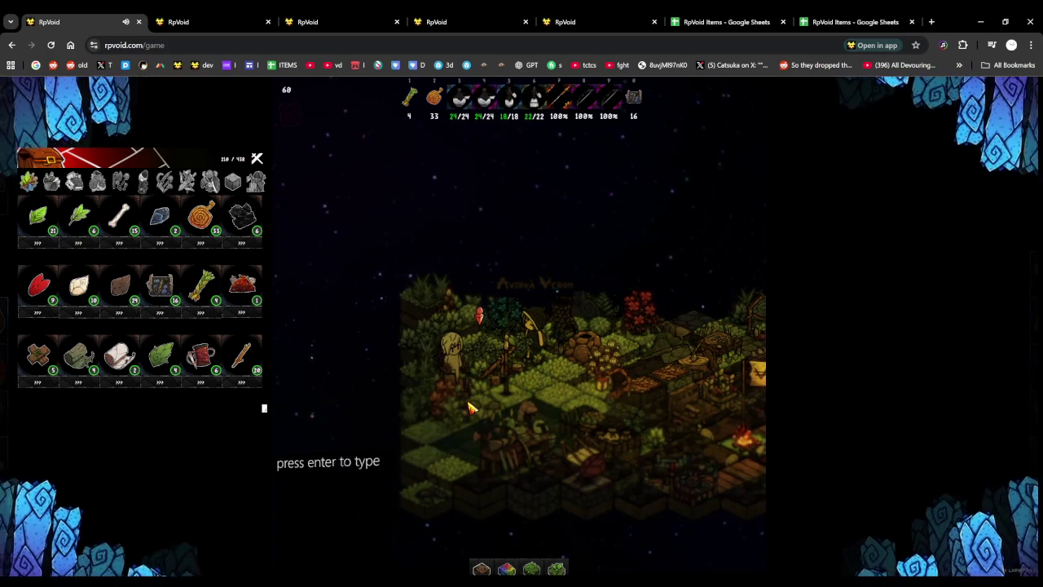
key("Return")
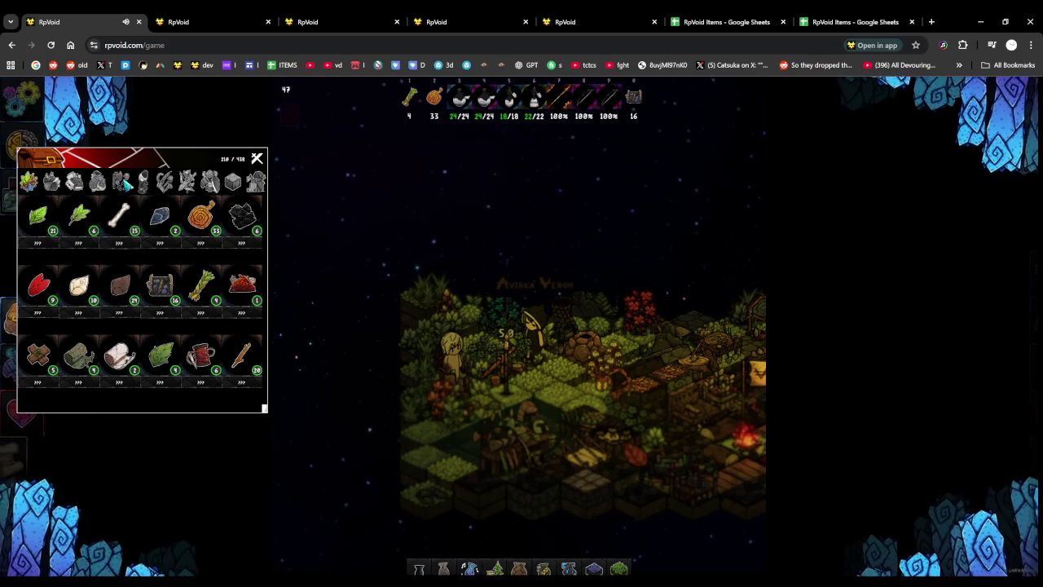
left_click(164, 181)
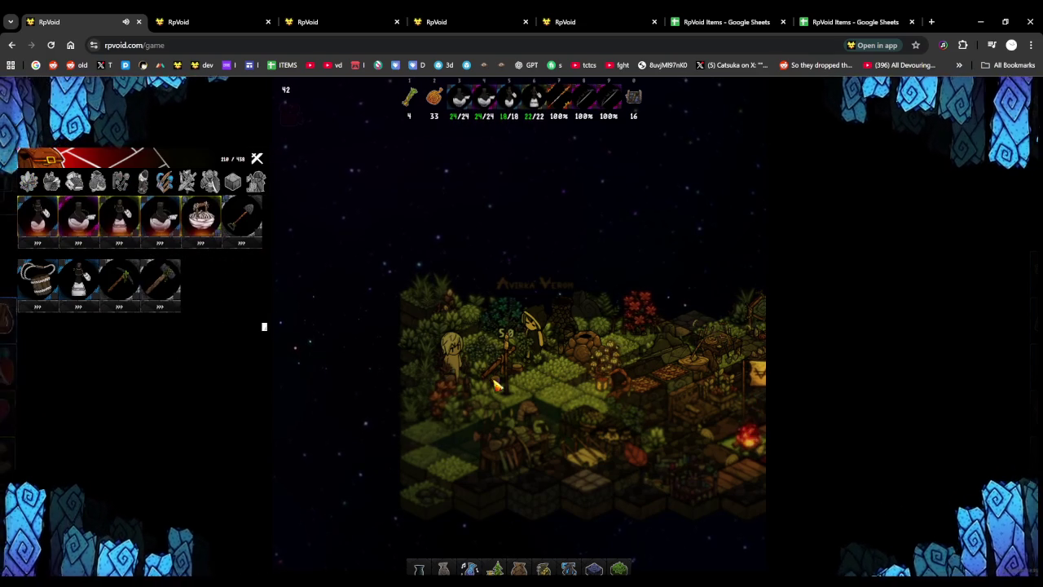
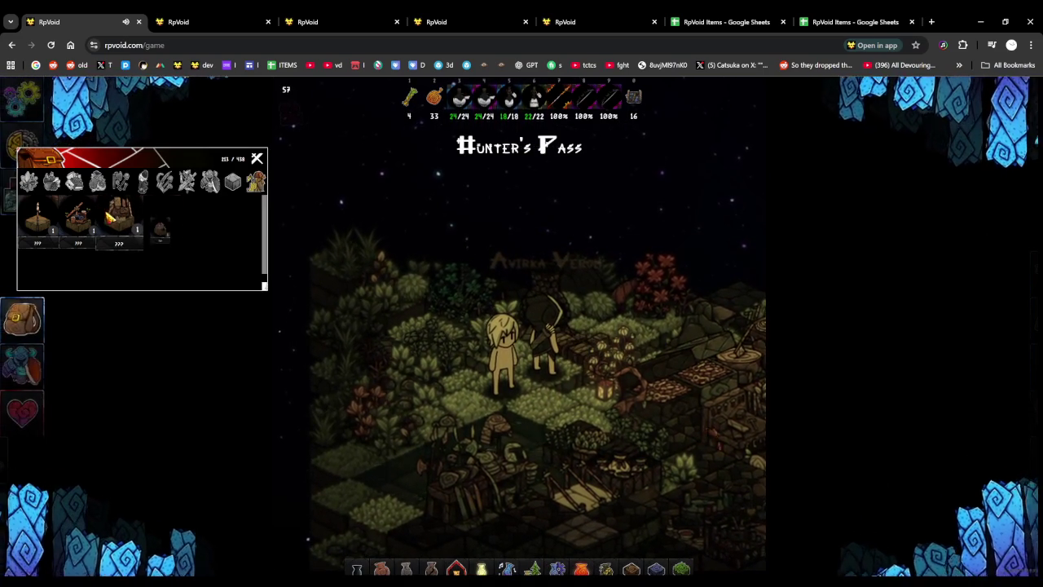
Drag the three chest items out of the inventory and into the camp
left_click_drag(110, 216, 356, 264)
left_click_drag(77, 216, 285, 255)
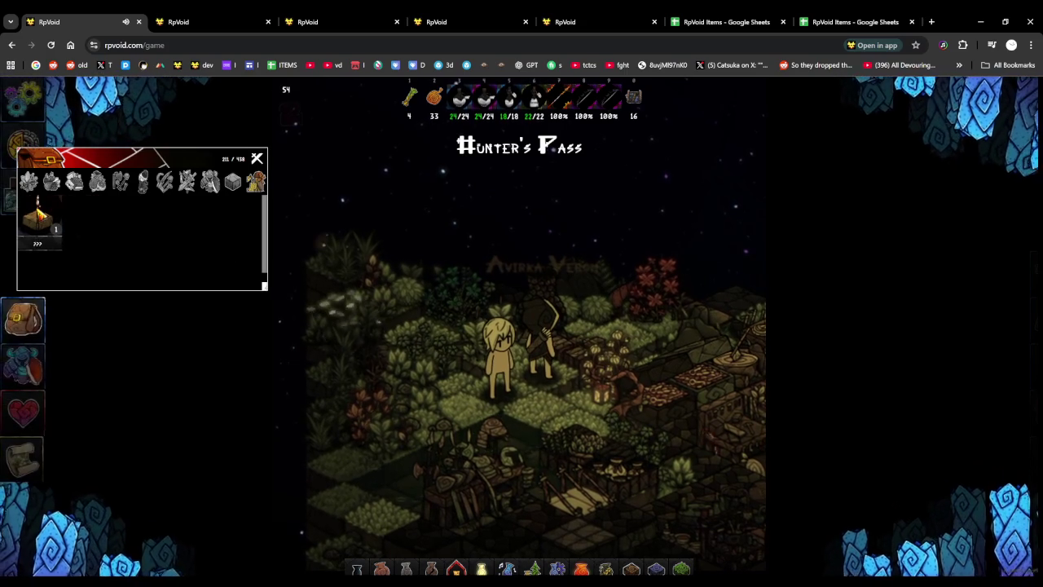
left_click_drag(37, 214, 351, 343)
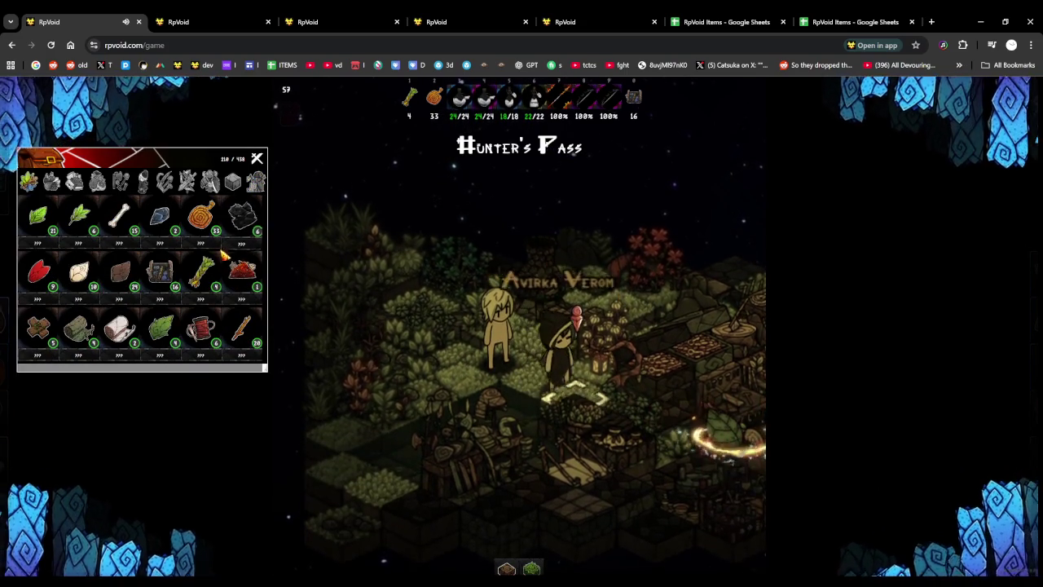
Show the bag's tools and flasks, then open the character's actions and the nearby container
left_click(163, 182)
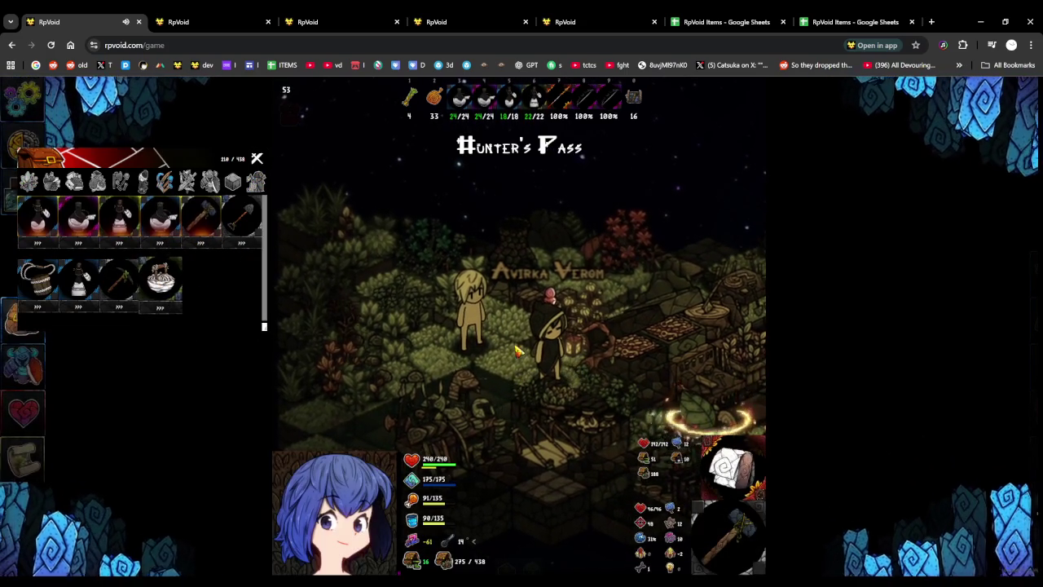
left_click(525, 350)
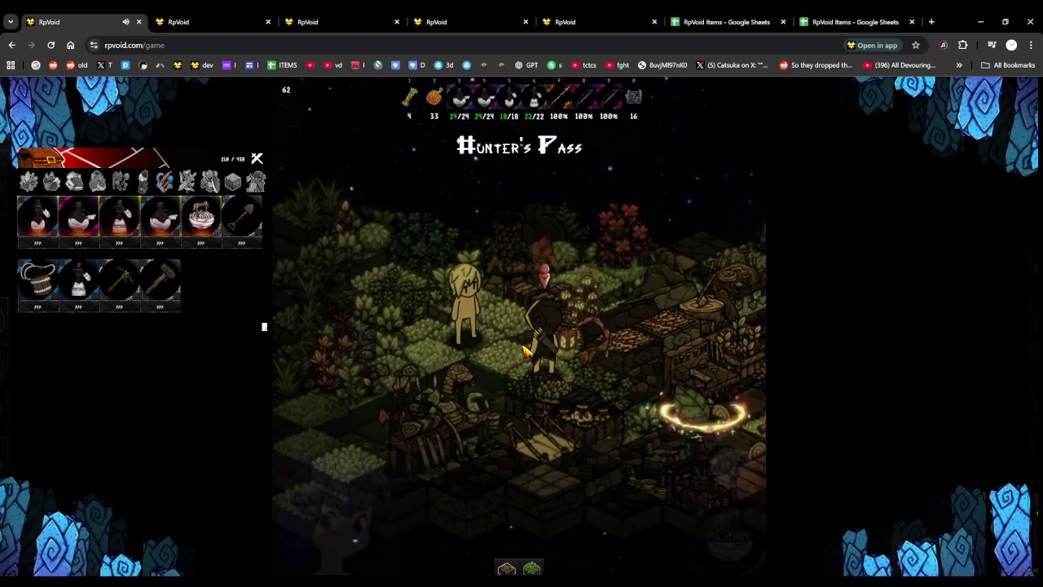
left_click(574, 333)
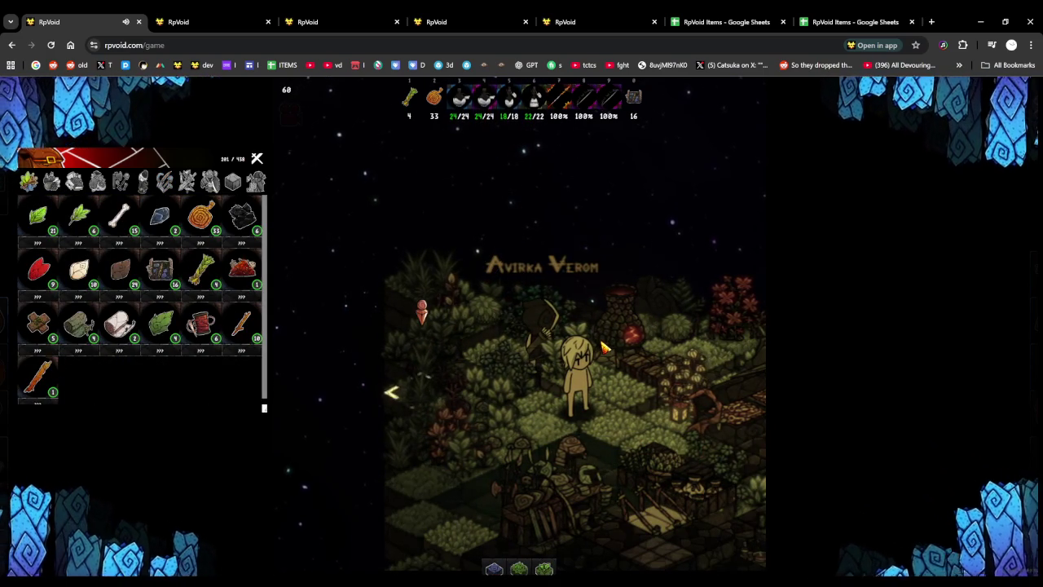
Roam the camp gathering sticks, leaves and a stone, then head left to the green plants
key("a")
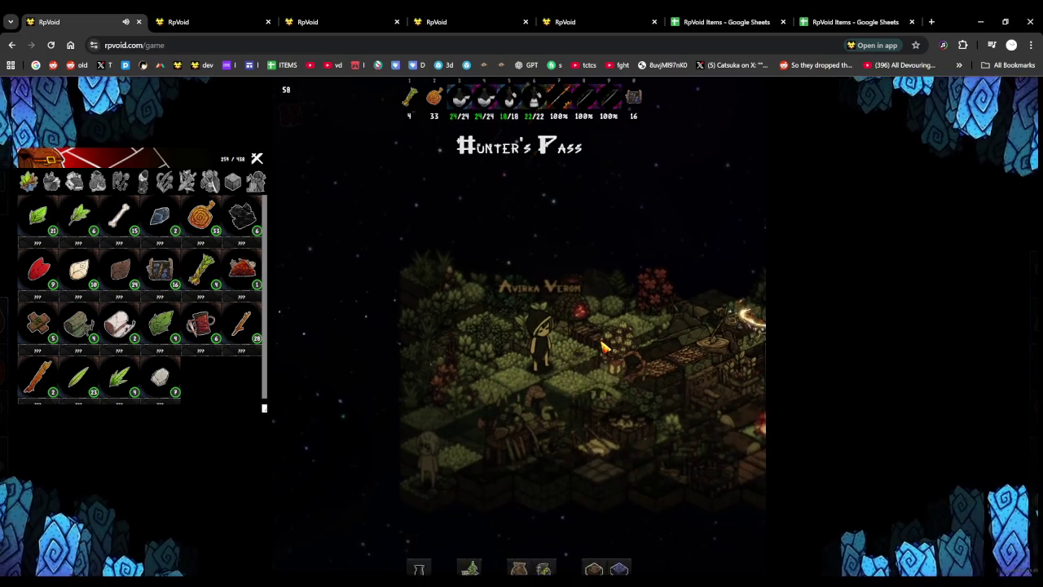
scroll(602, 359, "down", 2)
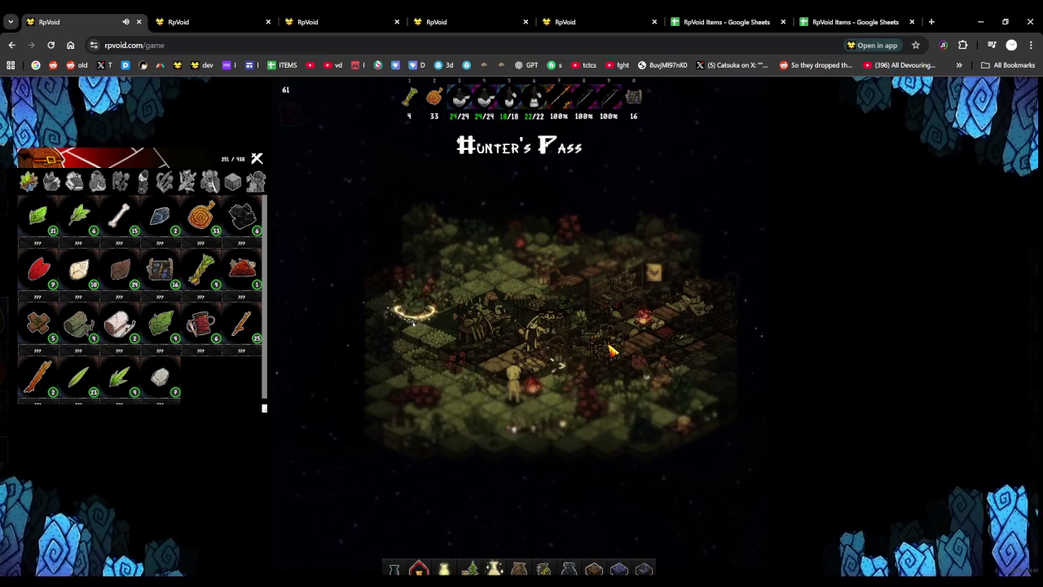
scroll(613, 351, "up", 2)
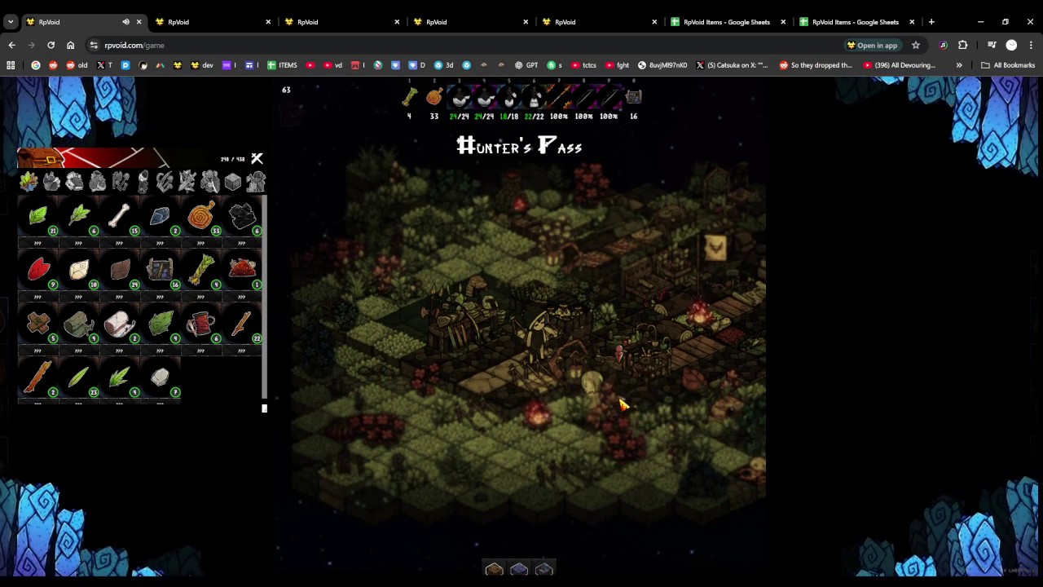
scroll(658, 424, "up", 1)
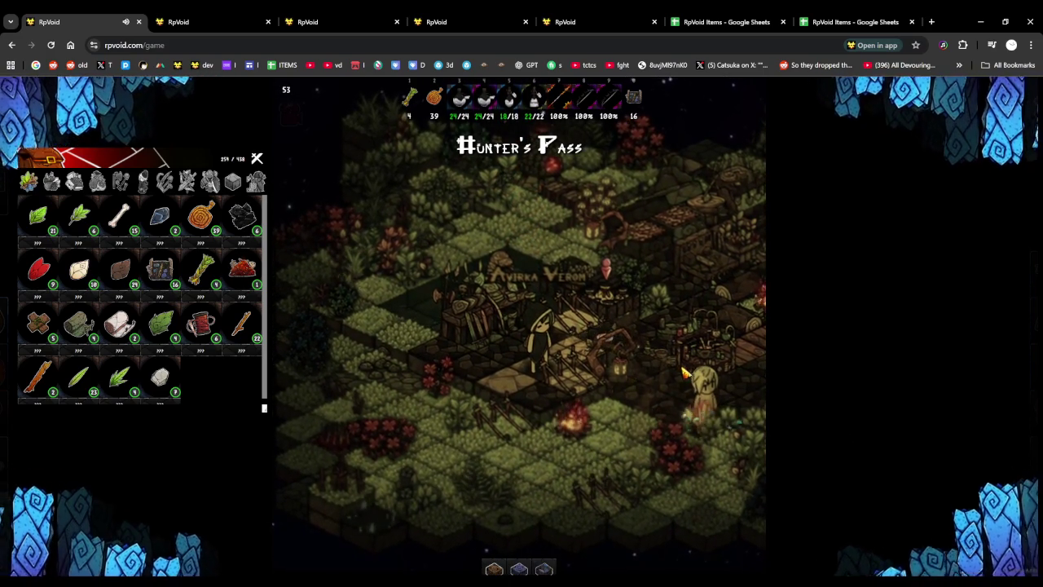
left_click(645, 364)
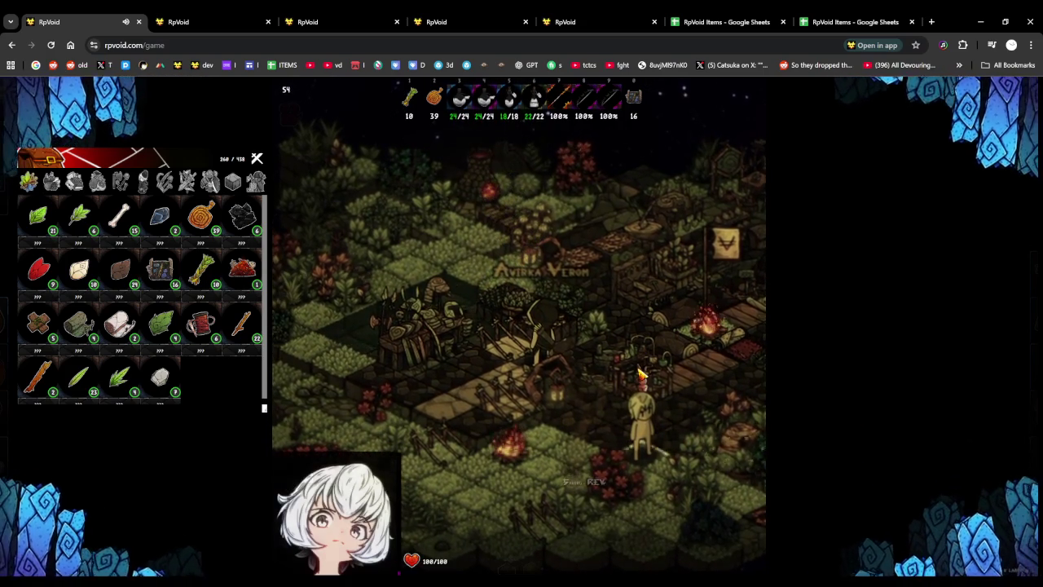
Collect more green plants, bringing the count to 10, and light the campfire
scroll(643, 376, "down", 3)
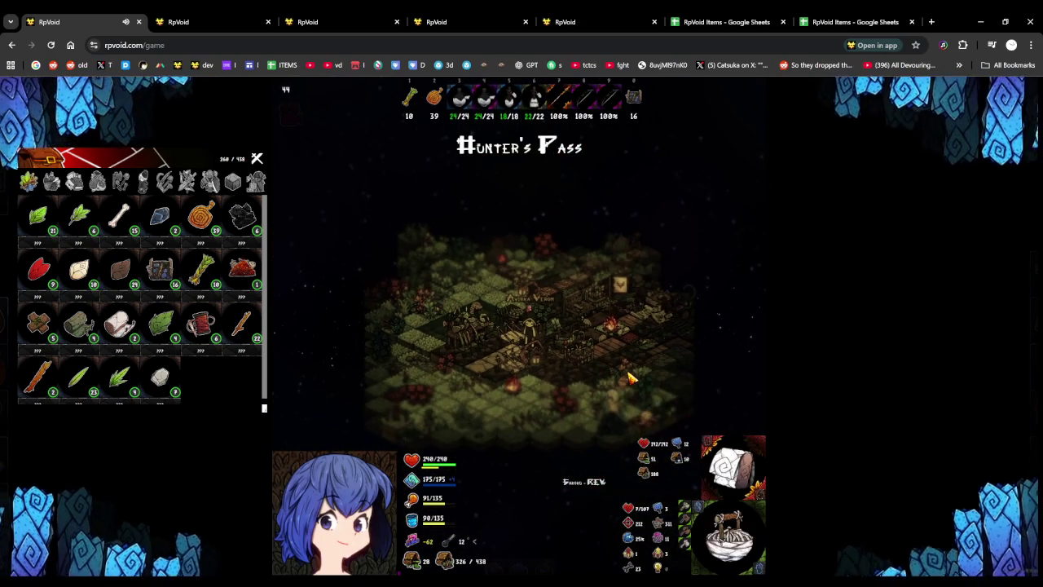
scroll(630, 377, "up", 1)
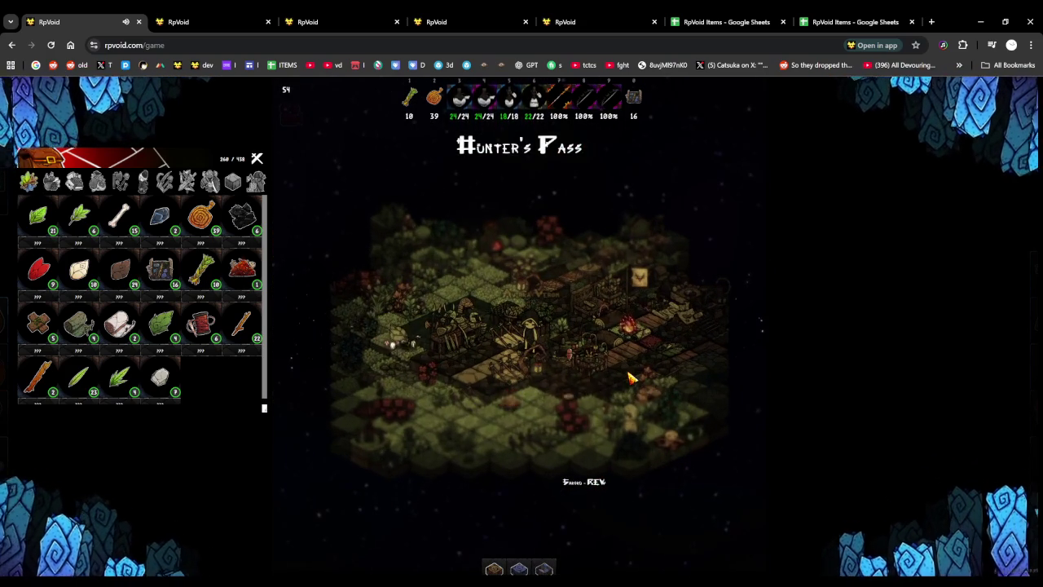
scroll(632, 377, "up", 1)
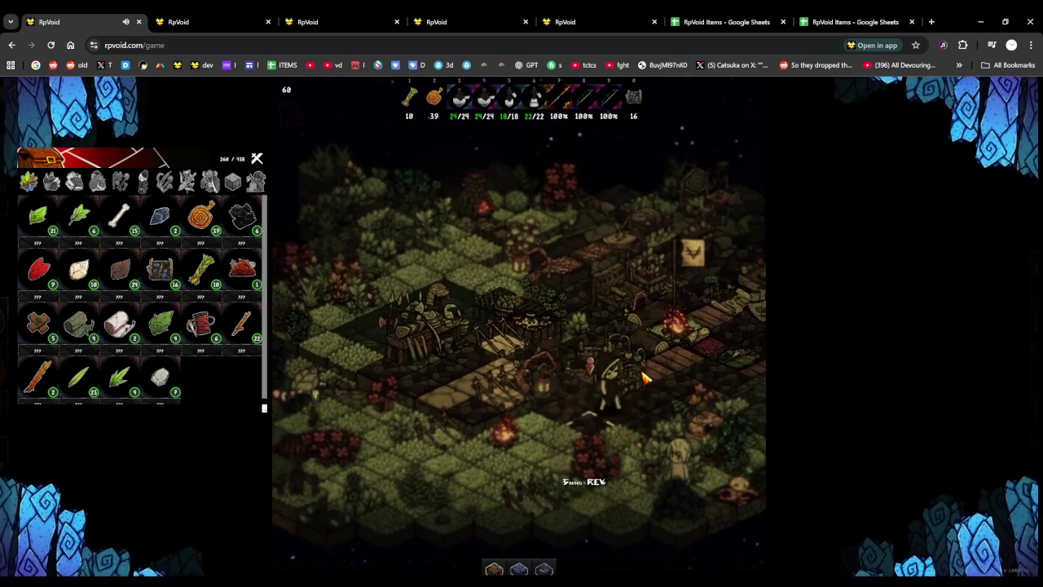
scroll(644, 376, "down", 1)
scroll(644, 377, "down", 1)
scroll(644, 378, "up", 1)
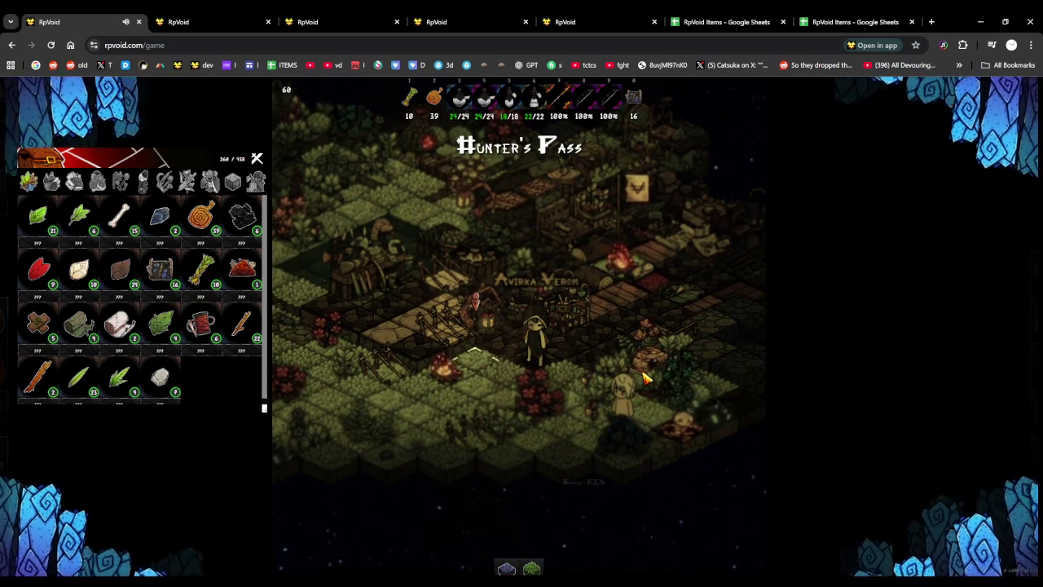
left_click(447, 369)
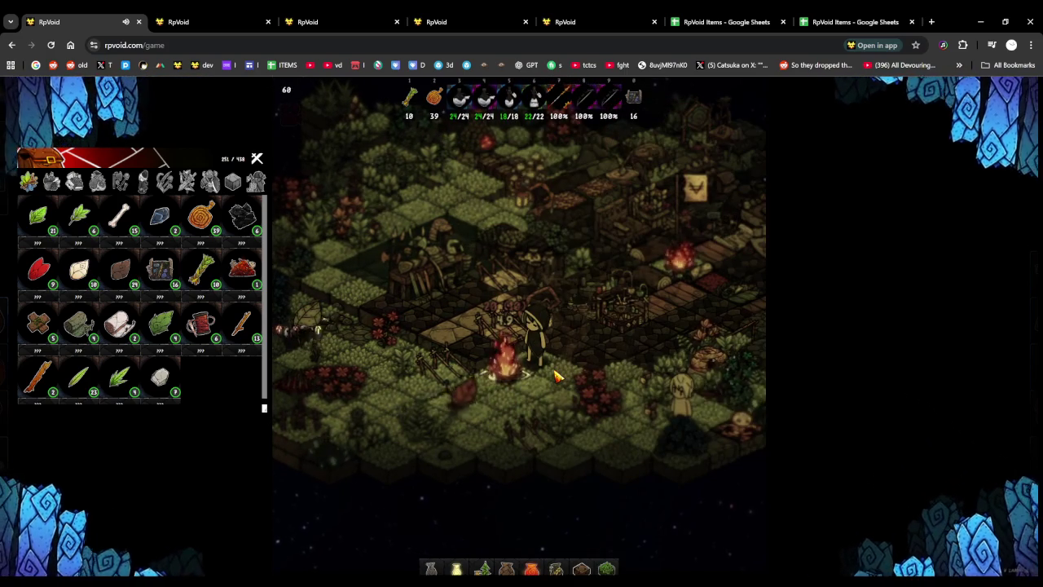
Hide the character stats panel and walk left across the camp
scroll(623, 388, "down", 2)
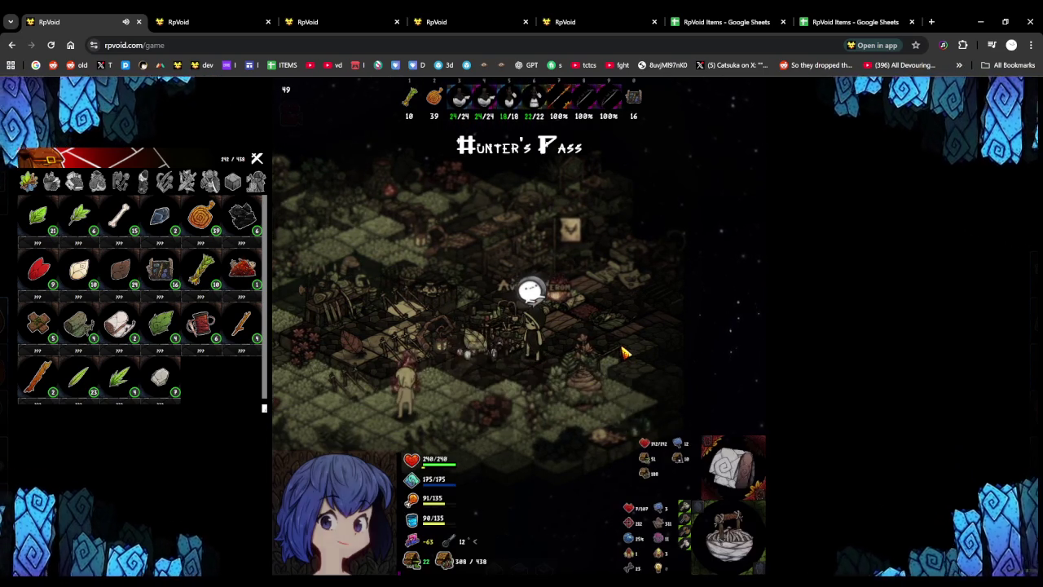
scroll(571, 383, "up", 2)
scroll(569, 389, "down", 1)
scroll(568, 390, "down", 1)
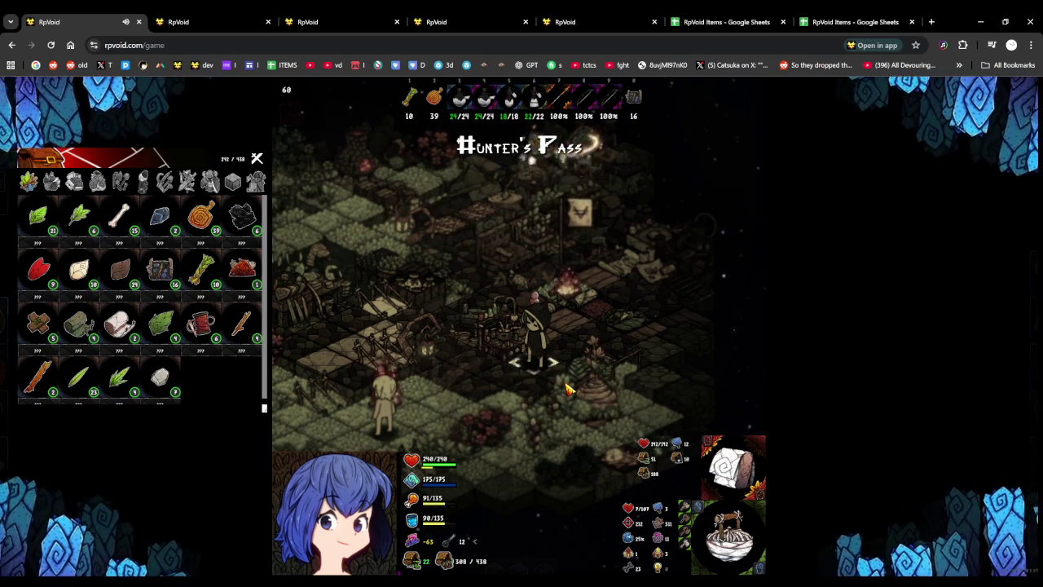
key("Tab")
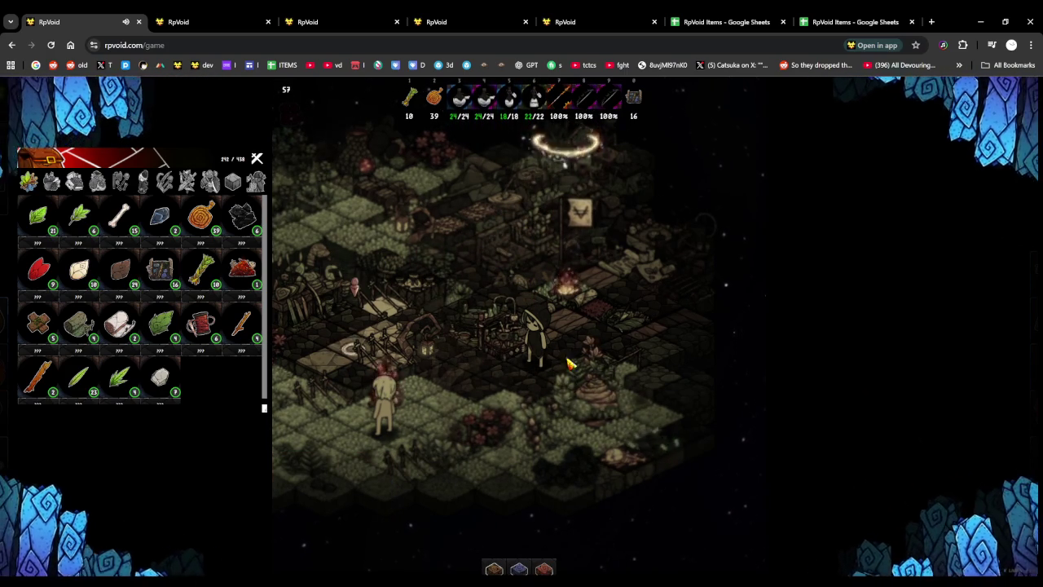
key("a")
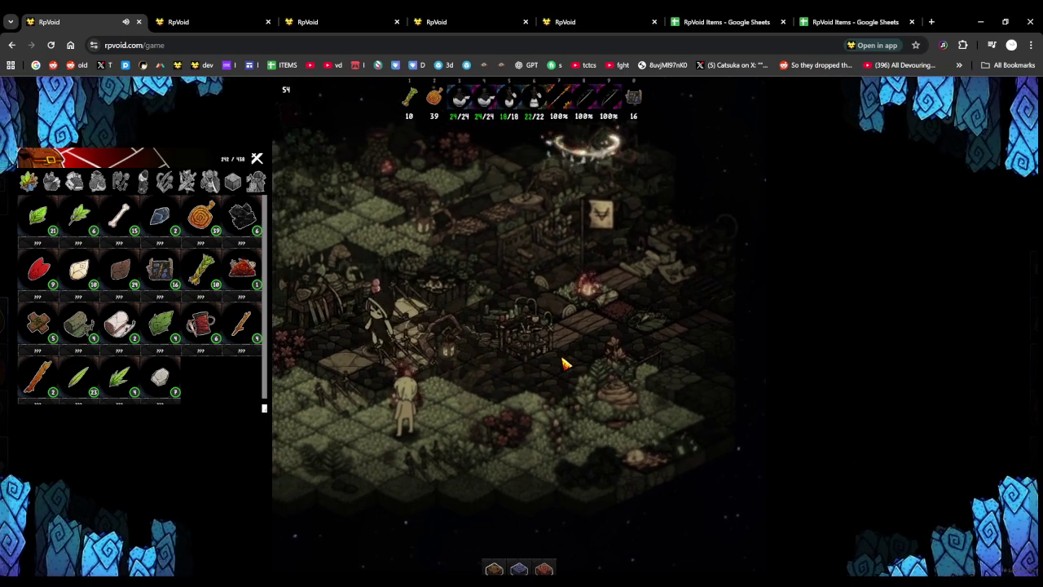
key("a")
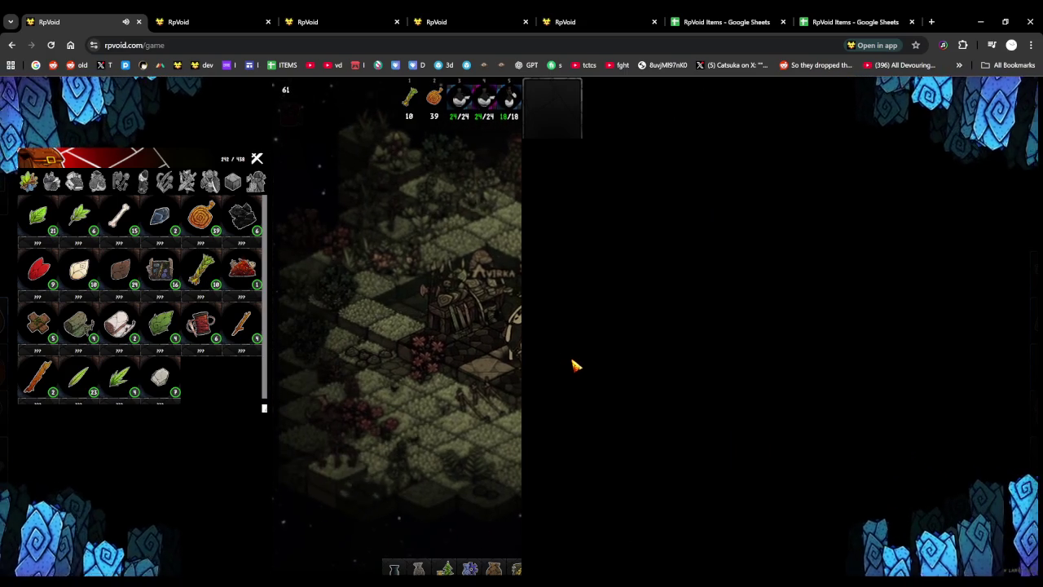
Craft braided plant fiber from the leaves using the inventory recipe
key("i")
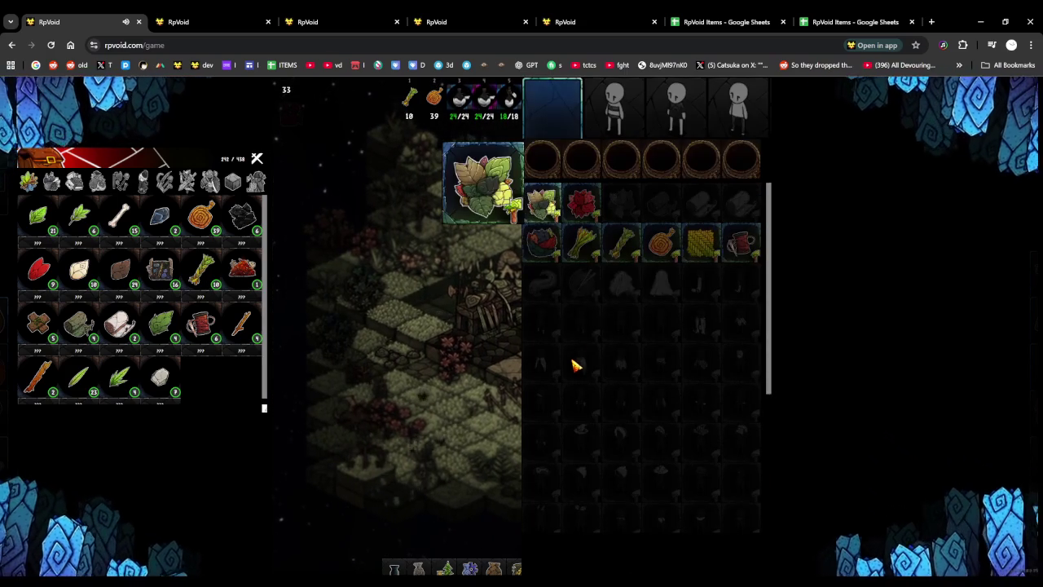
left_click(624, 238)
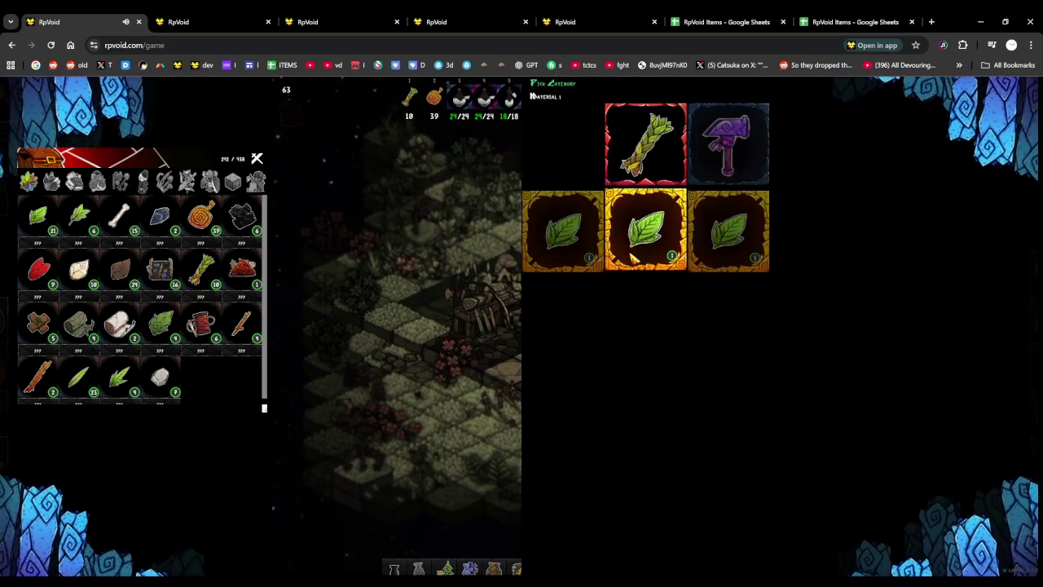
left_click(664, 367)
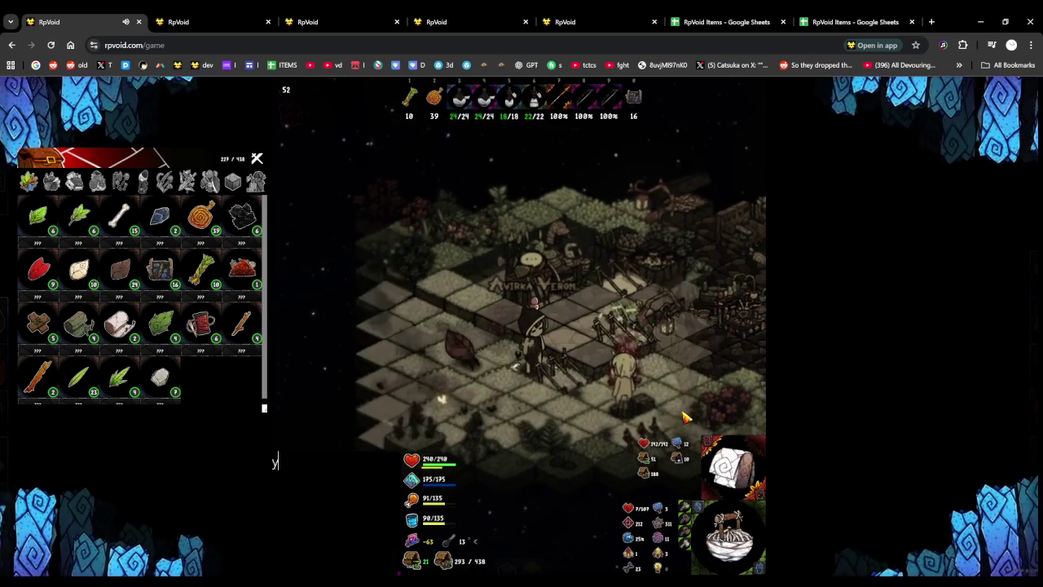
Send chat messages: 'you dropped it', right-click inspect the tile, then drag it back
type("you dropped it")
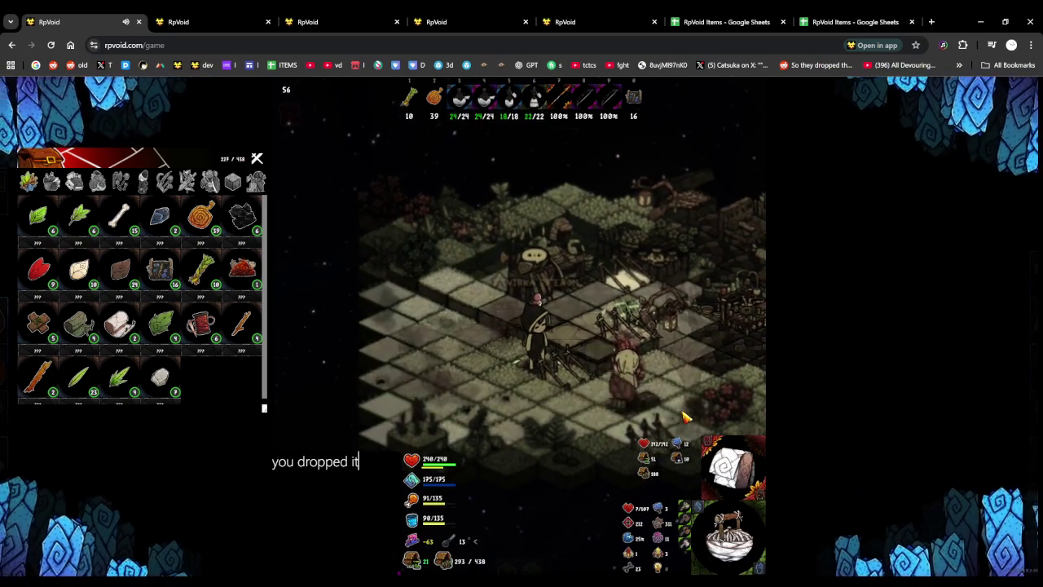
key("Return")
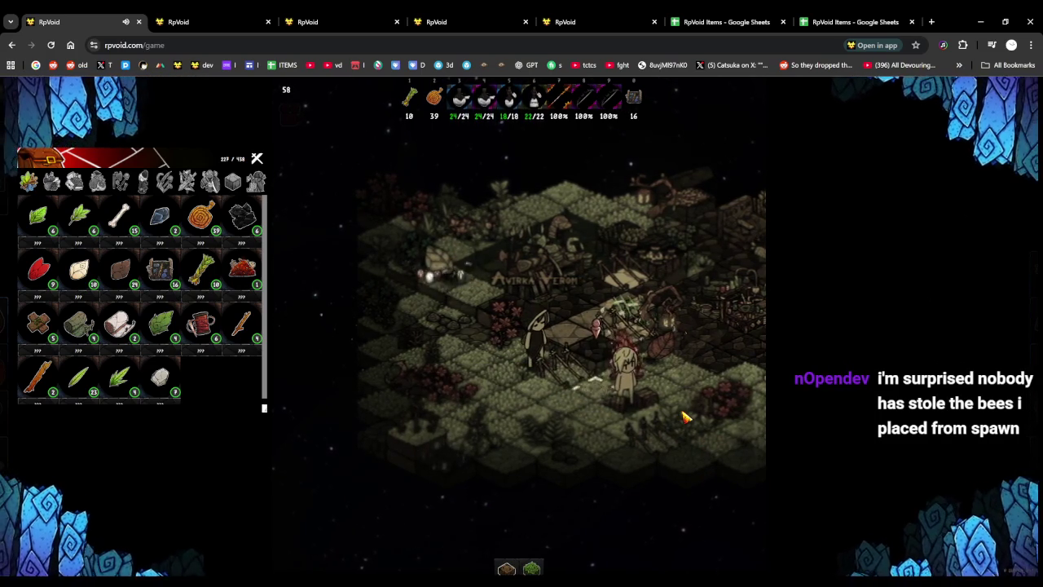
key("Return")
type("right click")
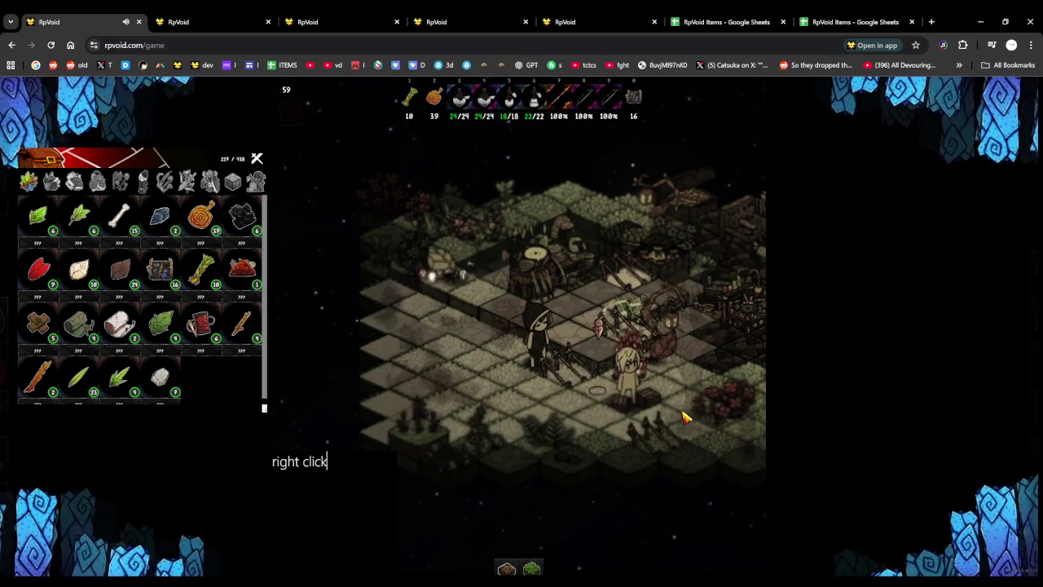
type(", inspect the tile to see the lo")
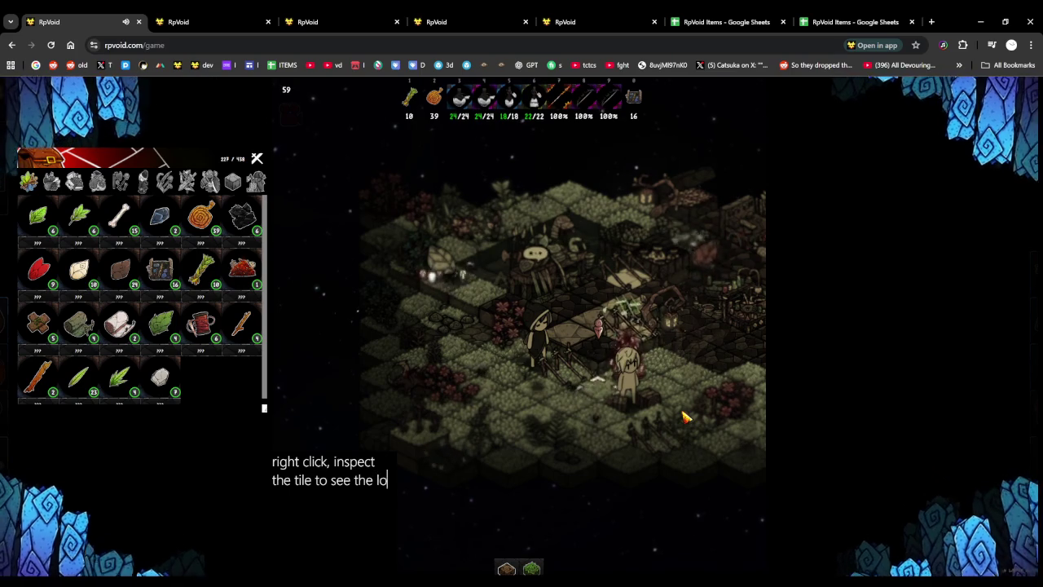
type("ain")
key("Return")
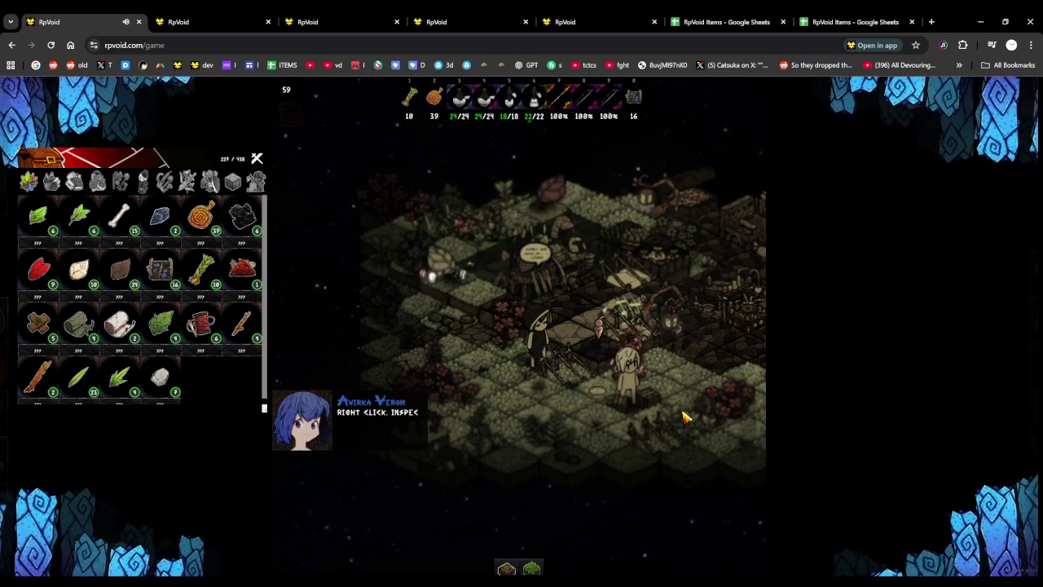
type("and then drag")
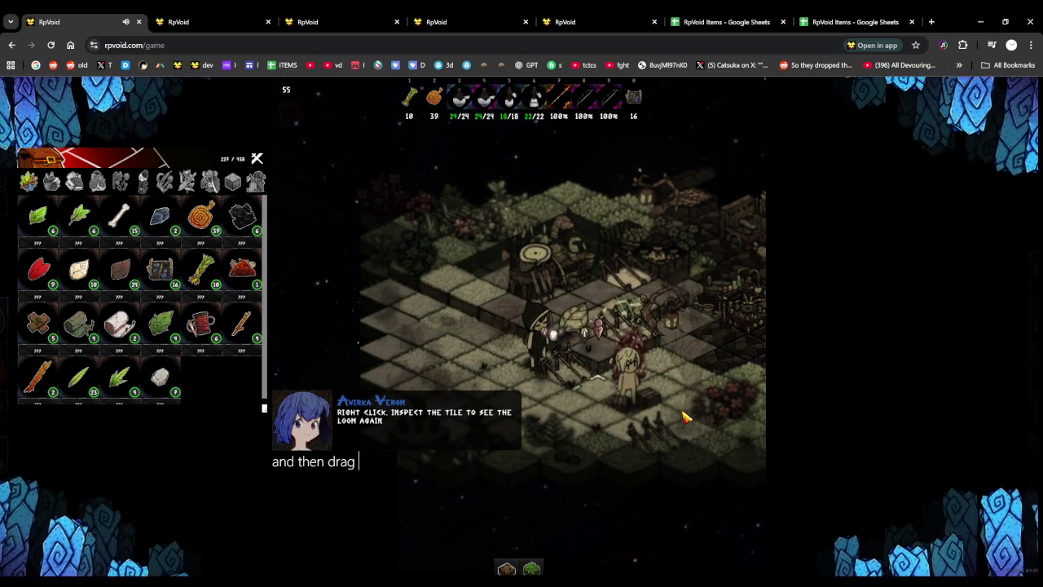
type(" it back to your inventory")
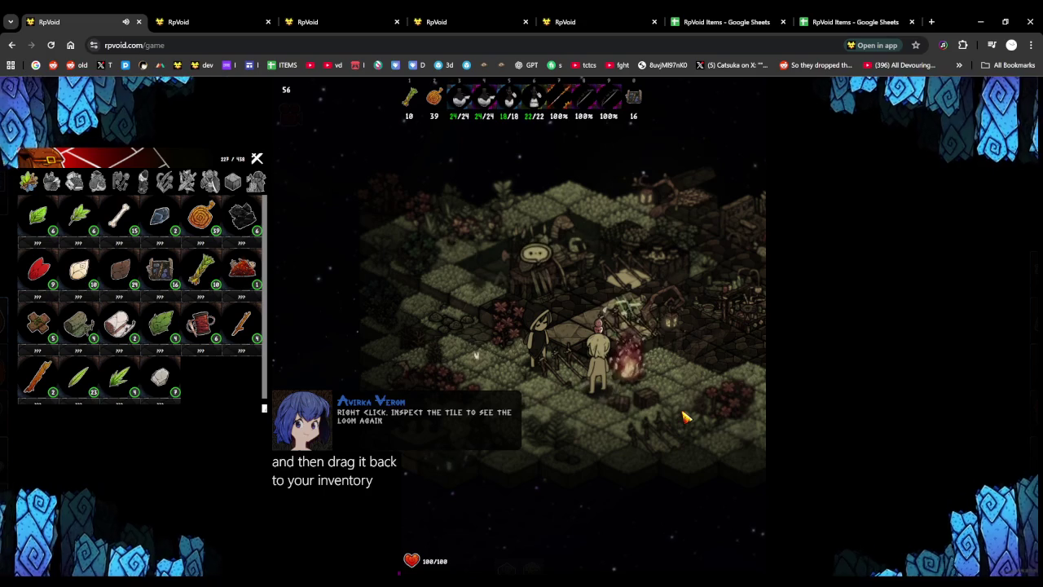
key("Return")
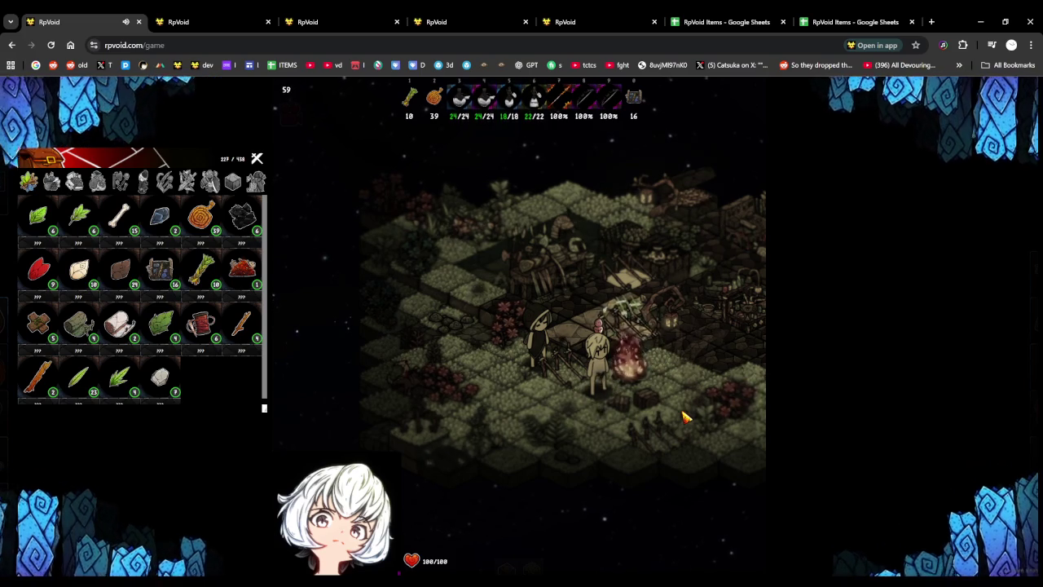
Walk the character right, away from the campfire toward the banner
key("d")
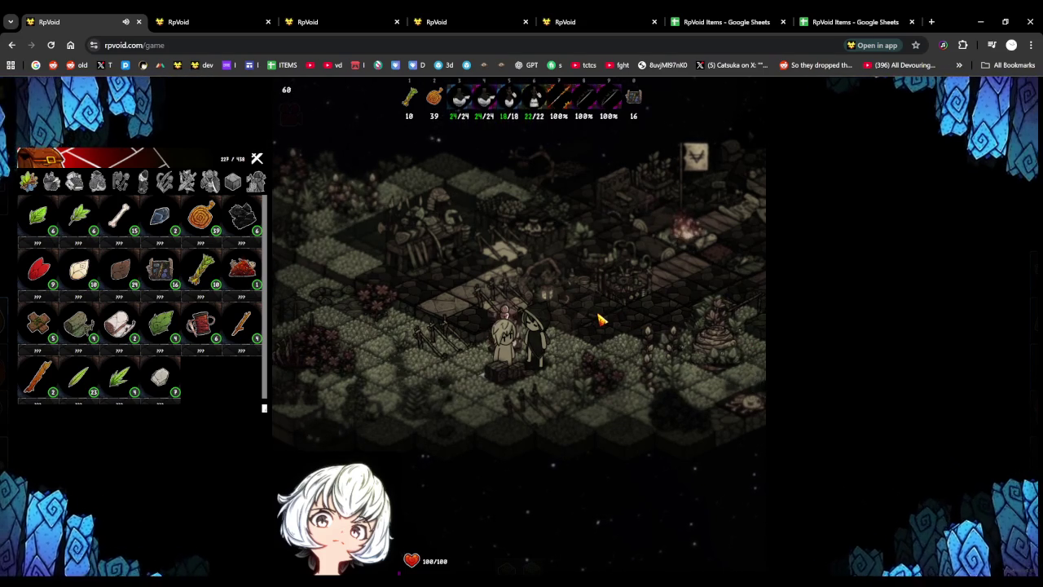
Send 'try crafting ano' and 'if you cant pick it' in chat, then walk left past the campfire
key("Return")
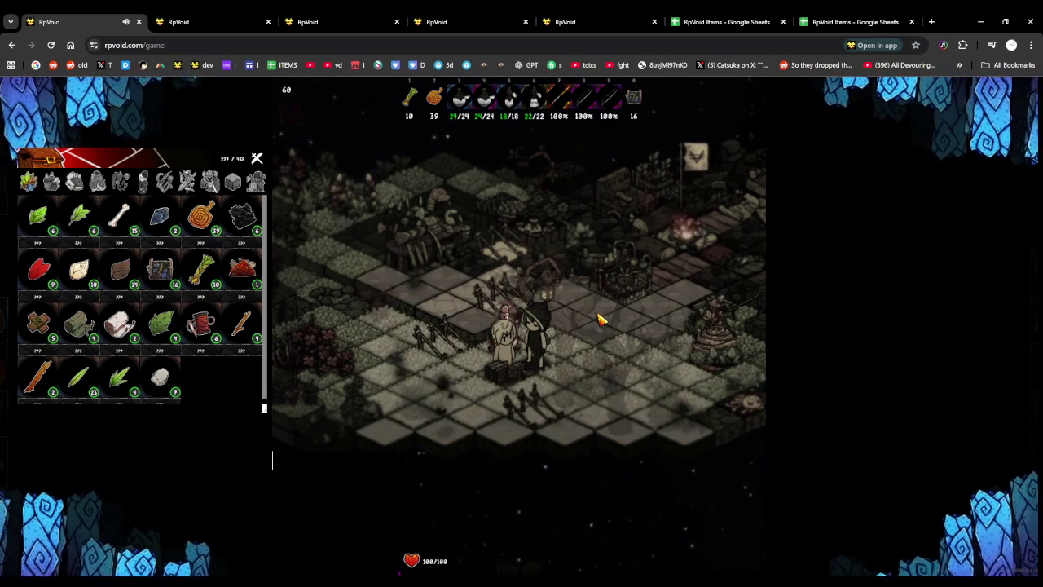
type("try craftin")
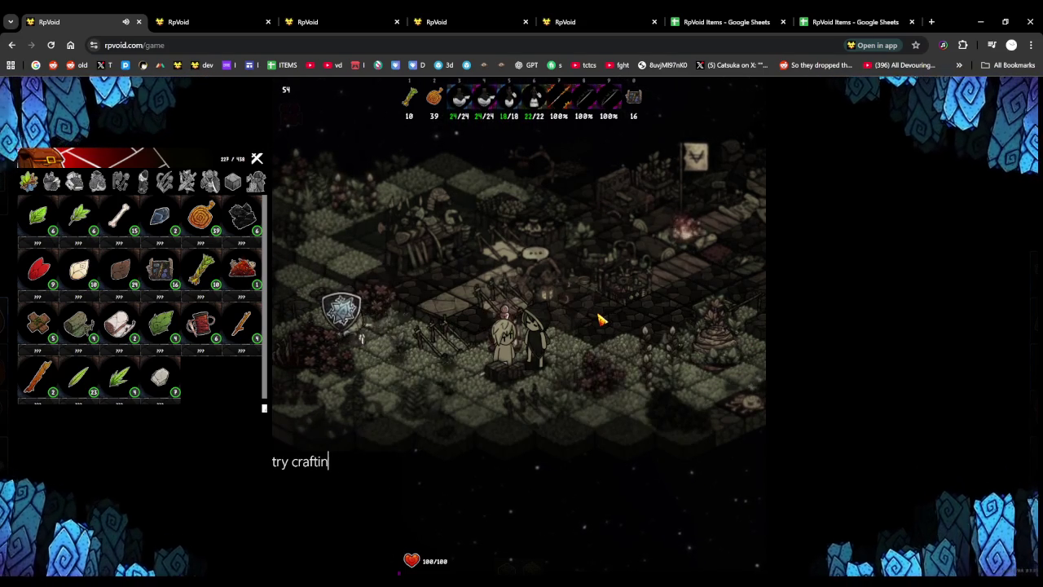
type("g ano")
key("Return")
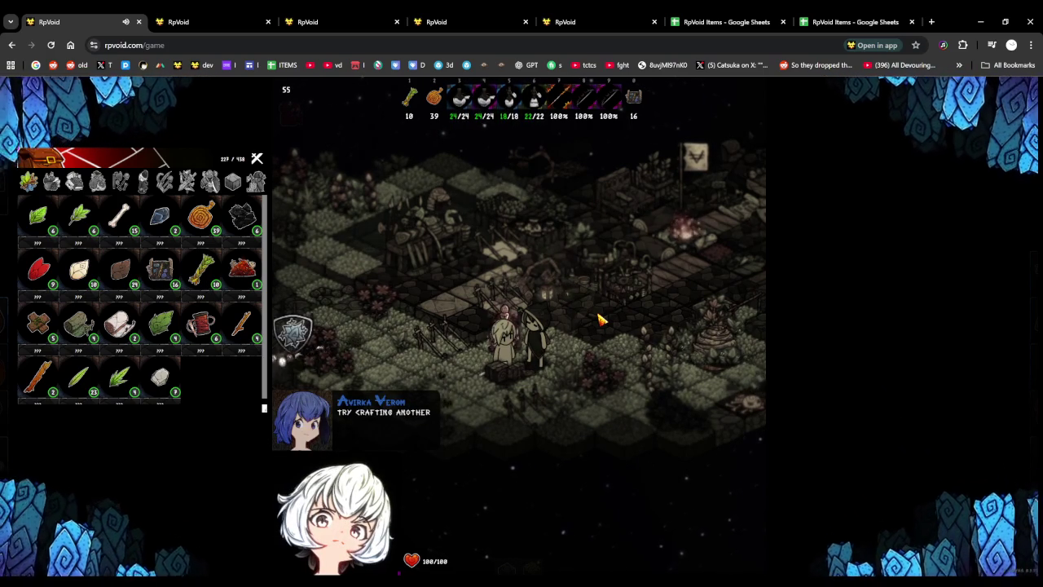
key("Return")
type("if you cant pick")
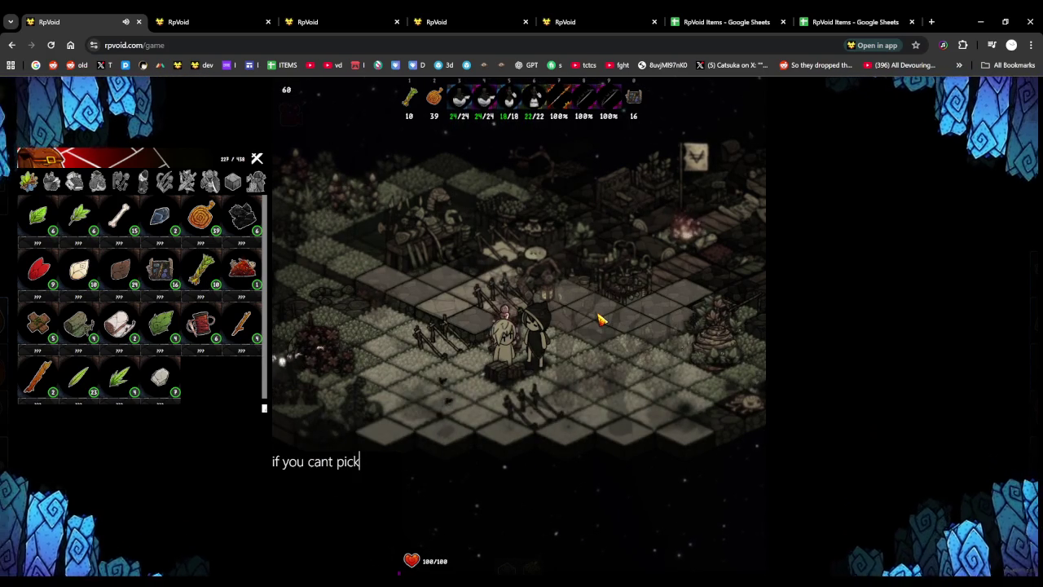
type(" it")
key("Return")
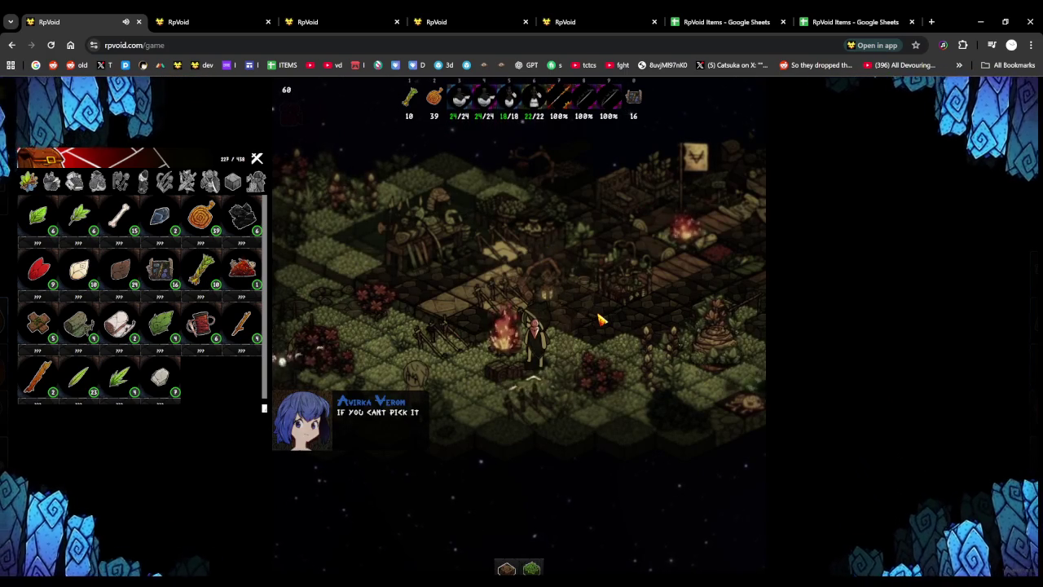
key("e")
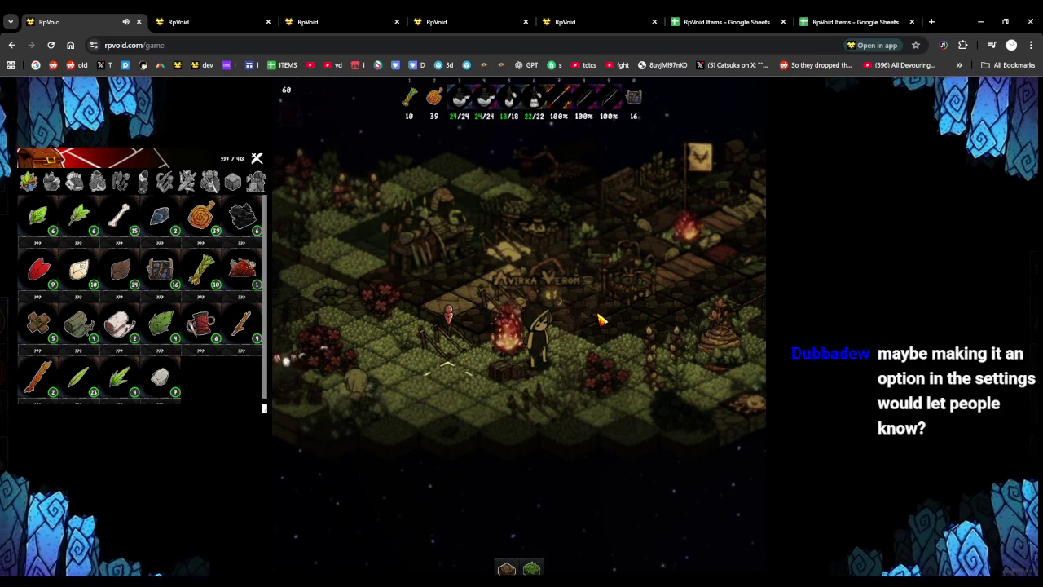
key("a")
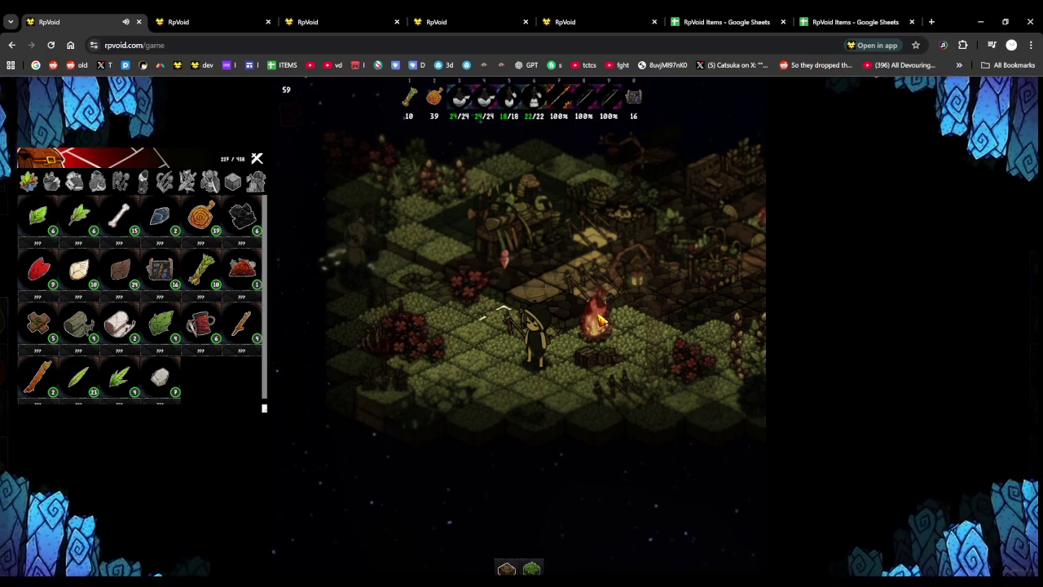
Walk up and back down around the campfire, selecting the stick stack in the inventory
key("w")
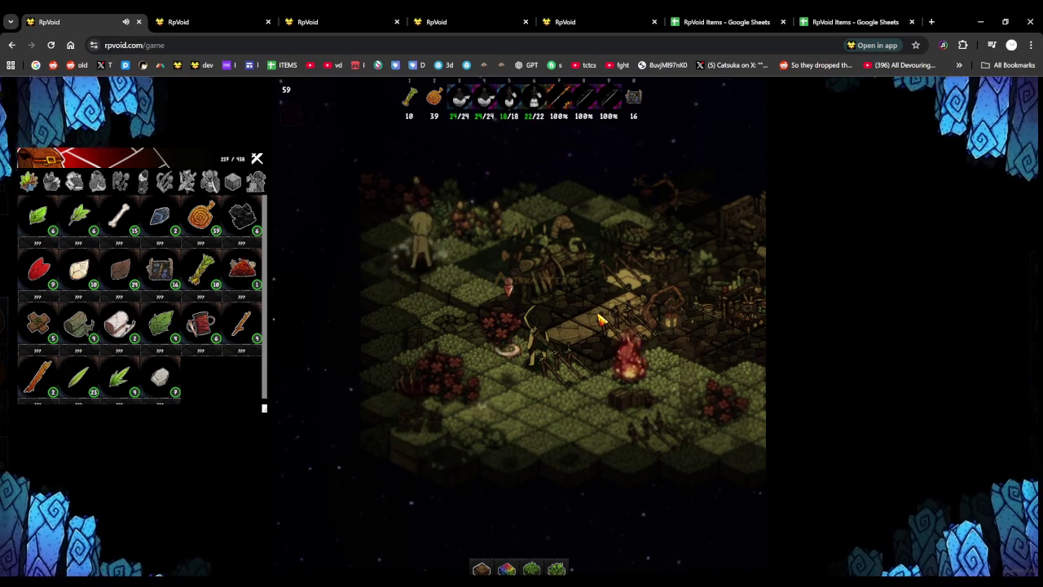
key("s")
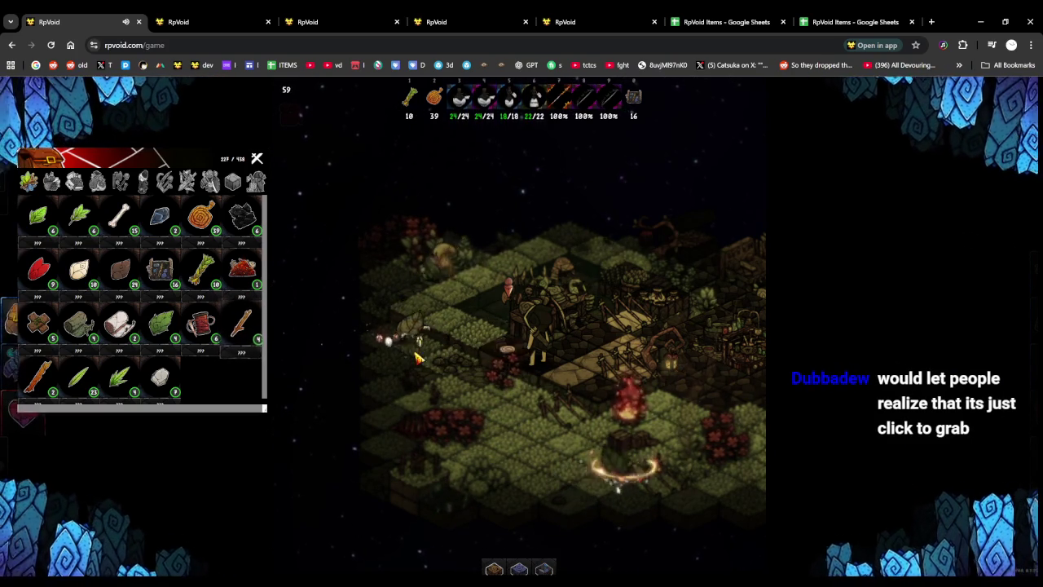
left_click(243, 326)
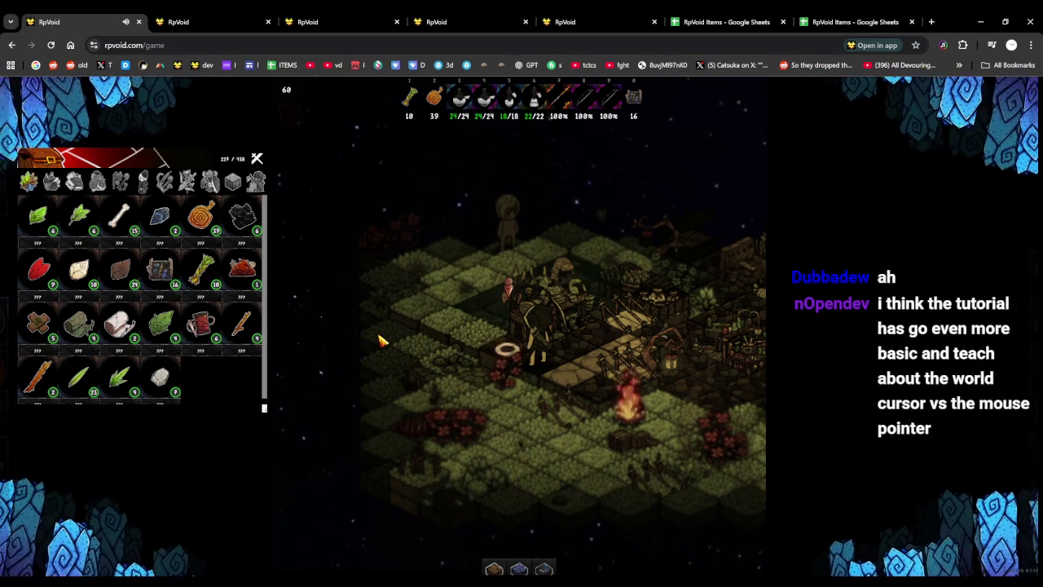
key("b")
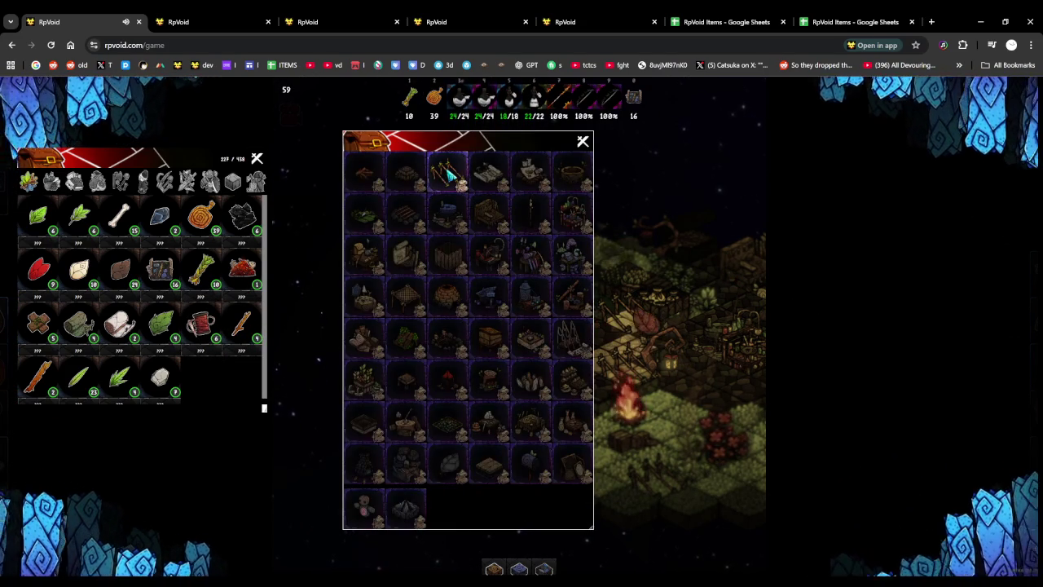
Craft a three-stick structure kit in the build catalog, then close the catalog
left_click(447, 176)
left_click(393, 281)
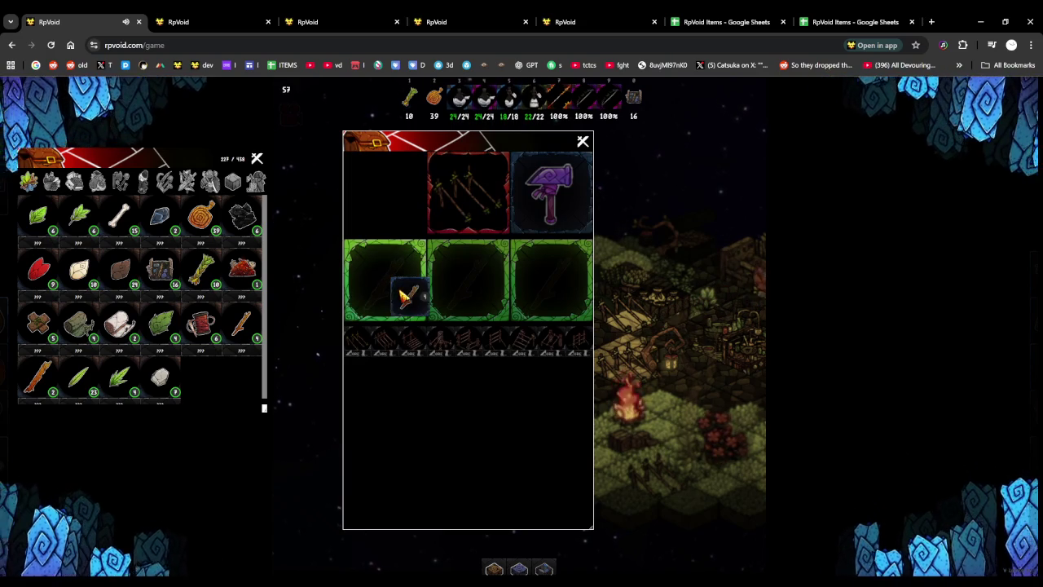
left_click(474, 289)
left_click(560, 303)
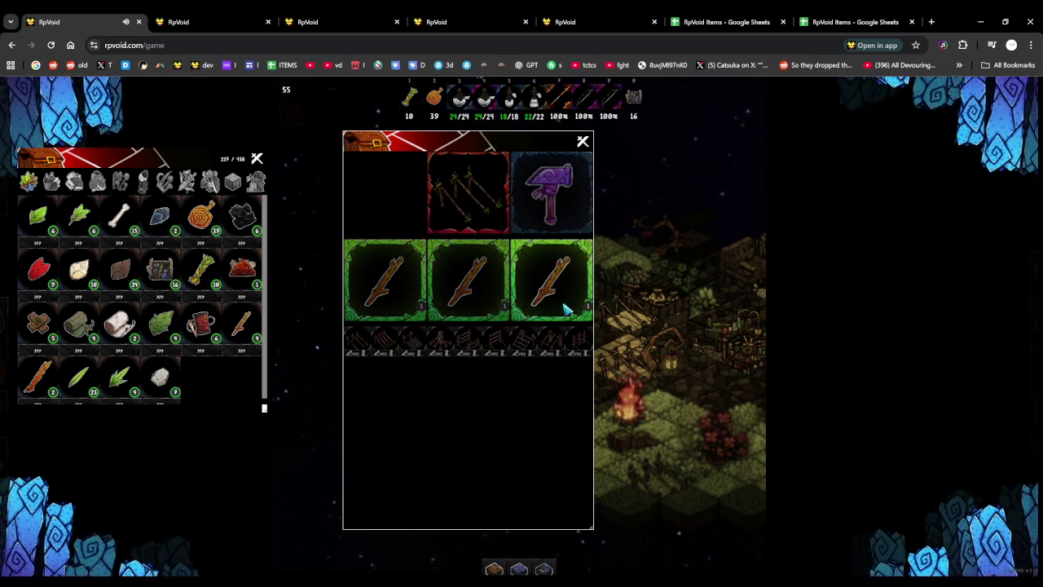
left_click(535, 207)
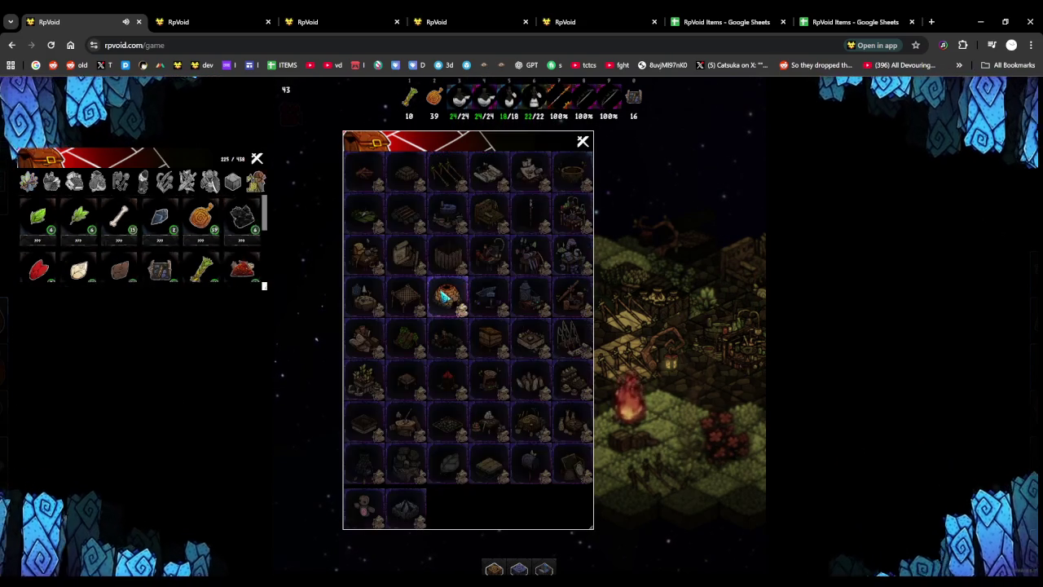
left_click(582, 141)
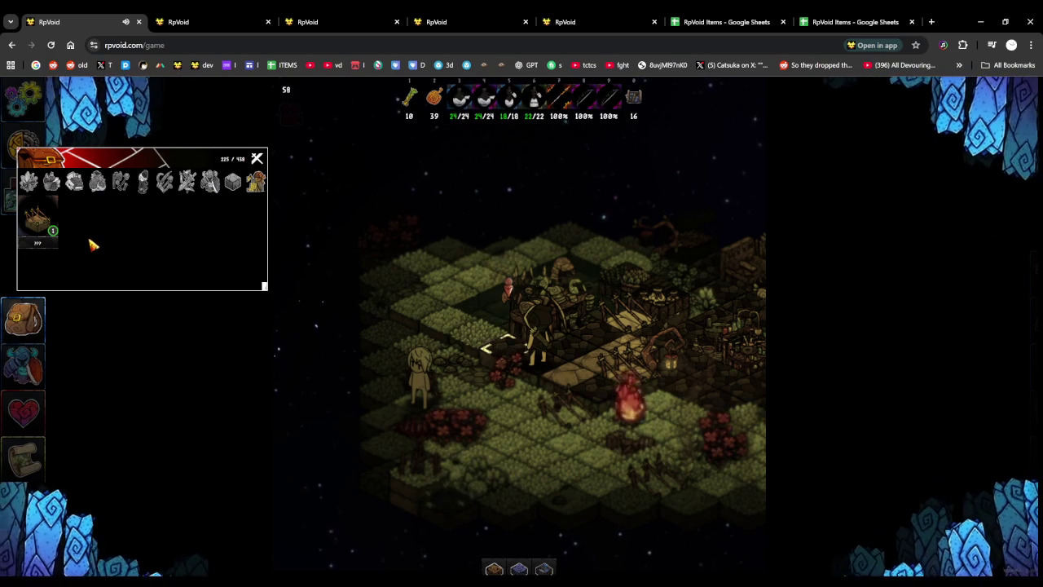
Place the crate beside the campfire and move its storage panel aside
mouse_move(45, 221)
left_mouse_down()
mouse_move(185, 276)
mouse_move(425, 303)
left_mouse_up()
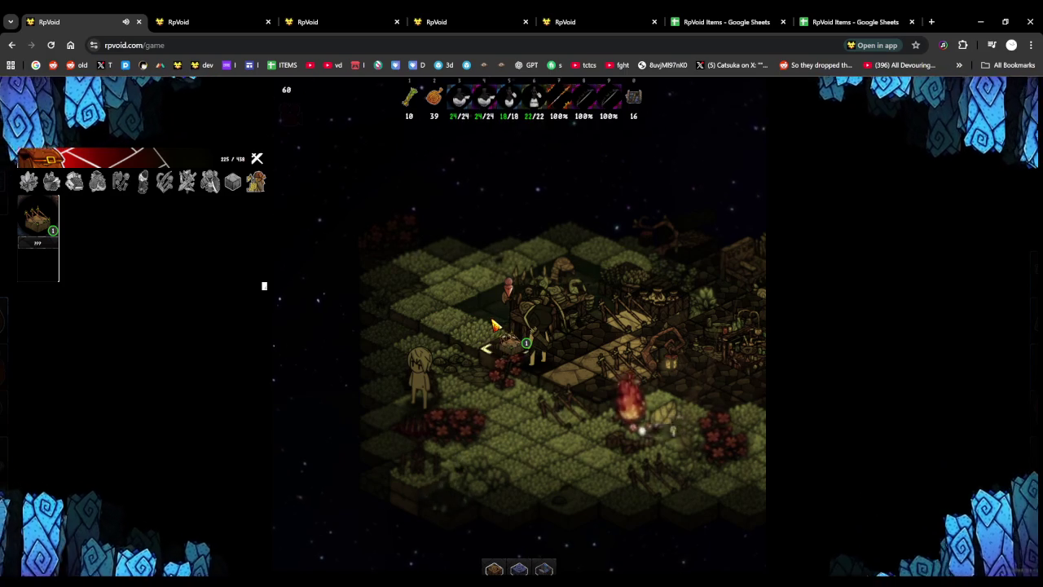
left_click(499, 346)
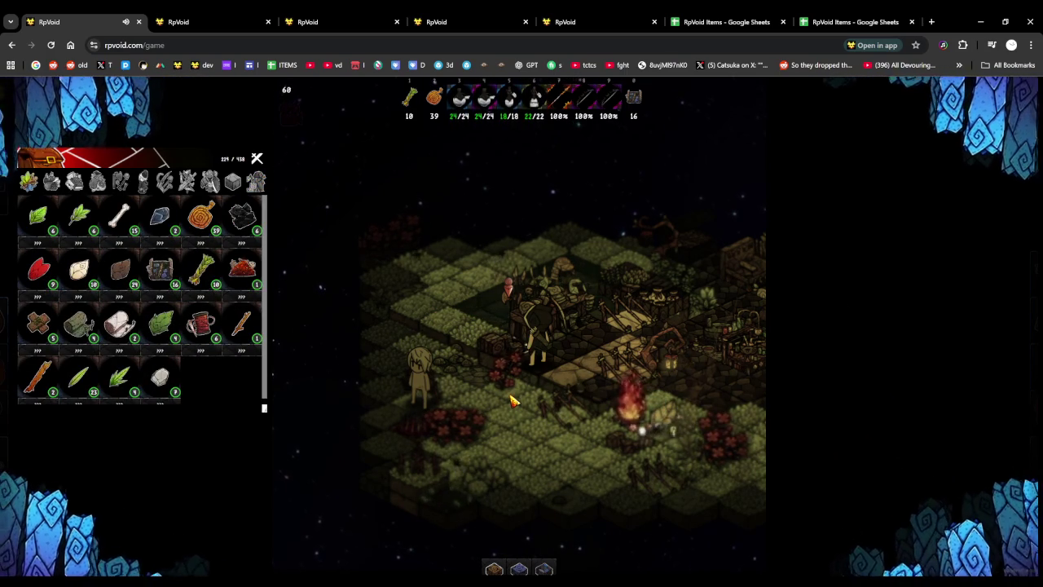
scroll(507, 399, "down", 1)
scroll(562, 479, "down", 1)
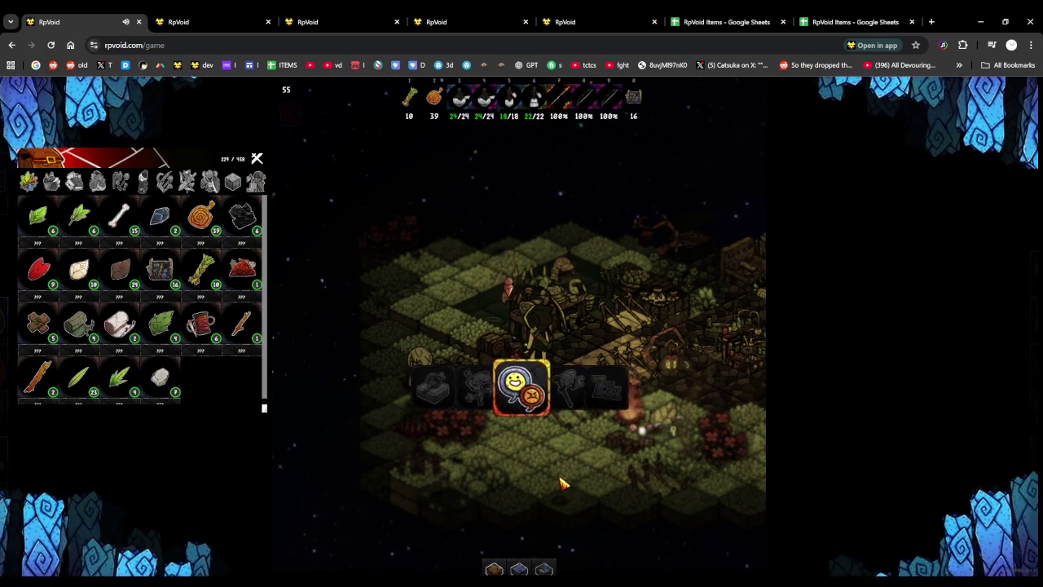
scroll(561, 483, "down", 1)
scroll(561, 483, "down", 1)
scroll(561, 483, "down", 1)
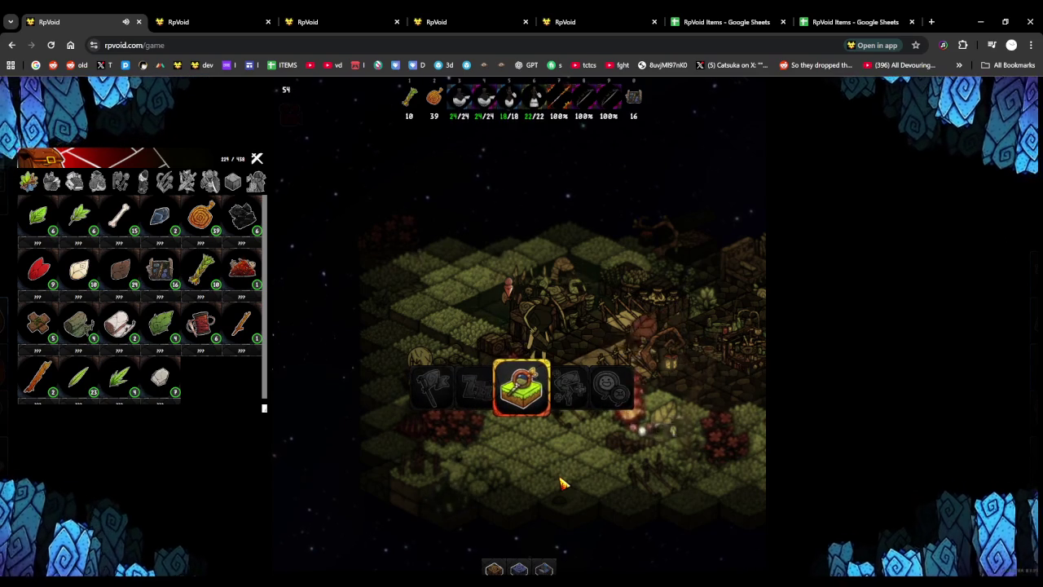
left_click_drag(355, 219, 366, 169)
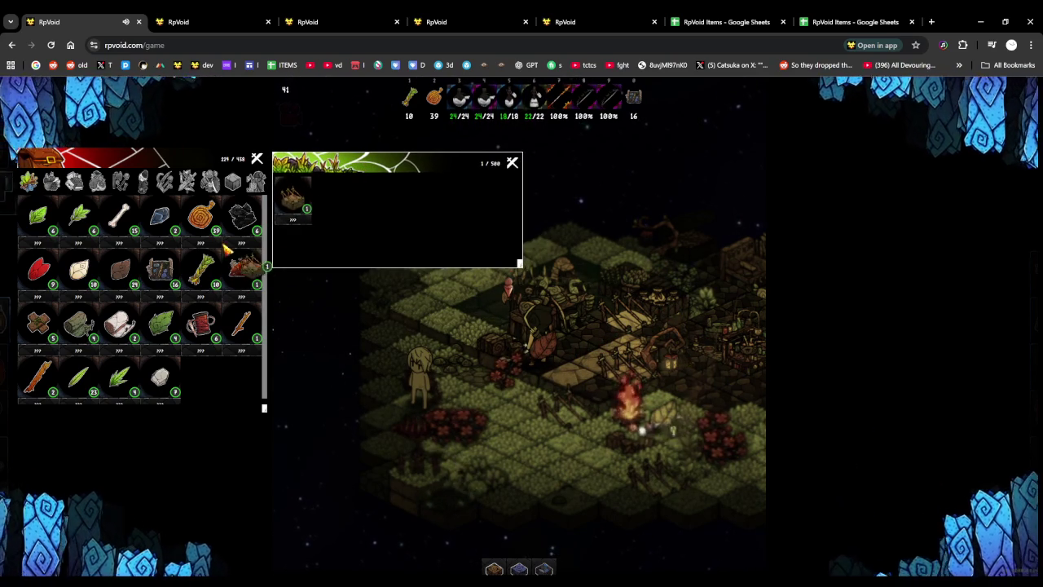
Pick the crate back into the inventory and set it down on the ground again
left_click(292, 196)
left_click(512, 163)
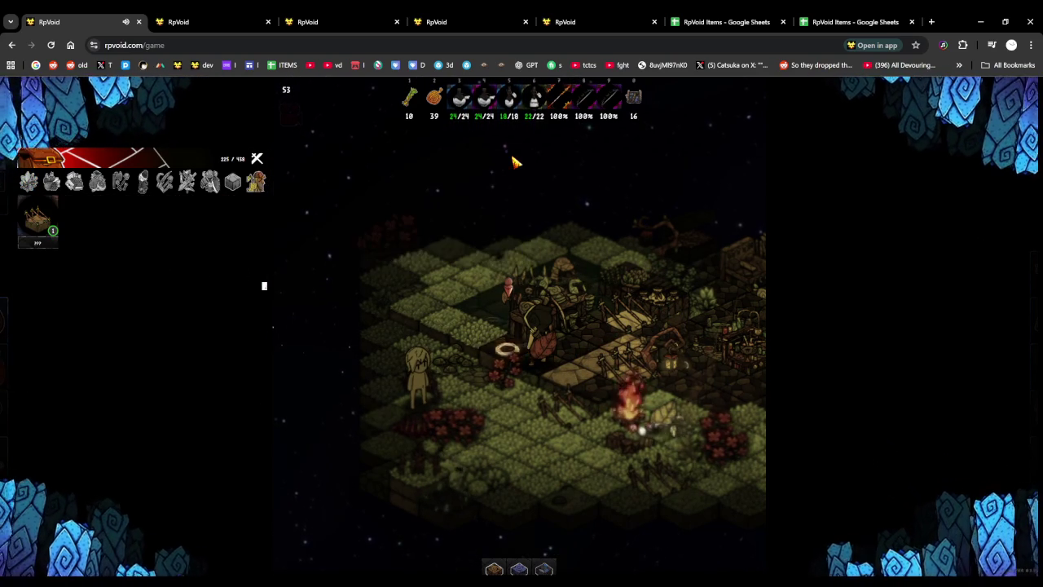
mouse_move(37, 219)
left_mouse_down()
mouse_move(298, 295)
mouse_move(467, 310)
left_mouse_up()
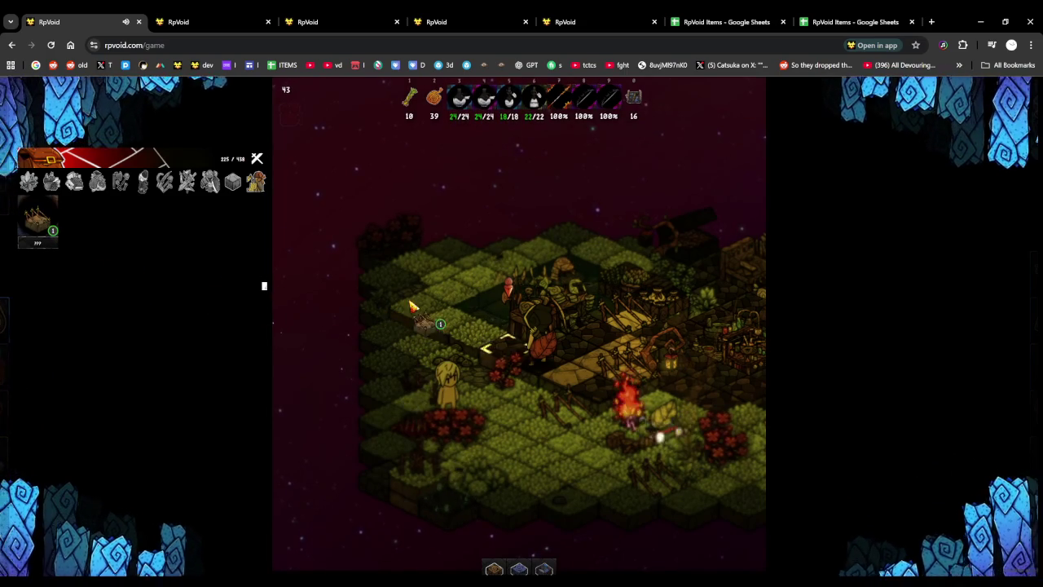
left_click(467, 310)
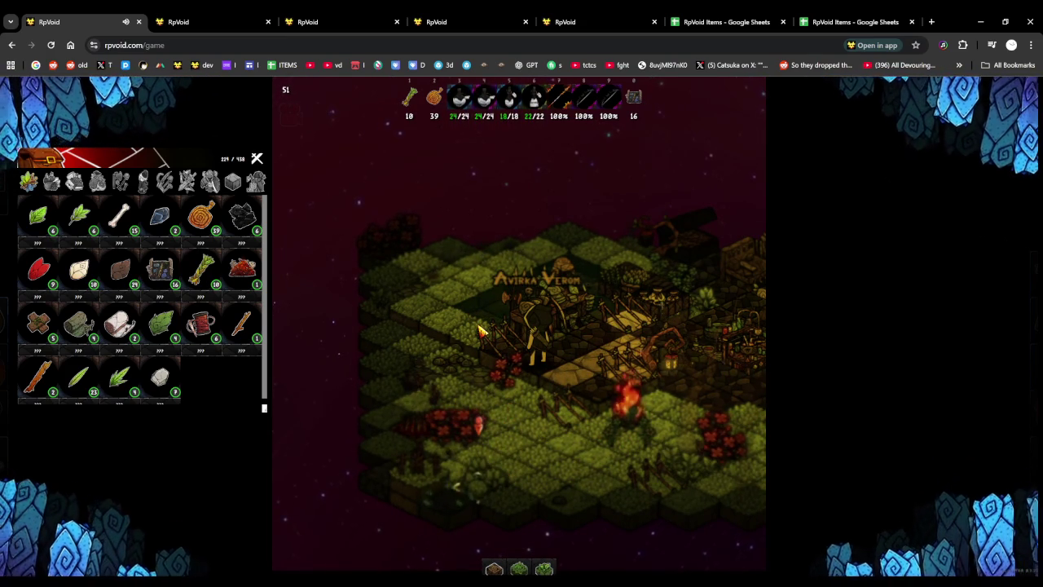
Walk the character down-left out of the camp into the next area with the bare tree
key("s")
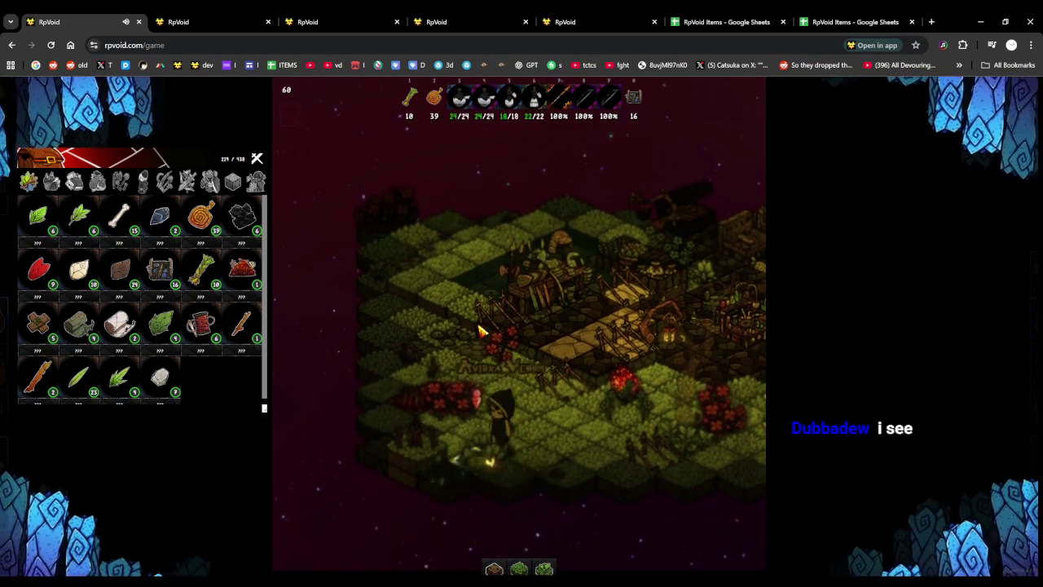
key("s")
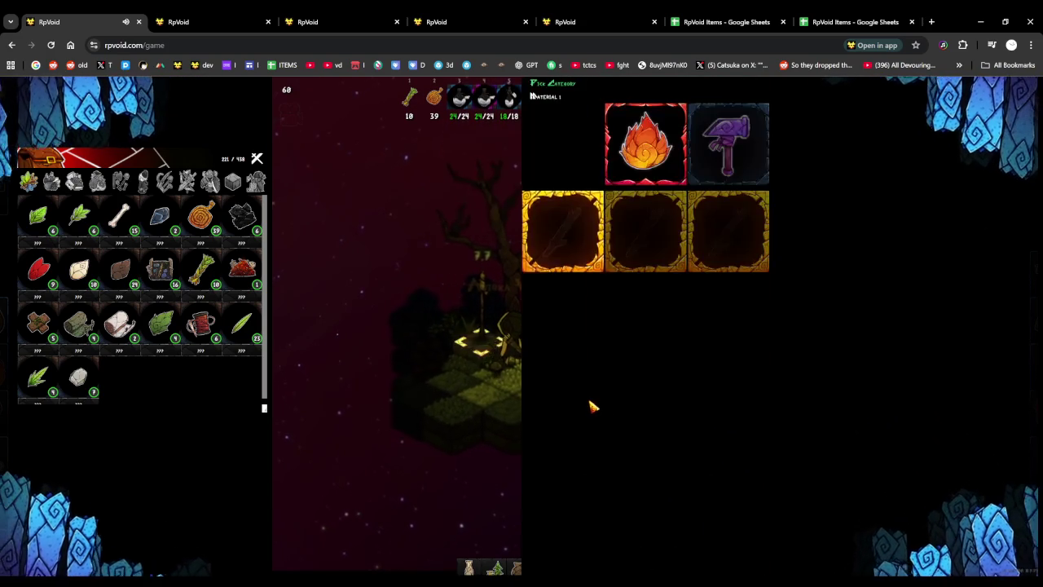
Craft and place a campfire from three sticks via the build menu, then open the charcoal recipe
left_click(593, 406)
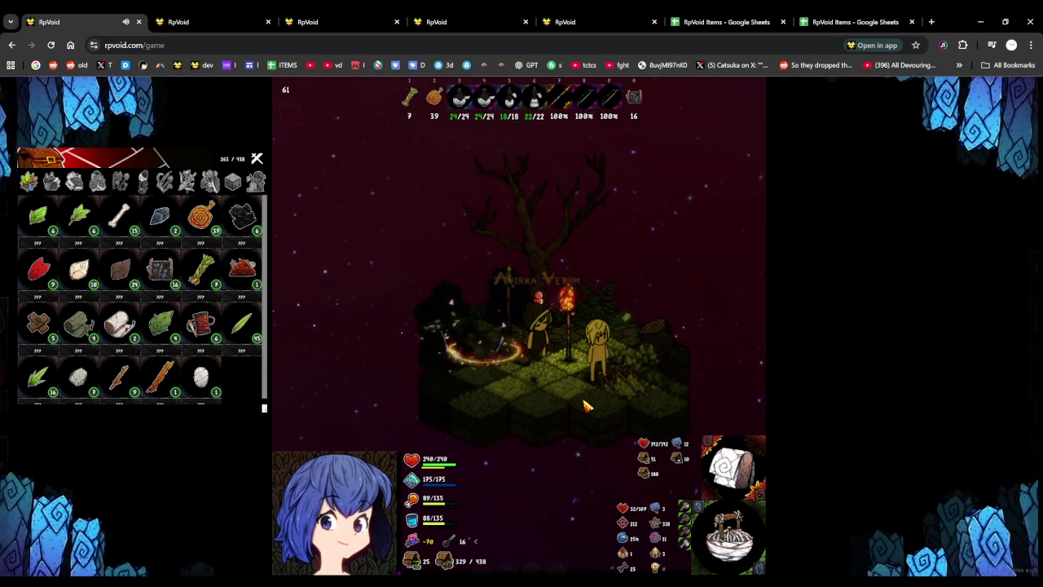
key("Tab")
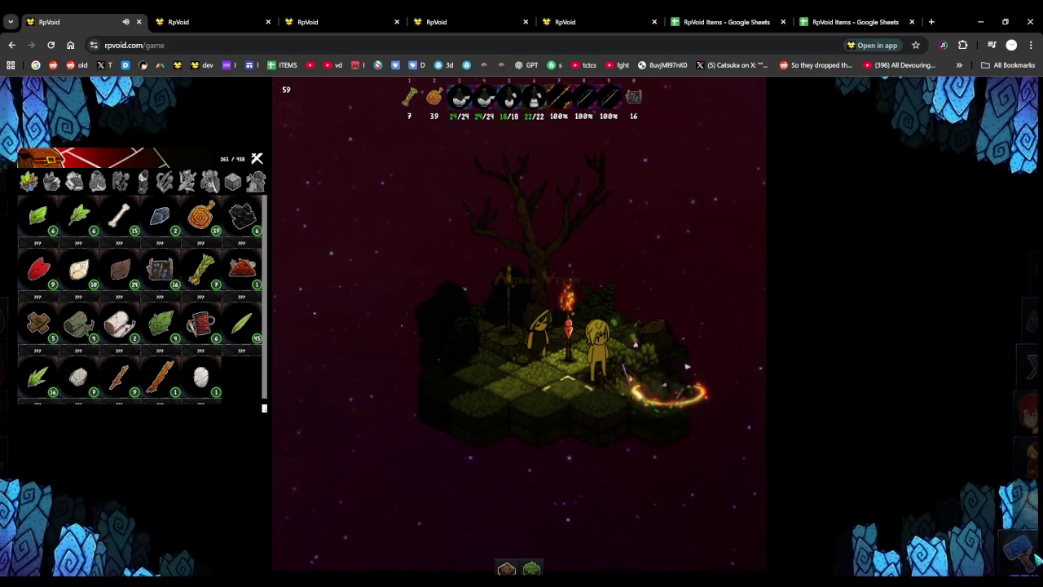
key("b")
left_click(469, 176)
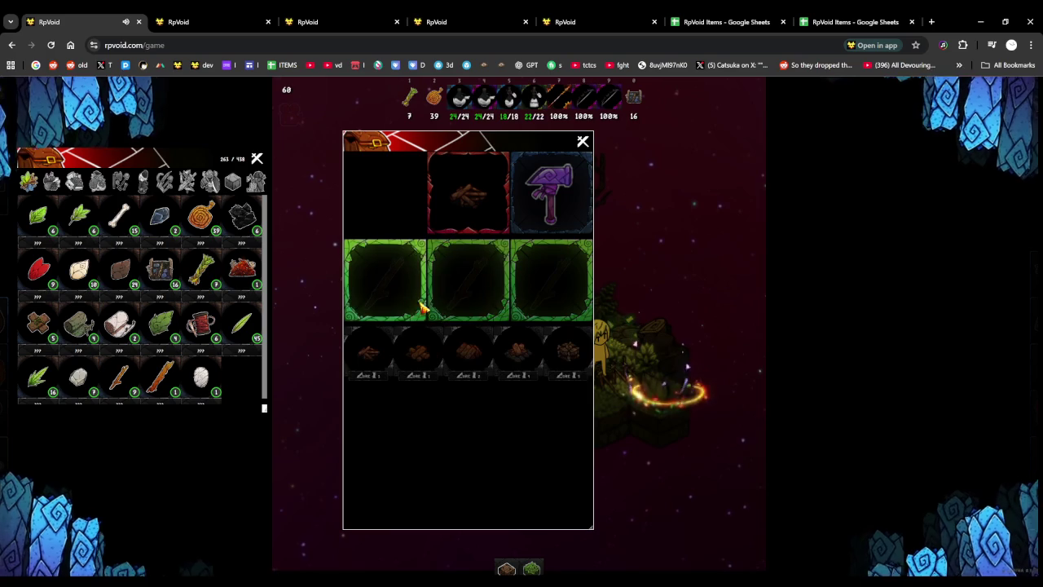
left_click(478, 297)
left_click(546, 295)
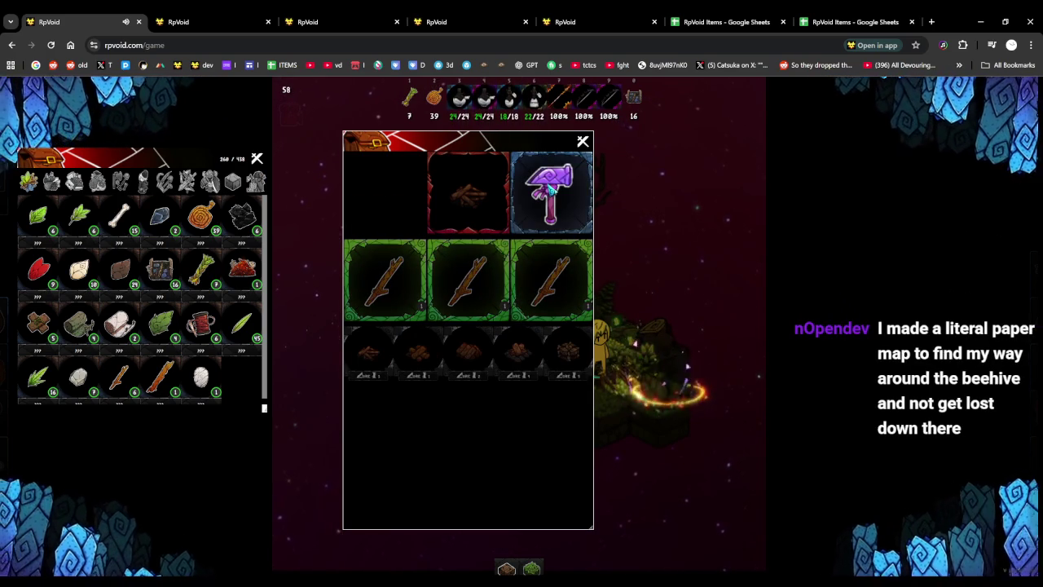
left_click(551, 189)
left_click(582, 141)
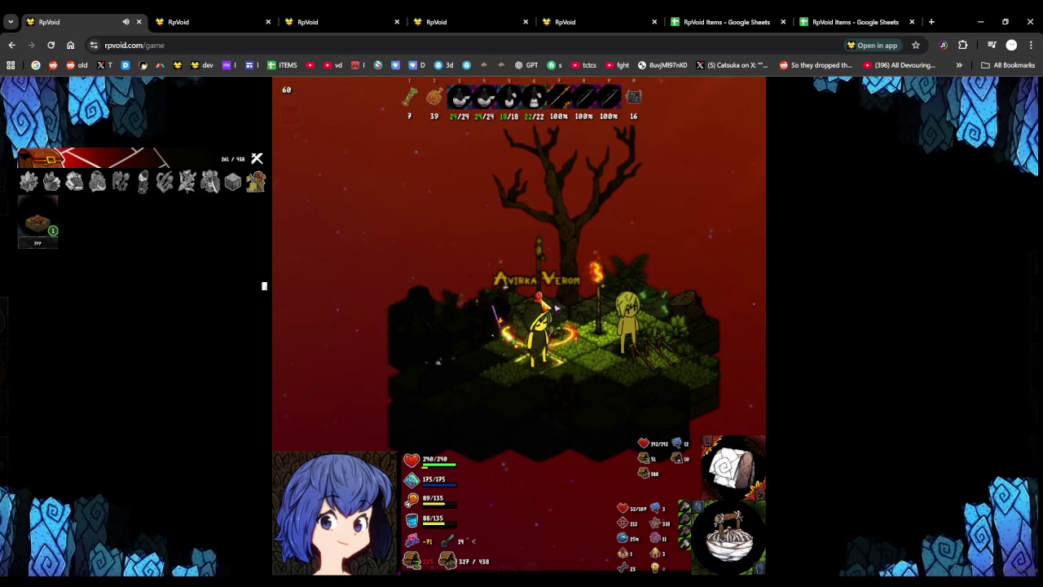
mouse_move(167, 375)
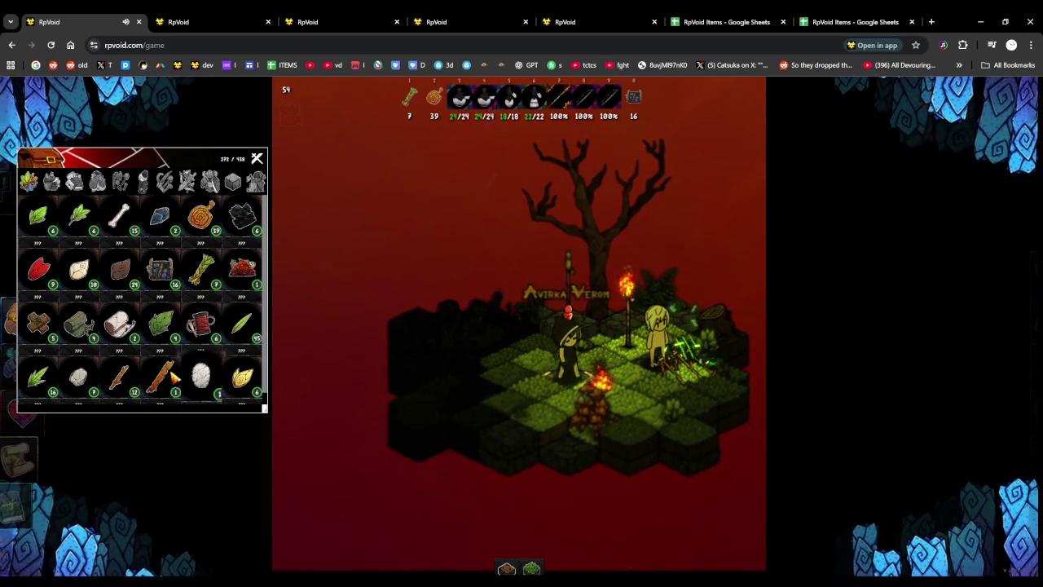
left_click(621, 353)
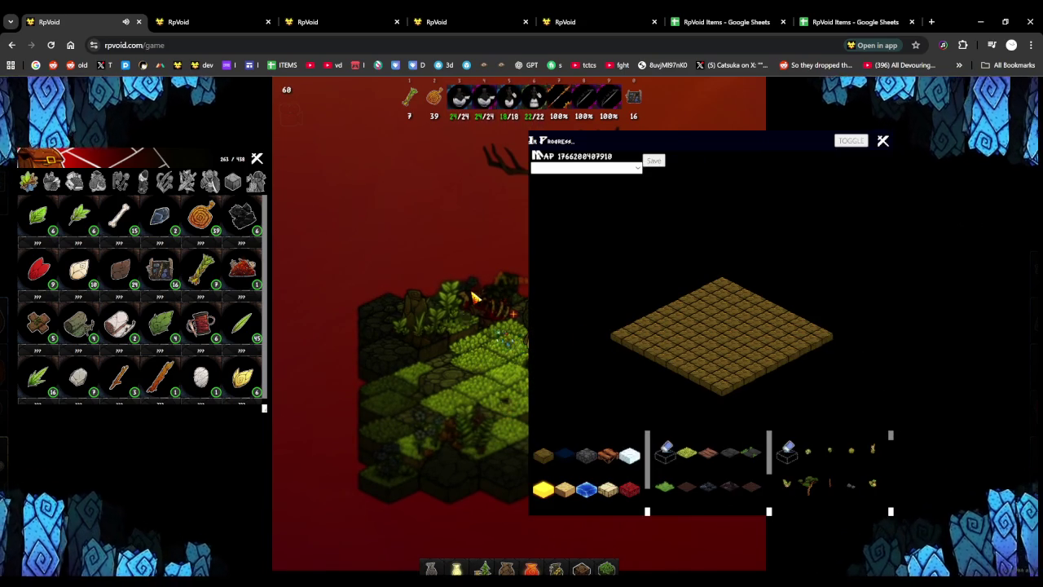
Switch the map editor to the world map view and select the 2025 map
left_click_drag(748, 143, 478, 138)
left_click(583, 135)
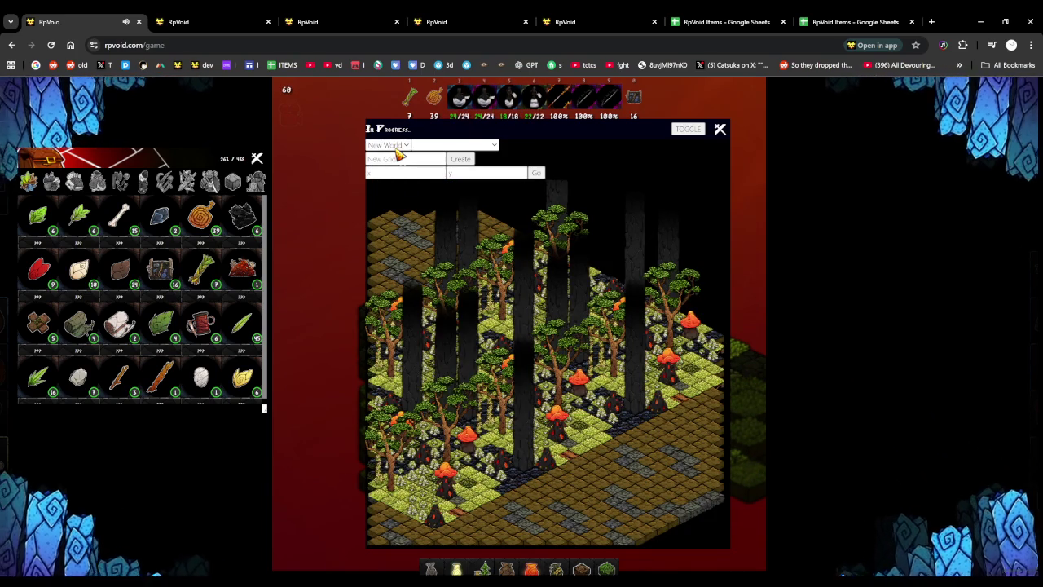
key("Down")
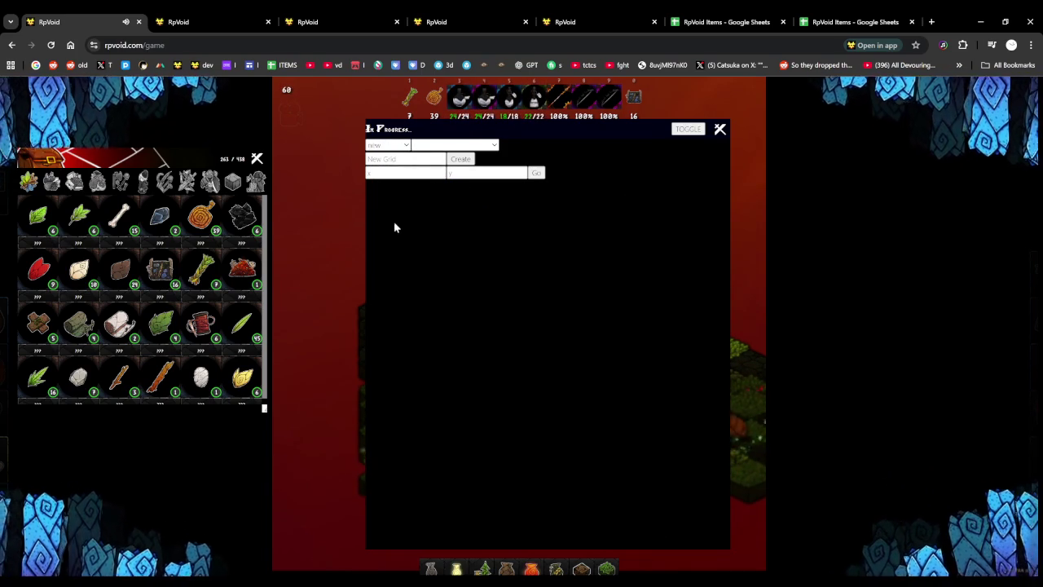
key("Down")
Pan the 2025 map to reveal the white floor path, then close the map editor
left_click_drag(570, 383, 554, 216)
mouse_move(554, 143)
left_mouse_down()
mouse_move(282, 112)
mouse_move(693, 139)
mouse_move(761, 110)
mouse_move(259, 112)
mouse_move(394, 125)
mouse_move(343, 147)
mouse_move(857, 98)
mouse_move(562, 122)
mouse_move(516, 141)
left_mouse_up()
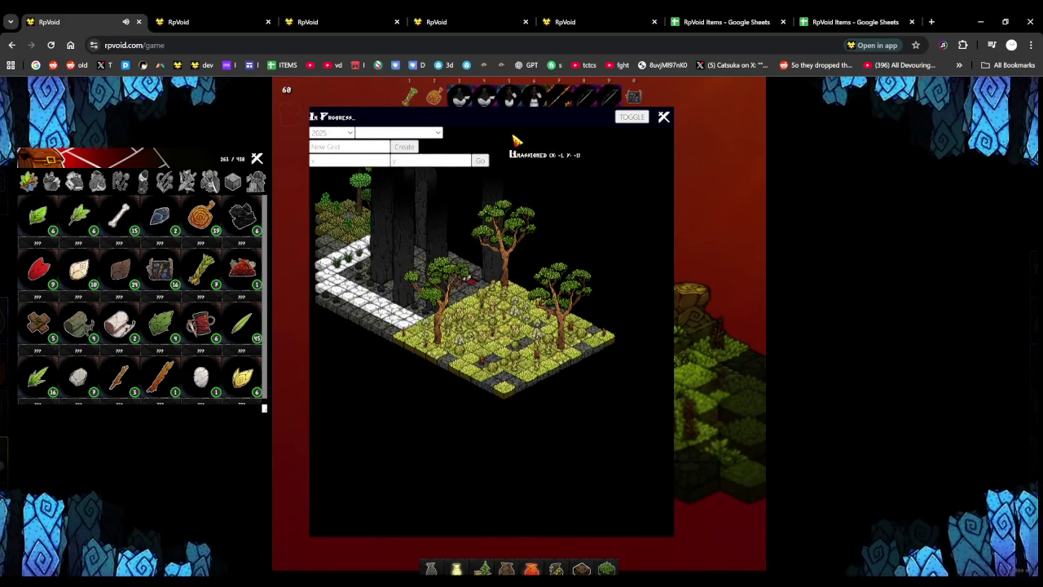
left_click_drag(493, 124, 834, 114)
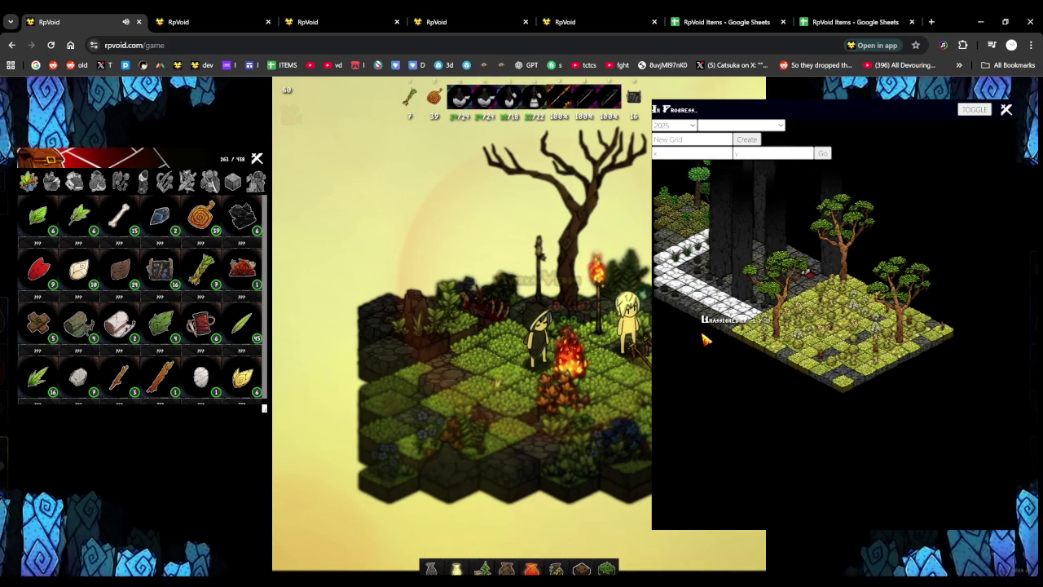
left_click_drag(705, 341, 787, 386)
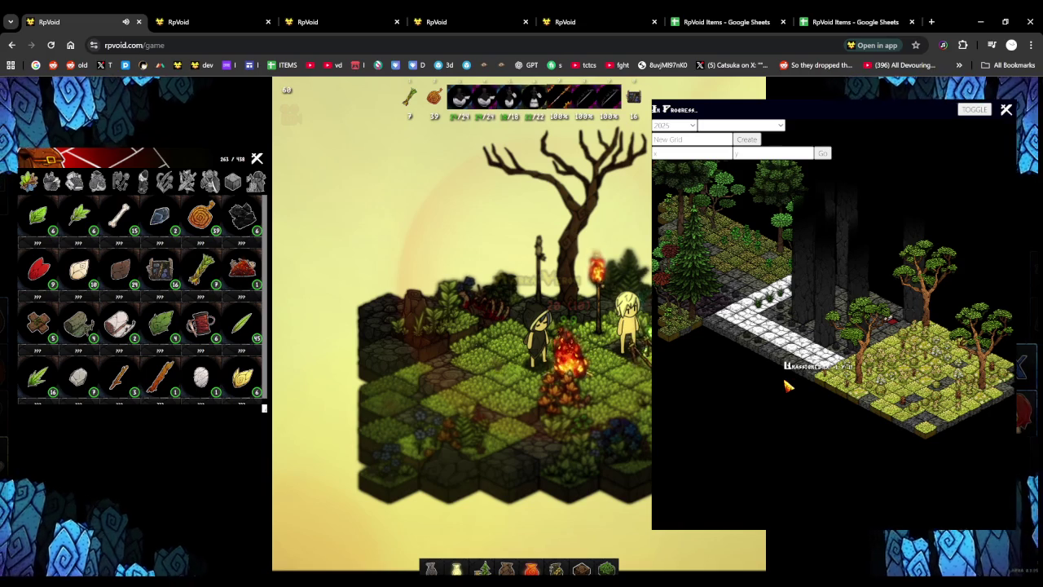
mouse_move(714, 349)
left_mouse_down()
mouse_move(812, 417)
mouse_move(891, 337)
mouse_move(808, 455)
mouse_move(731, 339)
mouse_move(656, 298)
left_mouse_up()
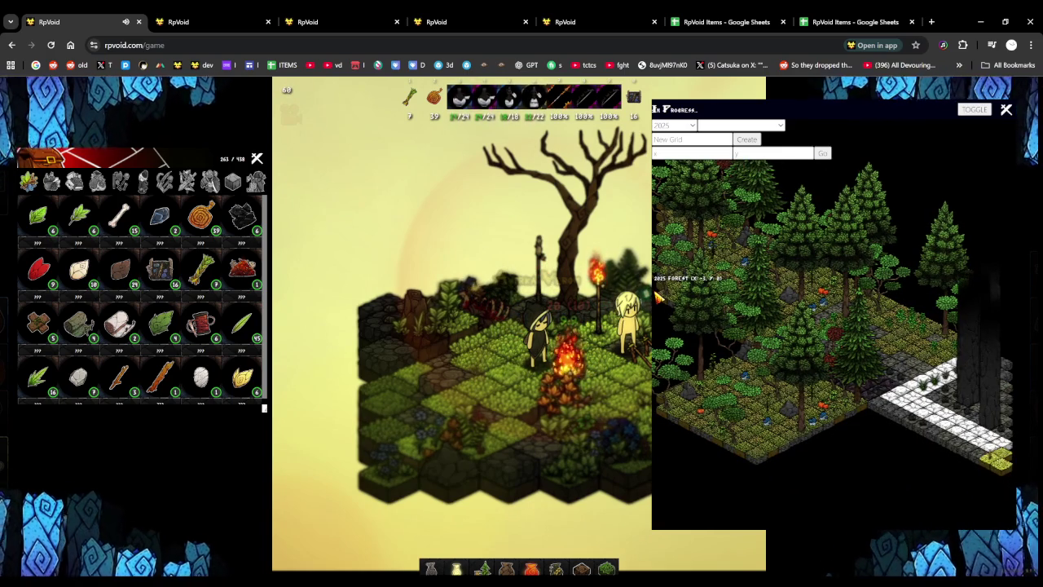
mouse_move(664, 298)
left_mouse_down()
mouse_move(742, 246)
mouse_move(652, 248)
left_mouse_up()
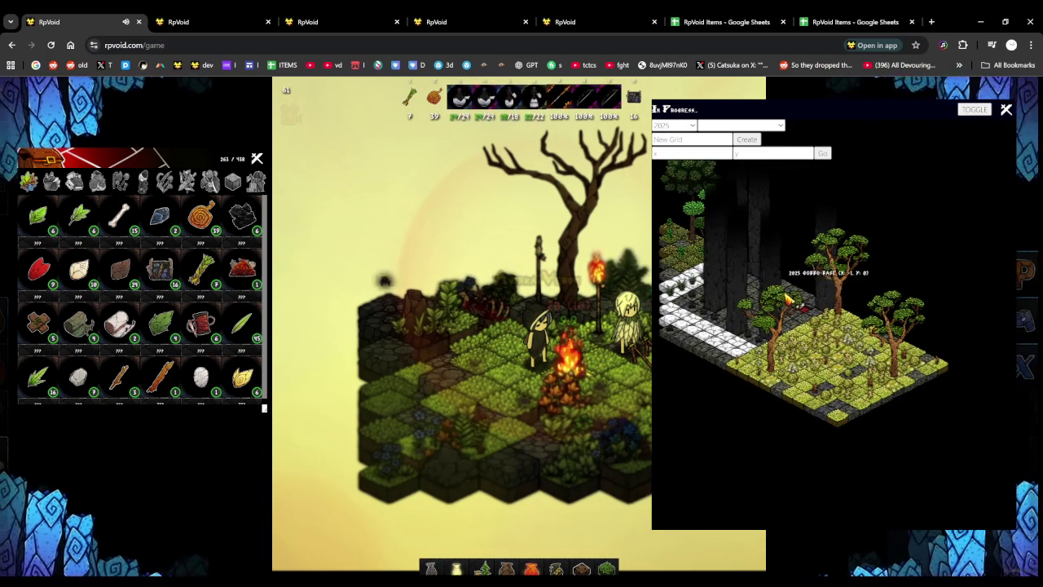
left_click(1004, 110)
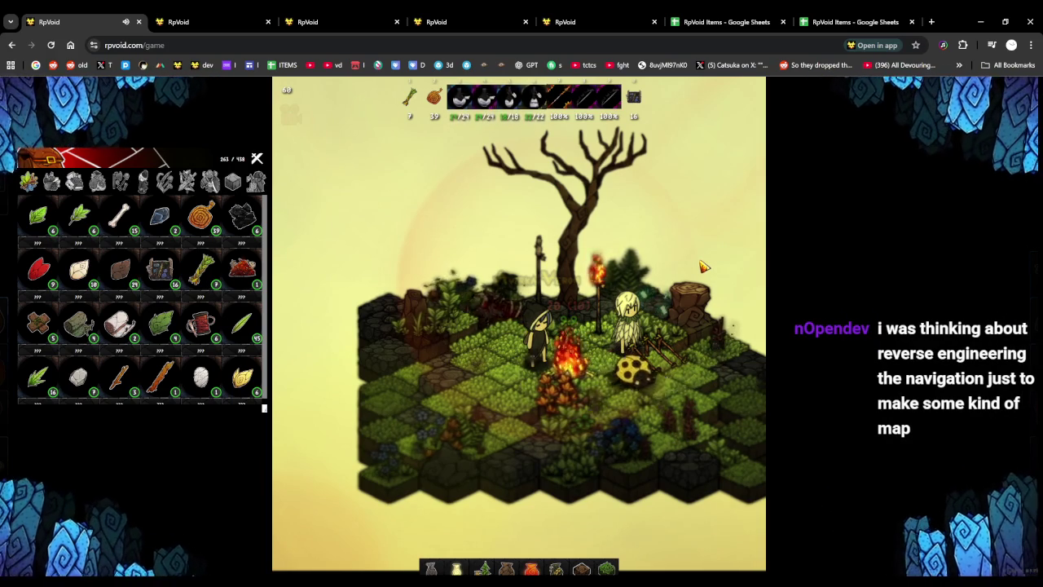
scroll(706, 267, "down", 1)
Send the chat message 'you got i', then walk up-right toward the torch
key("Return")
type("you got i")
key("Return")
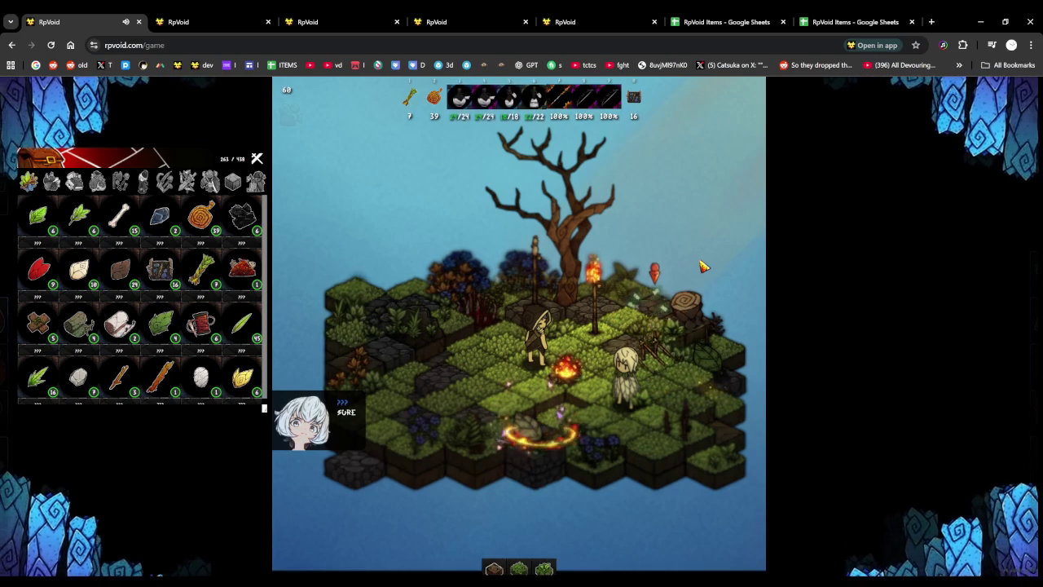
key("w")
key("w")
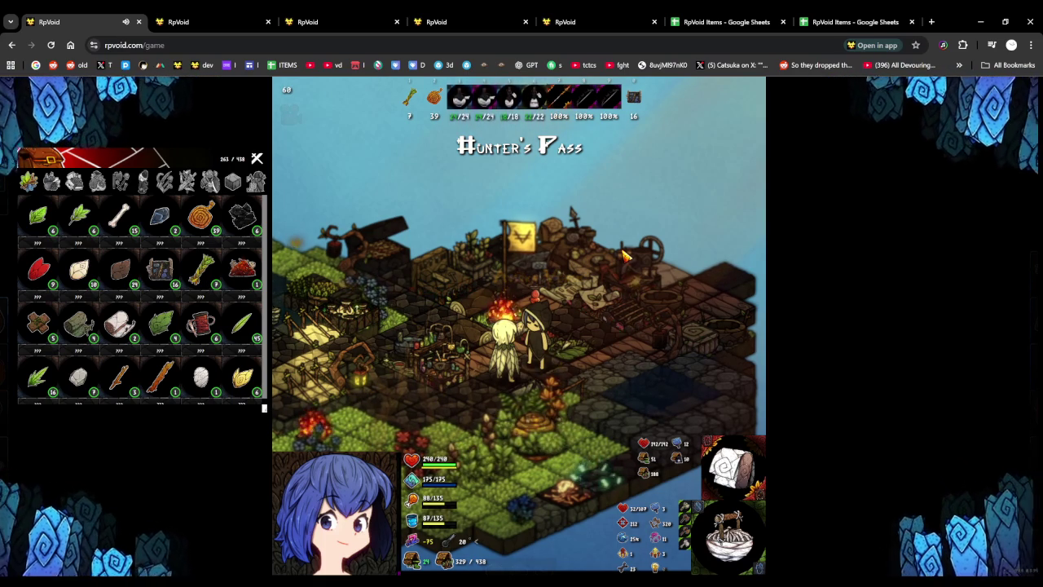
Walk across the camp toward the red-roofed house, zoom out and back in, then show the weapons inventory
left_click(628, 348)
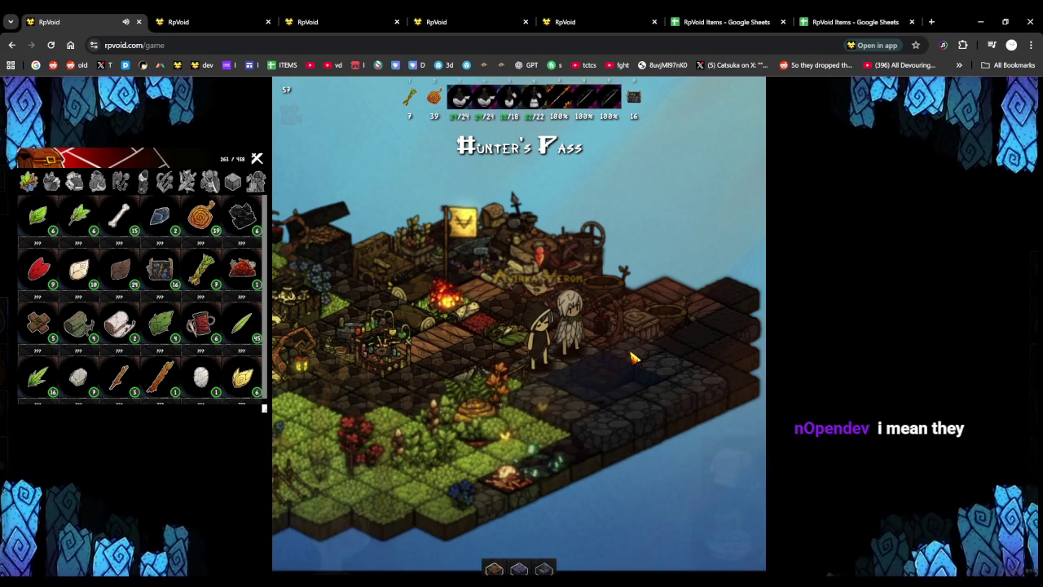
left_click(627, 283)
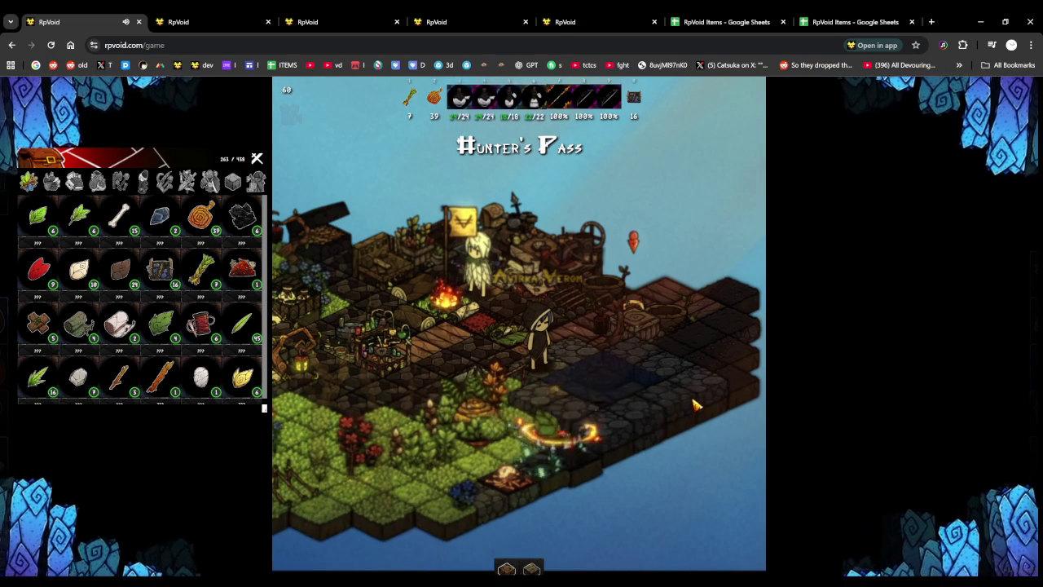
key("w")
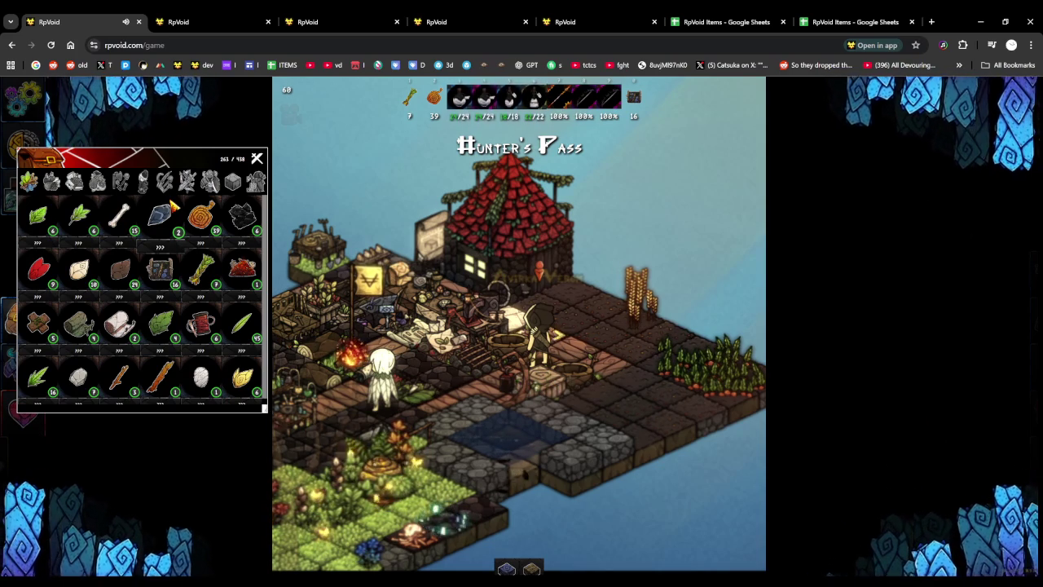
scroll(173, 206, "down", 1)
scroll(410, 306, "down", 2)
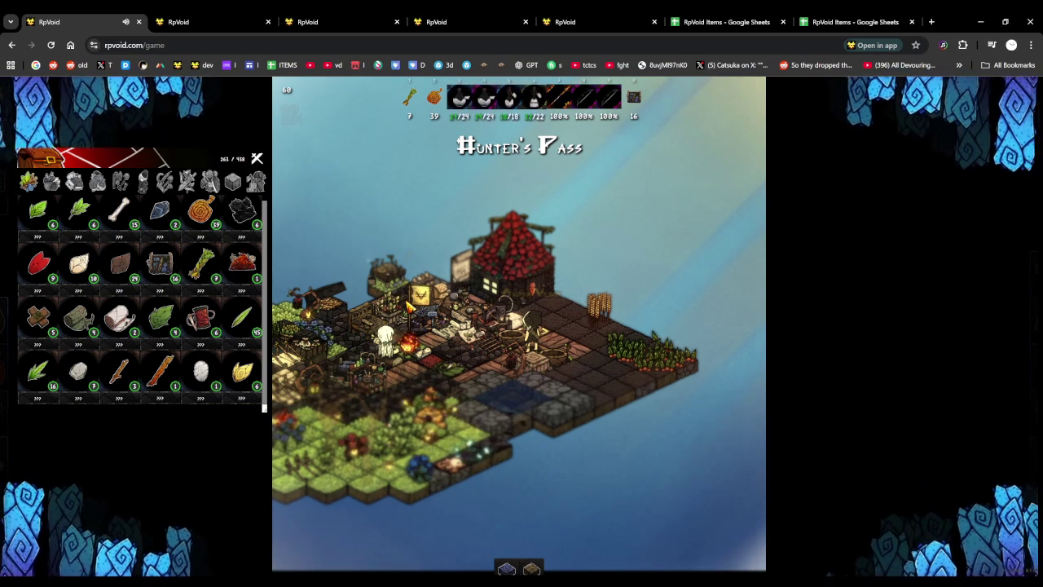
scroll(409, 306, "up", 2)
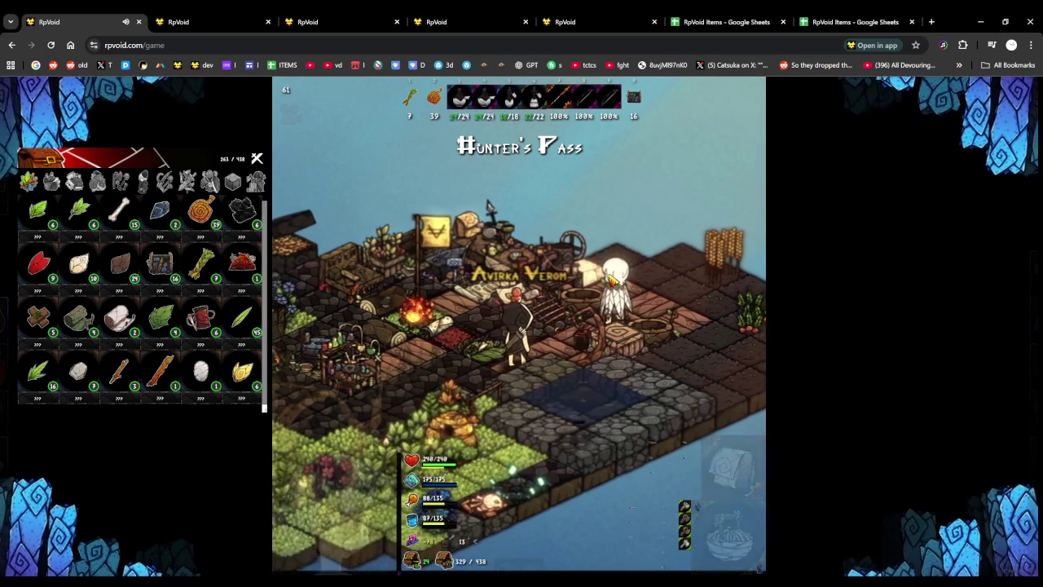
left_click(187, 181)
mouse_move(160, 216)
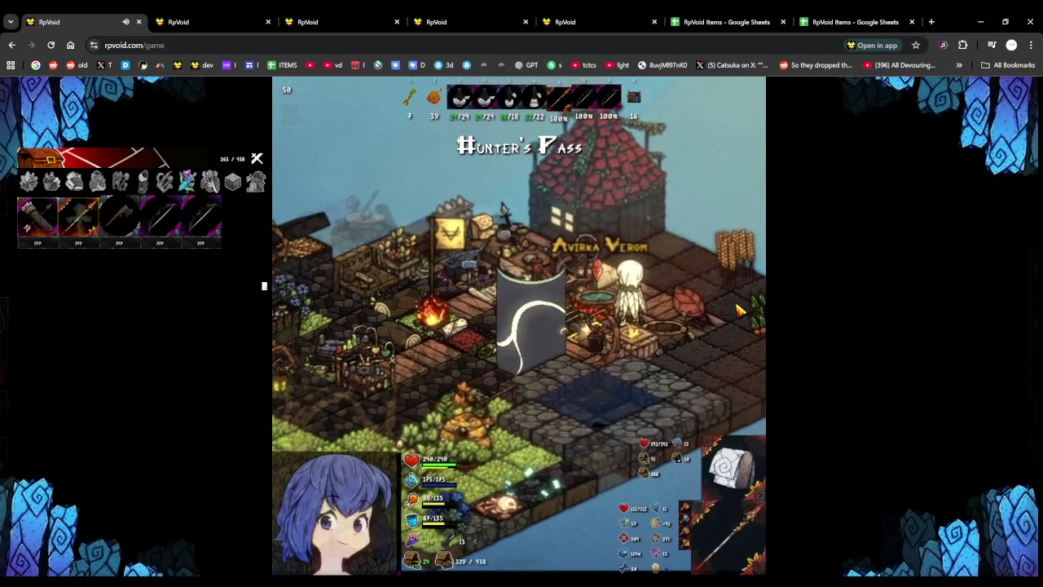
Use skill 2 twice at the training dummy, then zoom in and target the white-haired companion
key("2")
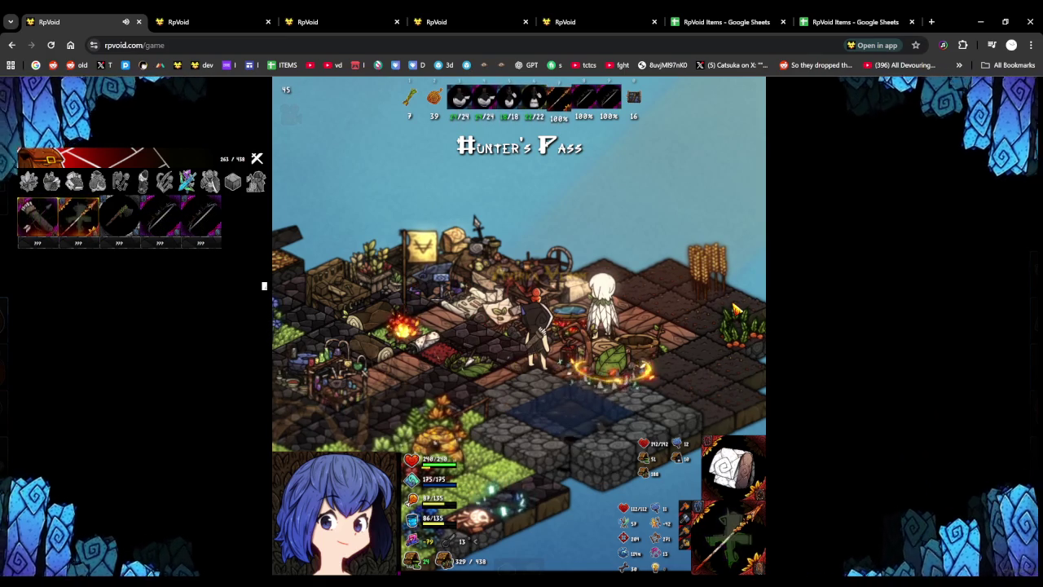
key("2")
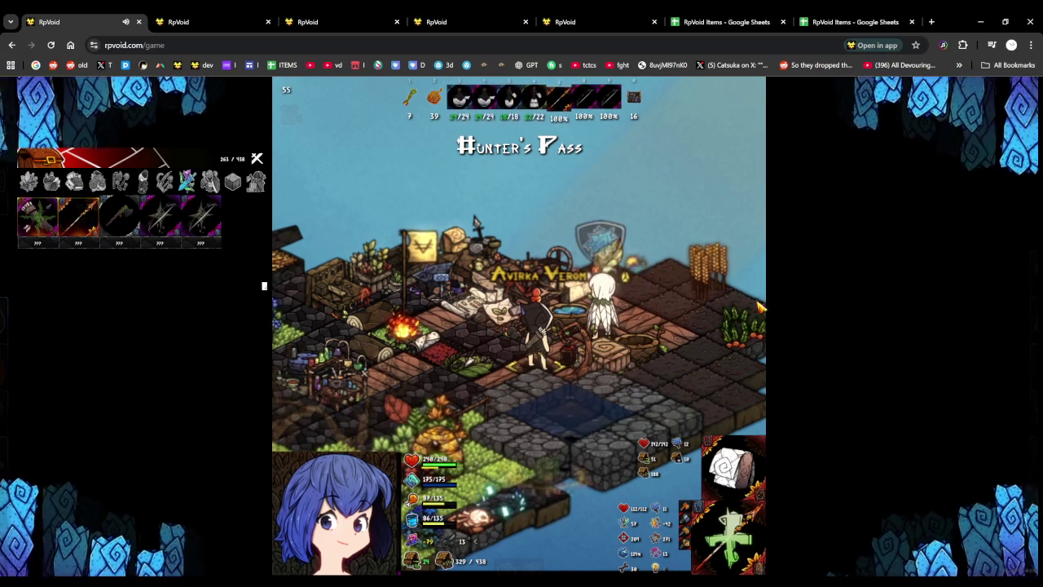
scroll(758, 306, "up", 2)
left_click(644, 325)
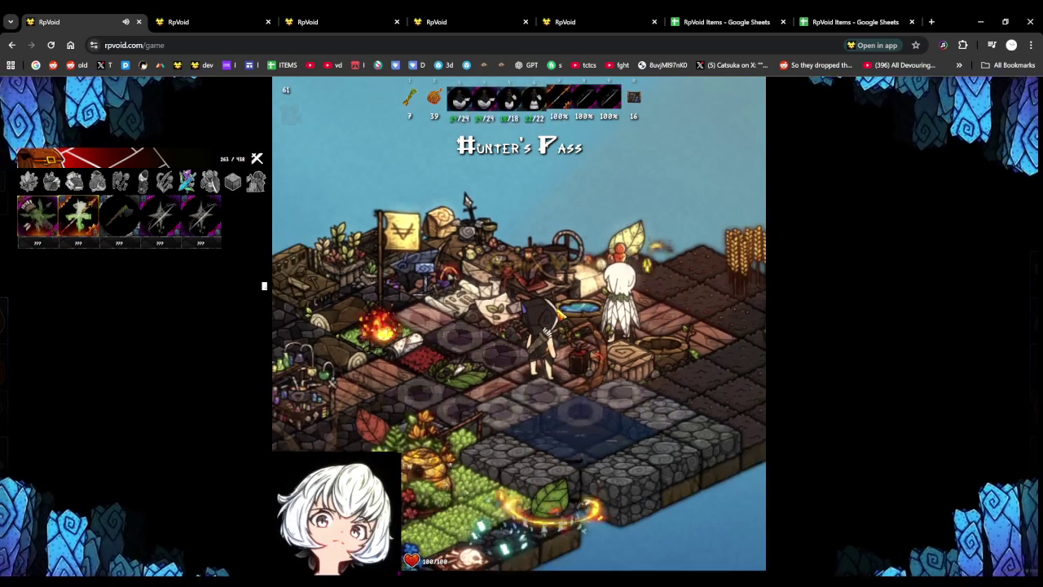
Zoom the camera far out over the Hunter's Pass camp island
scroll(519, 326, "down", 2)
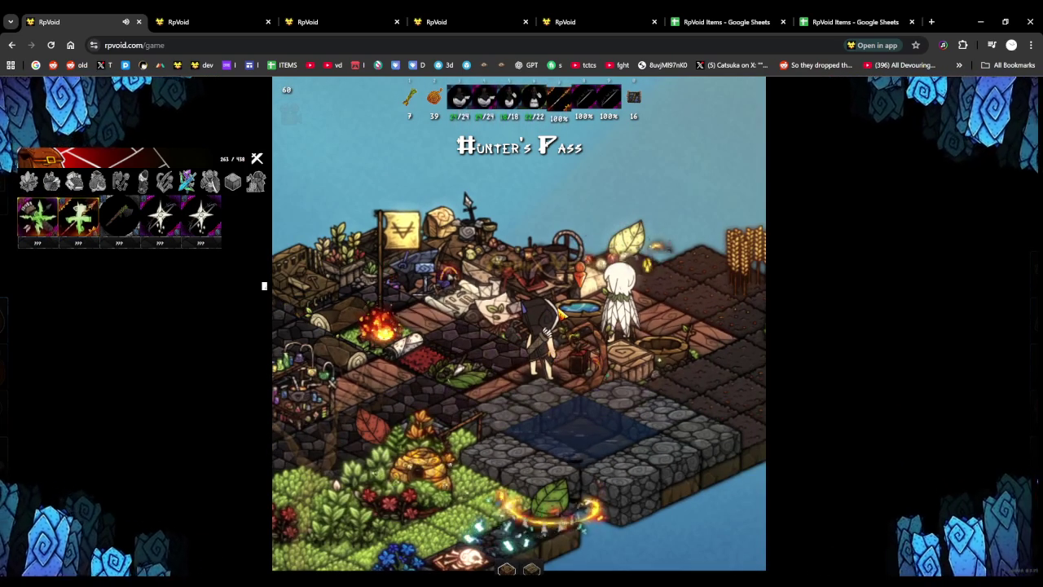
key("a")
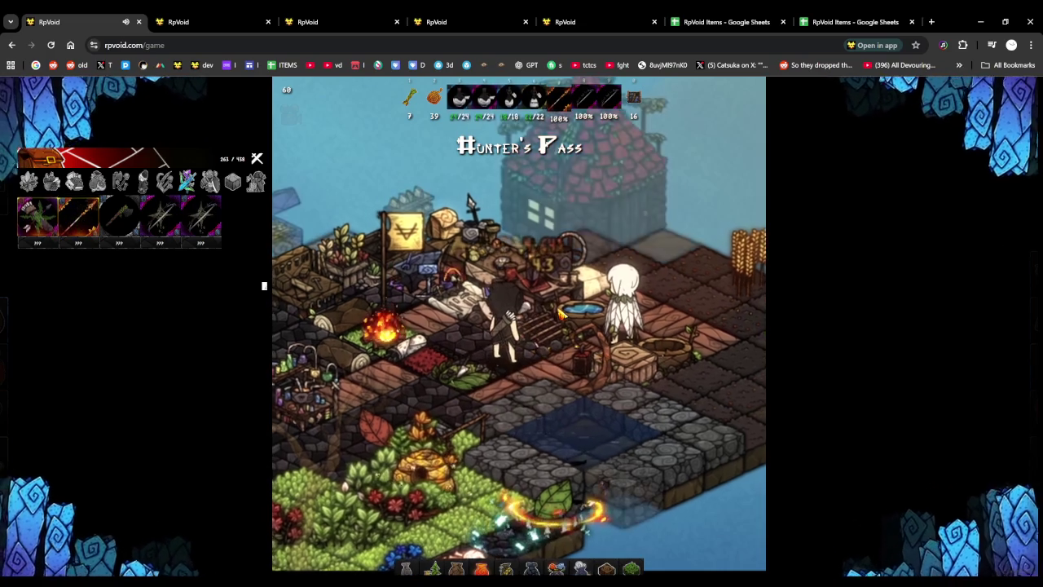
scroll(561, 314, "down", 2)
scroll(570, 310, "down", 1)
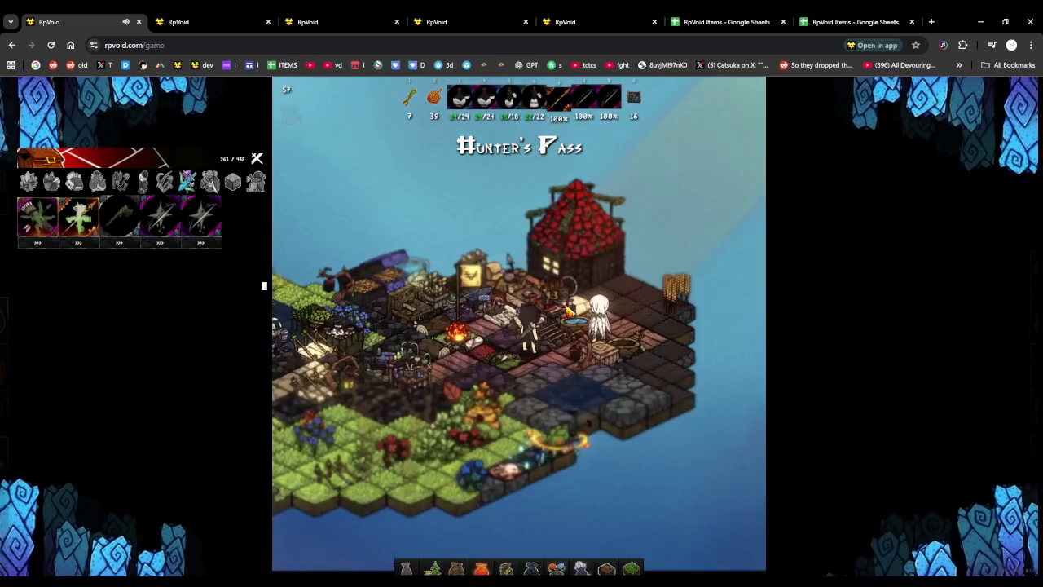
scroll(569, 311, "down", 2)
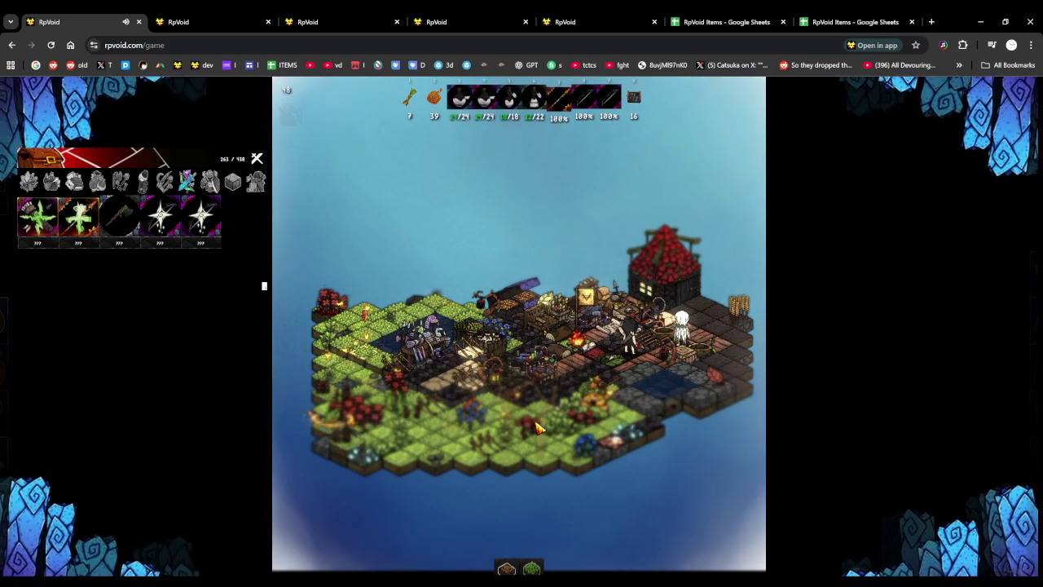
Pan left to the island's far edge, then back to the red-roofed house
key("a")
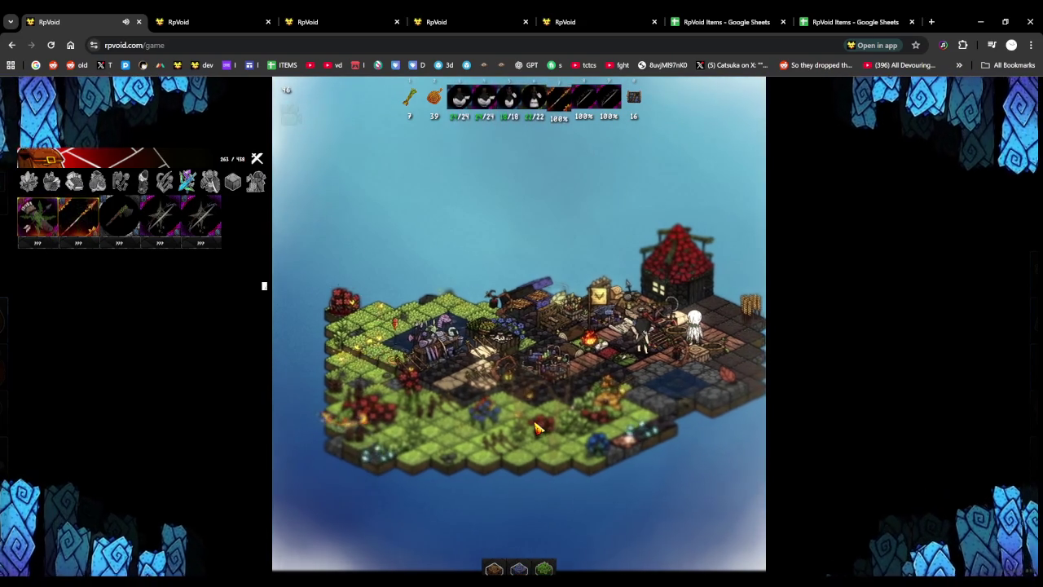
key("a")
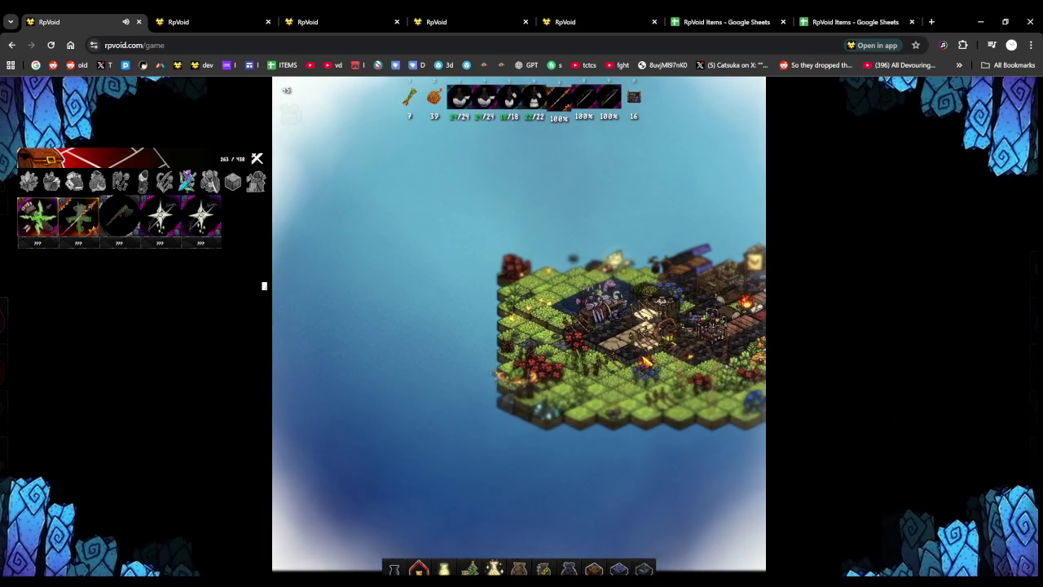
key("d")
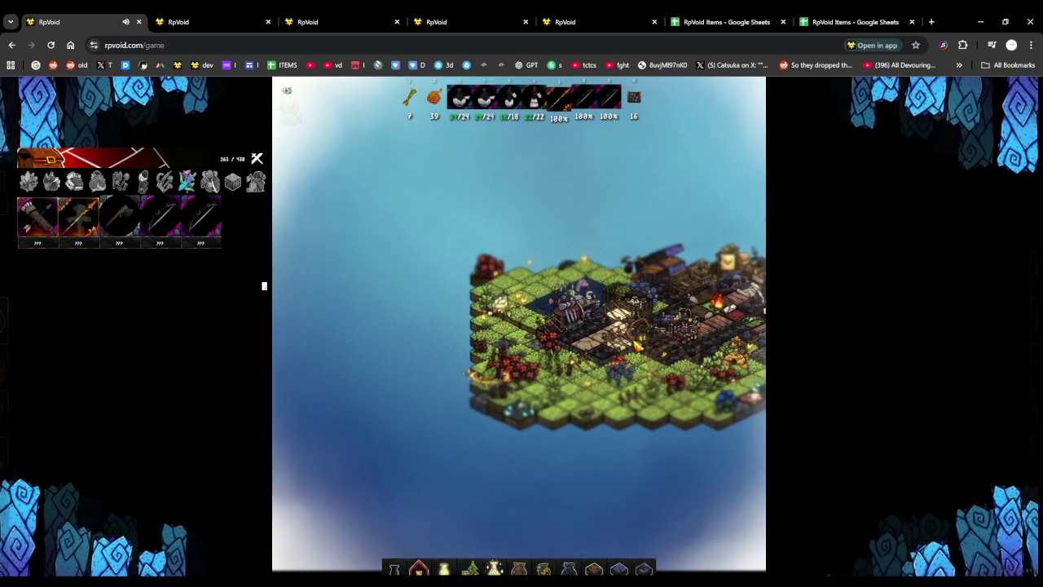
key("d")
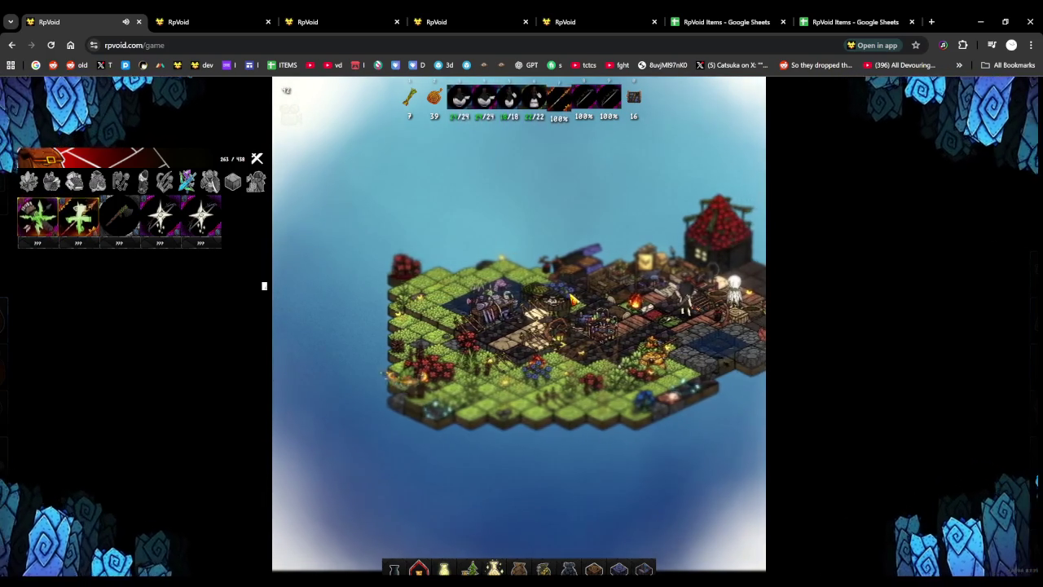